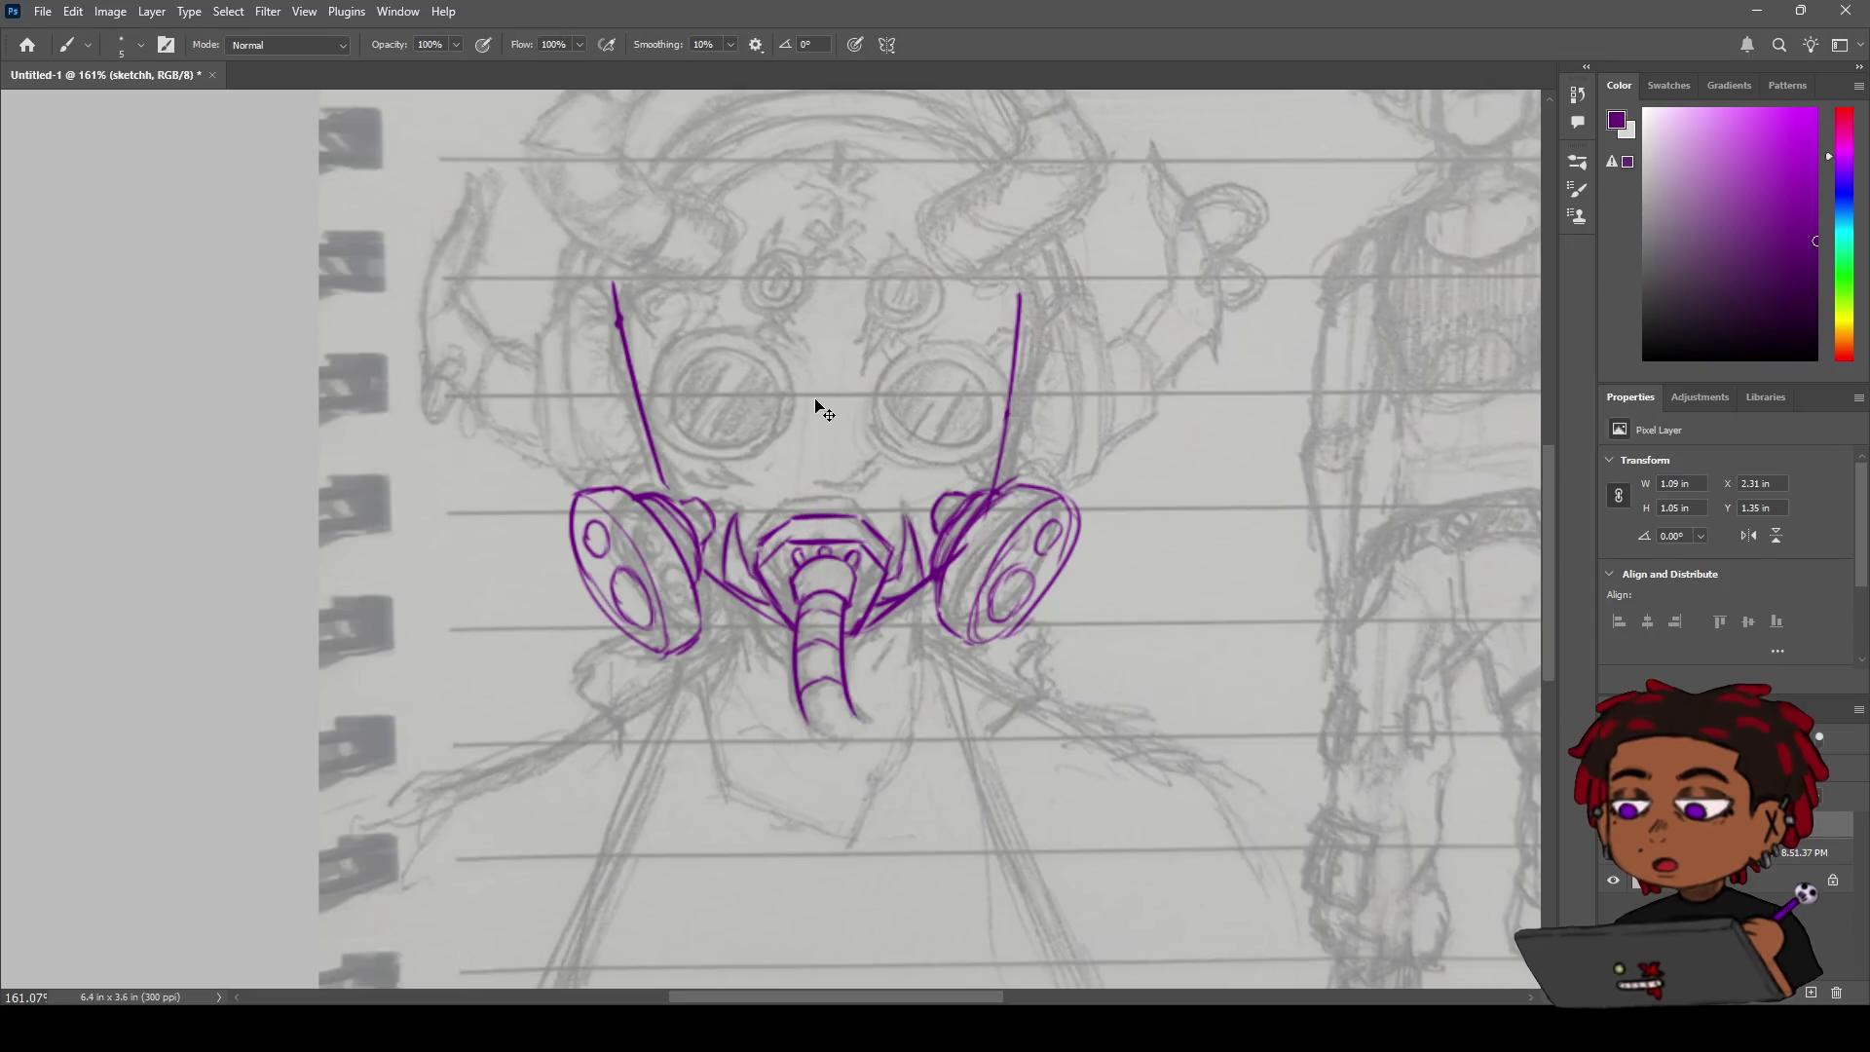
Draw the purple forehead centre line, redrawing it until it stops just above the mask.
{"action": "left_click_drag", "start_coordinate": [838, 169], "coordinate": [834, 351]}
{"action": "key", "text": "ctrl+z"}
{"action": "left_click_drag", "start_coordinate": [818, 155], "coordinate": [824, 298]}
{"action": "key", "text": "ctrl+z"}
{"action": "left_click_drag", "start_coordinate": [827, 143], "coordinate": [824, 443]}
{"action": "key", "text": "ctrl+z"}
{"action": "left_click_drag", "start_coordinate": [829, 287], "coordinate": [830, 466]}
{"action": "key", "text": "ctrl+z"}
{"action": "left_click_drag", "start_coordinate": [828, 310], "coordinate": [823, 517]}
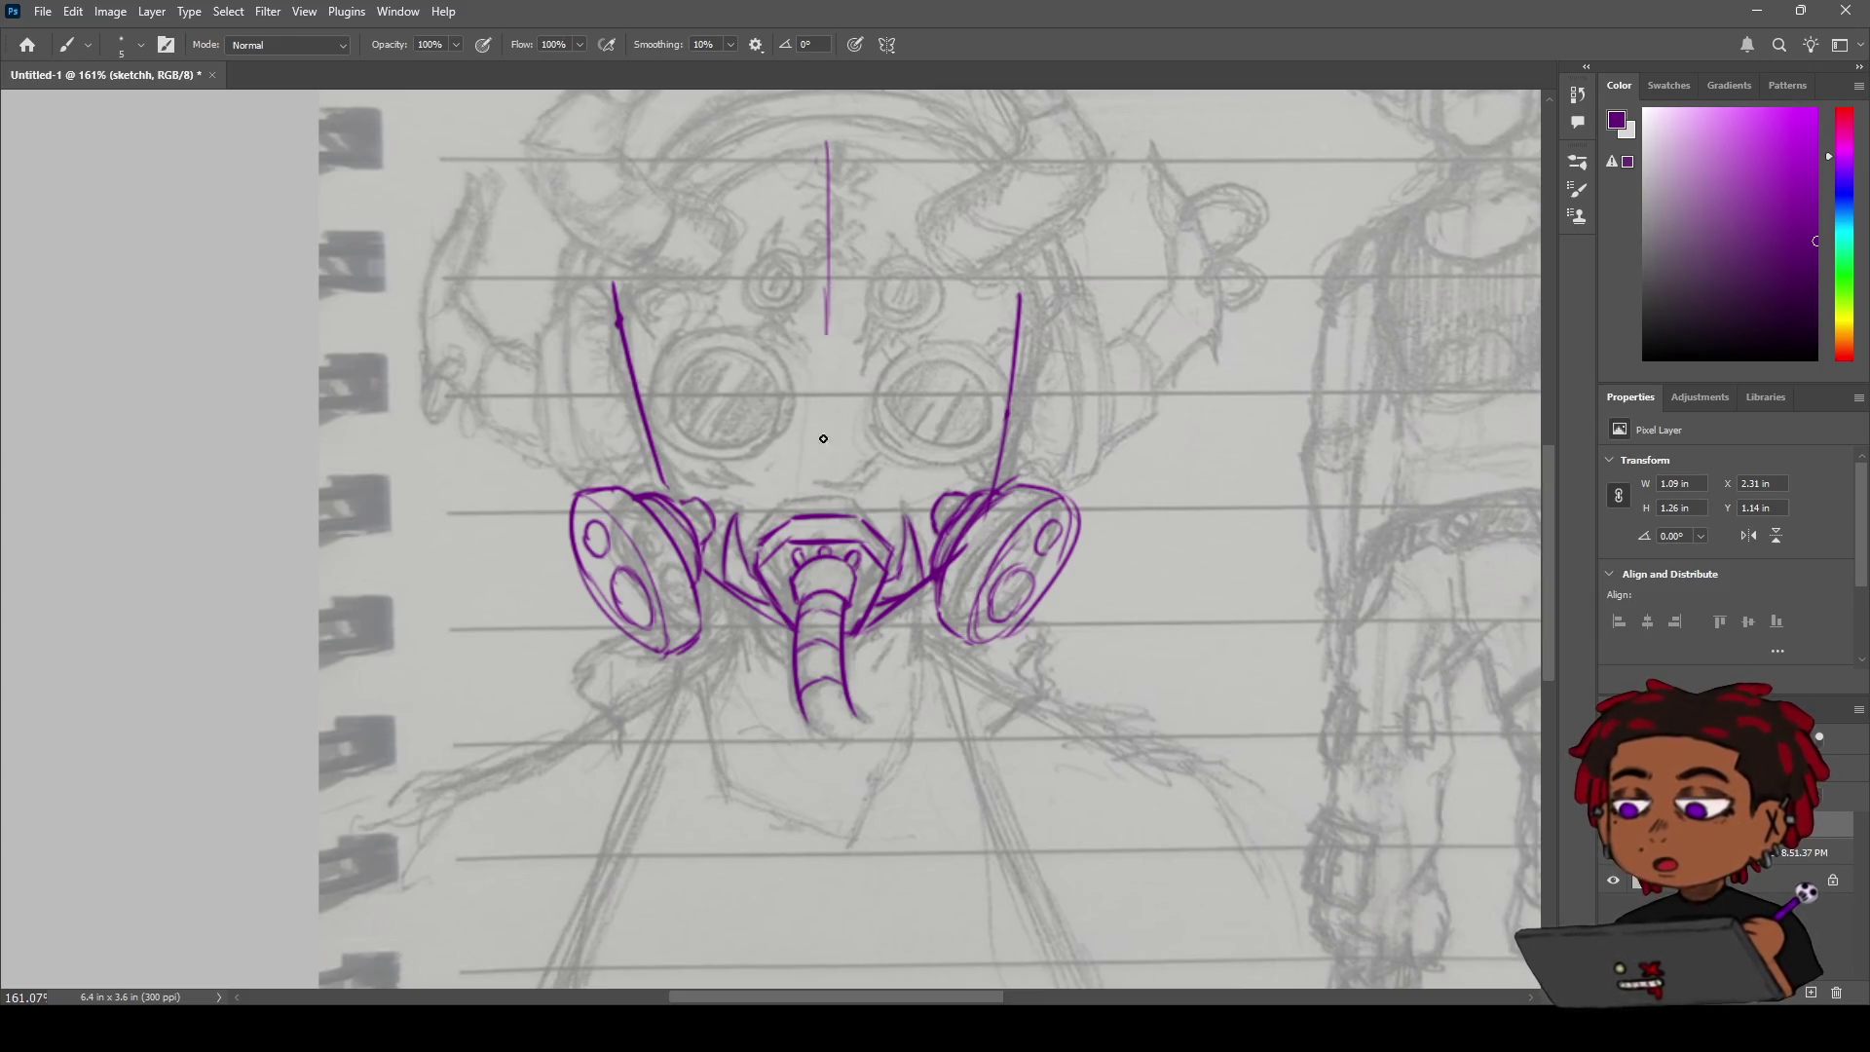
{"action": "key", "text": "ctrl+z"}
{"action": "key", "text": "ctrl+z"}
{"action": "left_click_drag", "start_coordinate": [829, 148], "coordinate": [827, 487]}
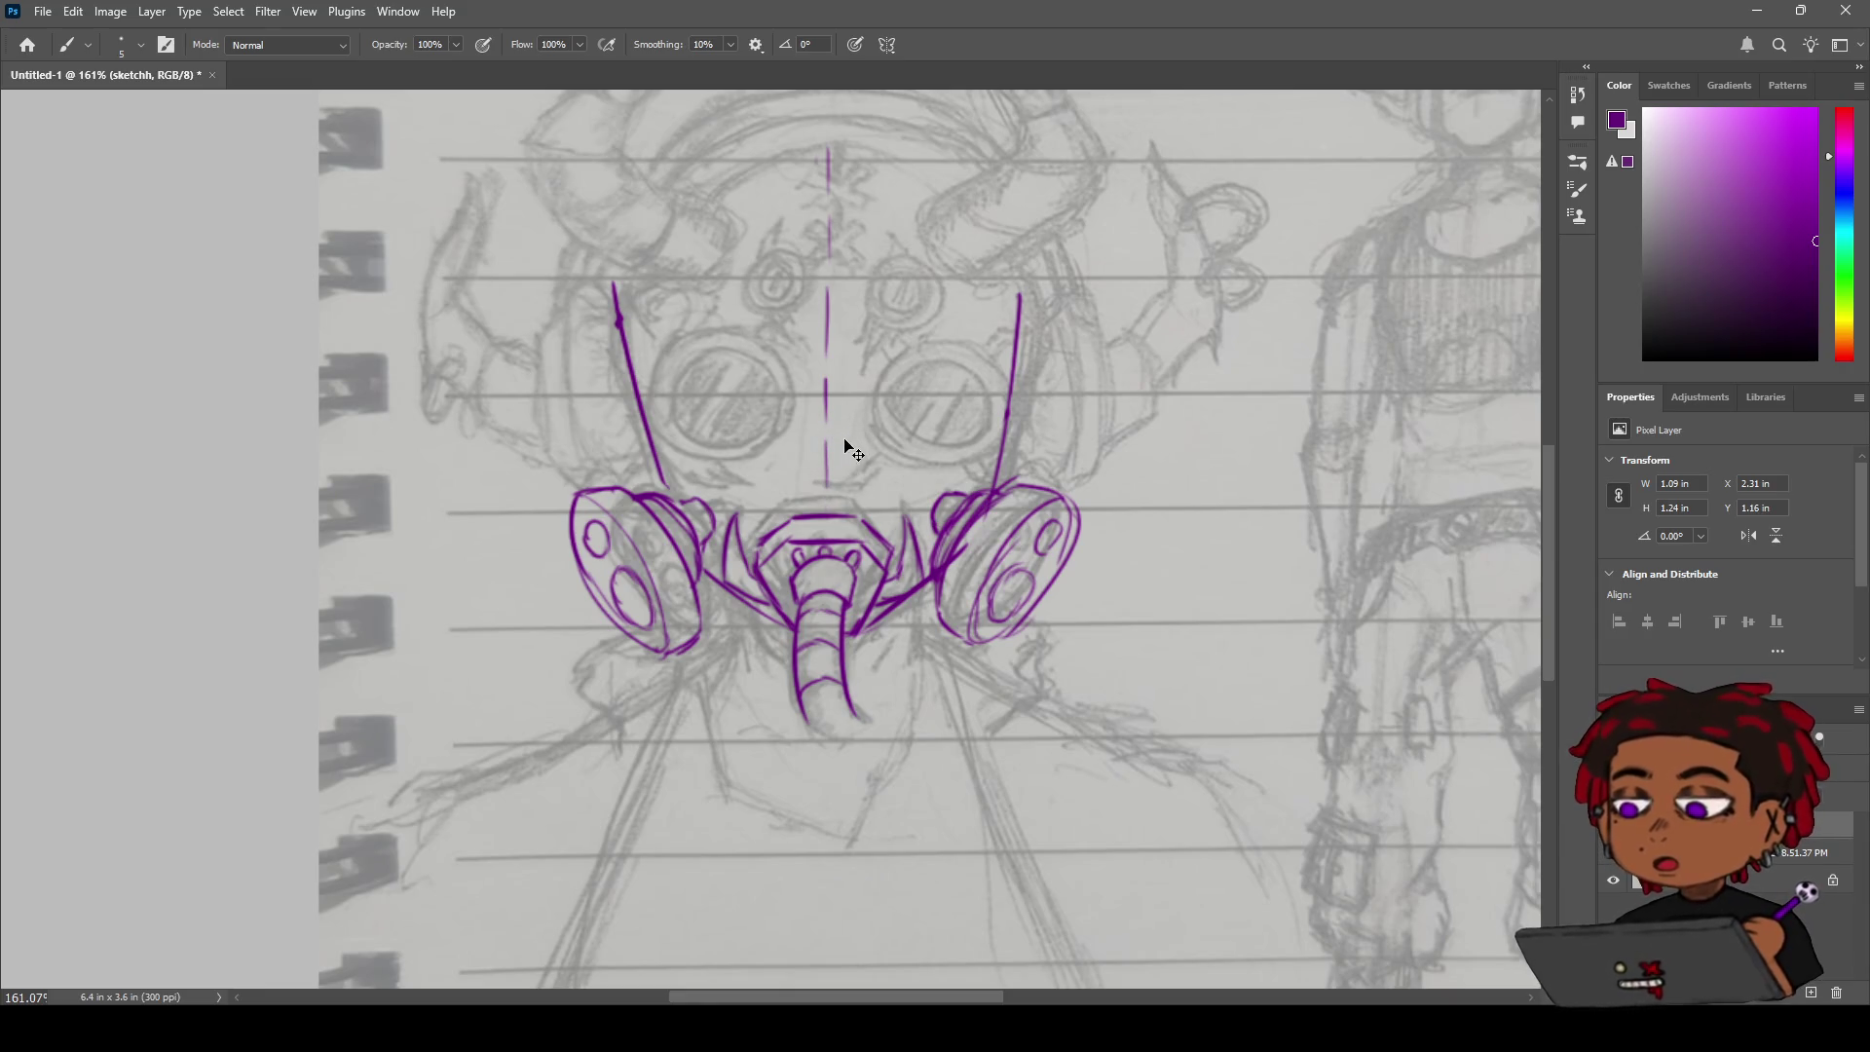
{"action": "key", "text": "ctrl+z"}
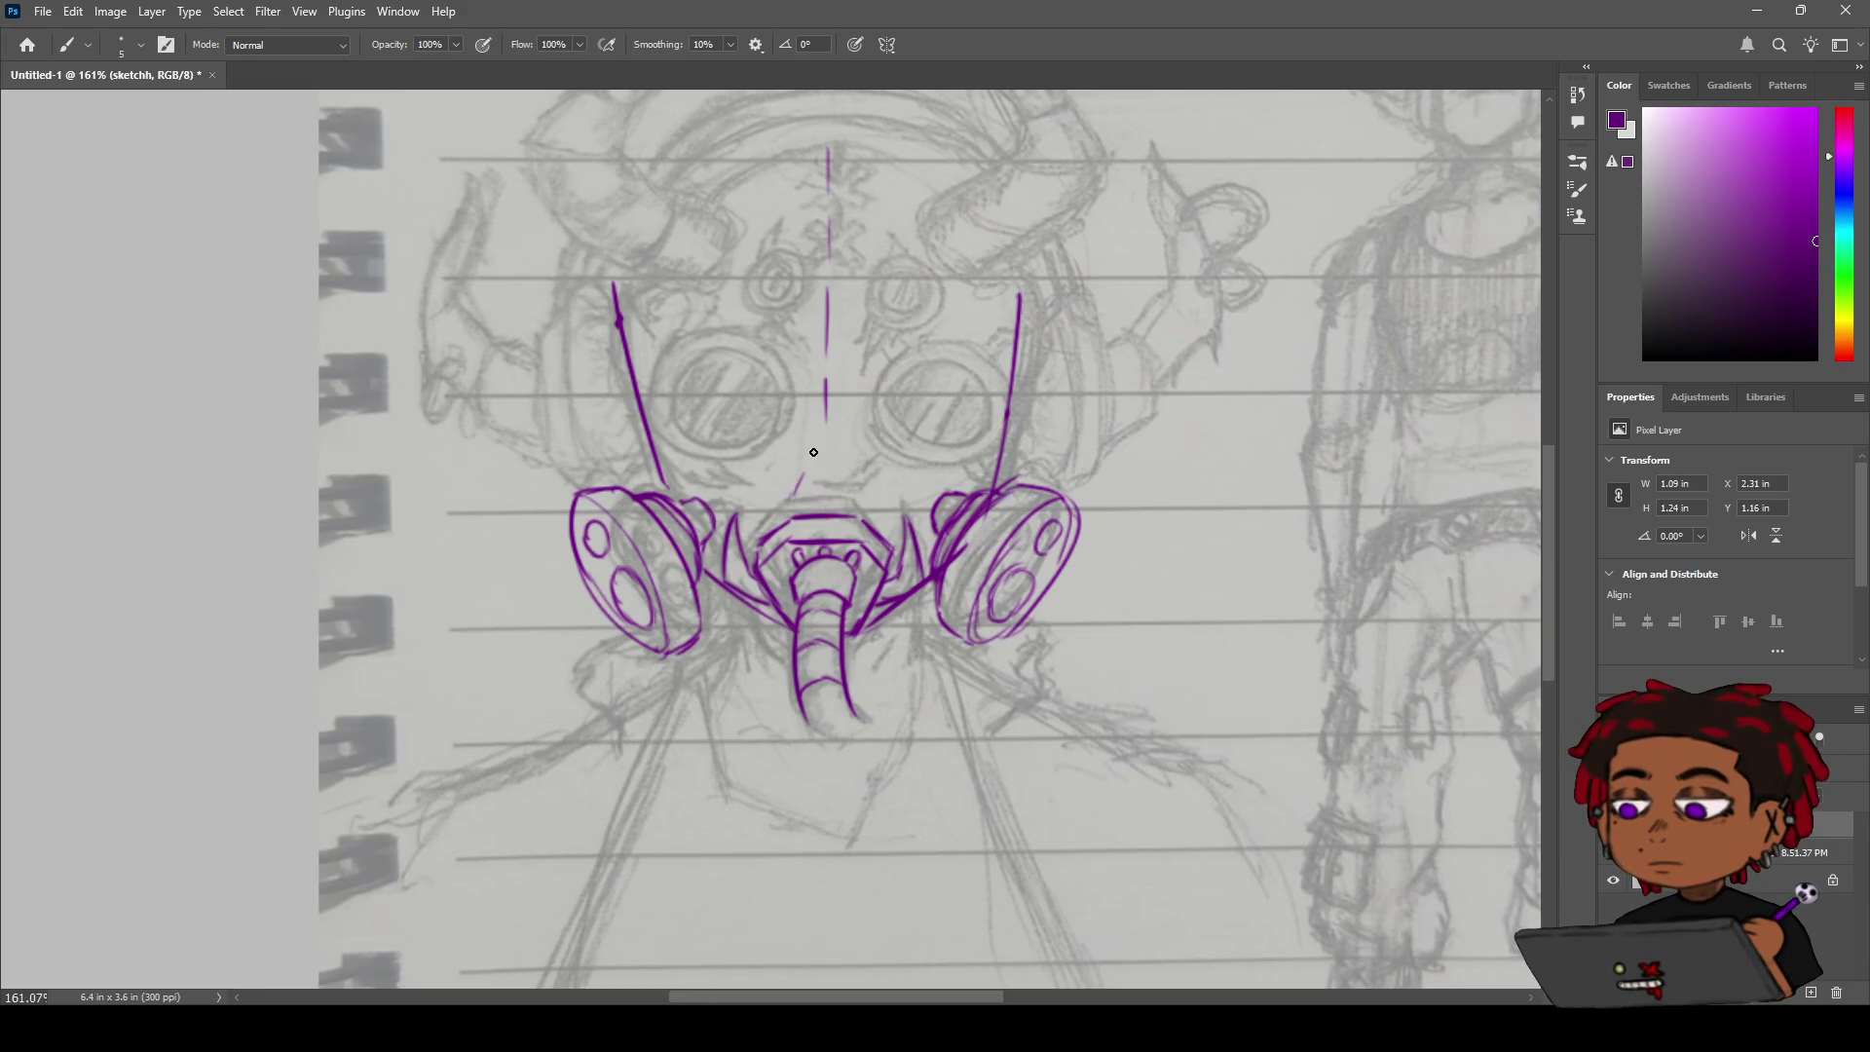
Try a diagonal stroke beside the nose, then remove it and a faint stray stroke.
{"action": "left_click_drag", "start_coordinate": [830, 457], "coordinate": [854, 490]}
{"action": "key", "text": "ctrl+z"}
{"action": "key", "text": "ctrl+z"}
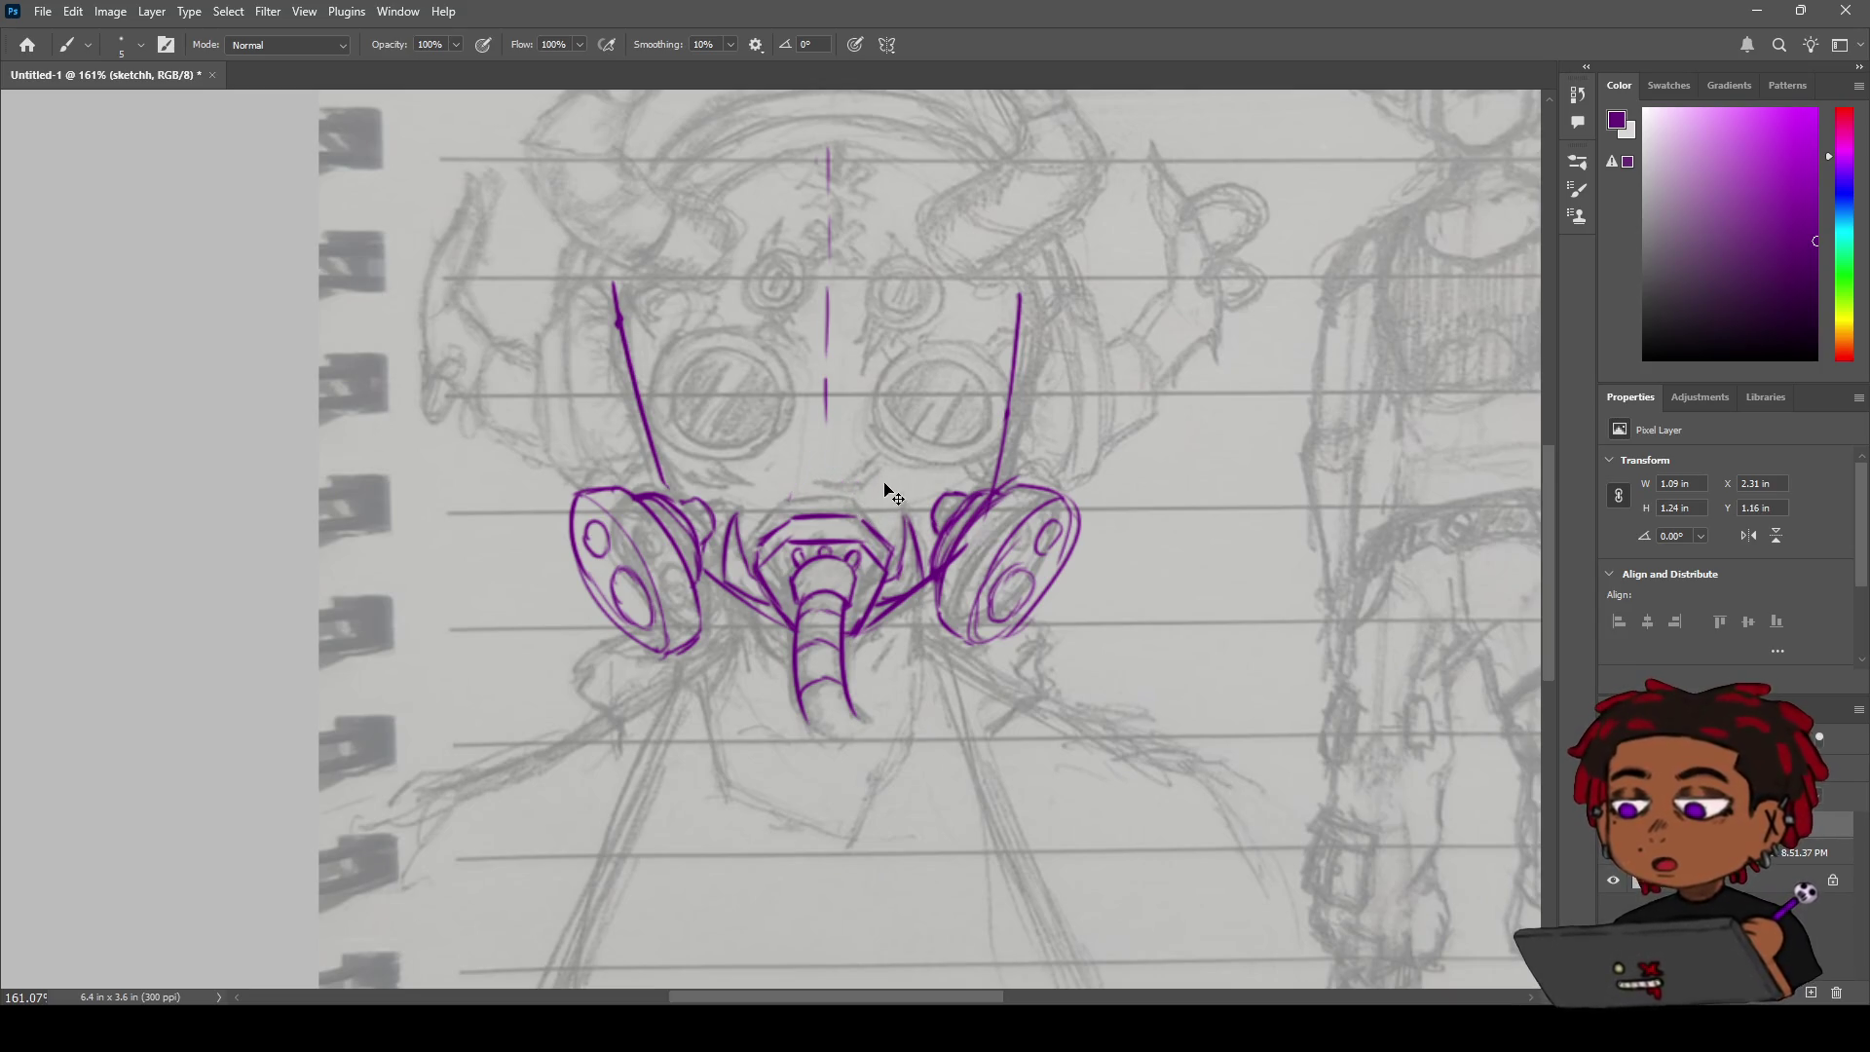
{"action": "key", "text": "ctrl+shift+z"}
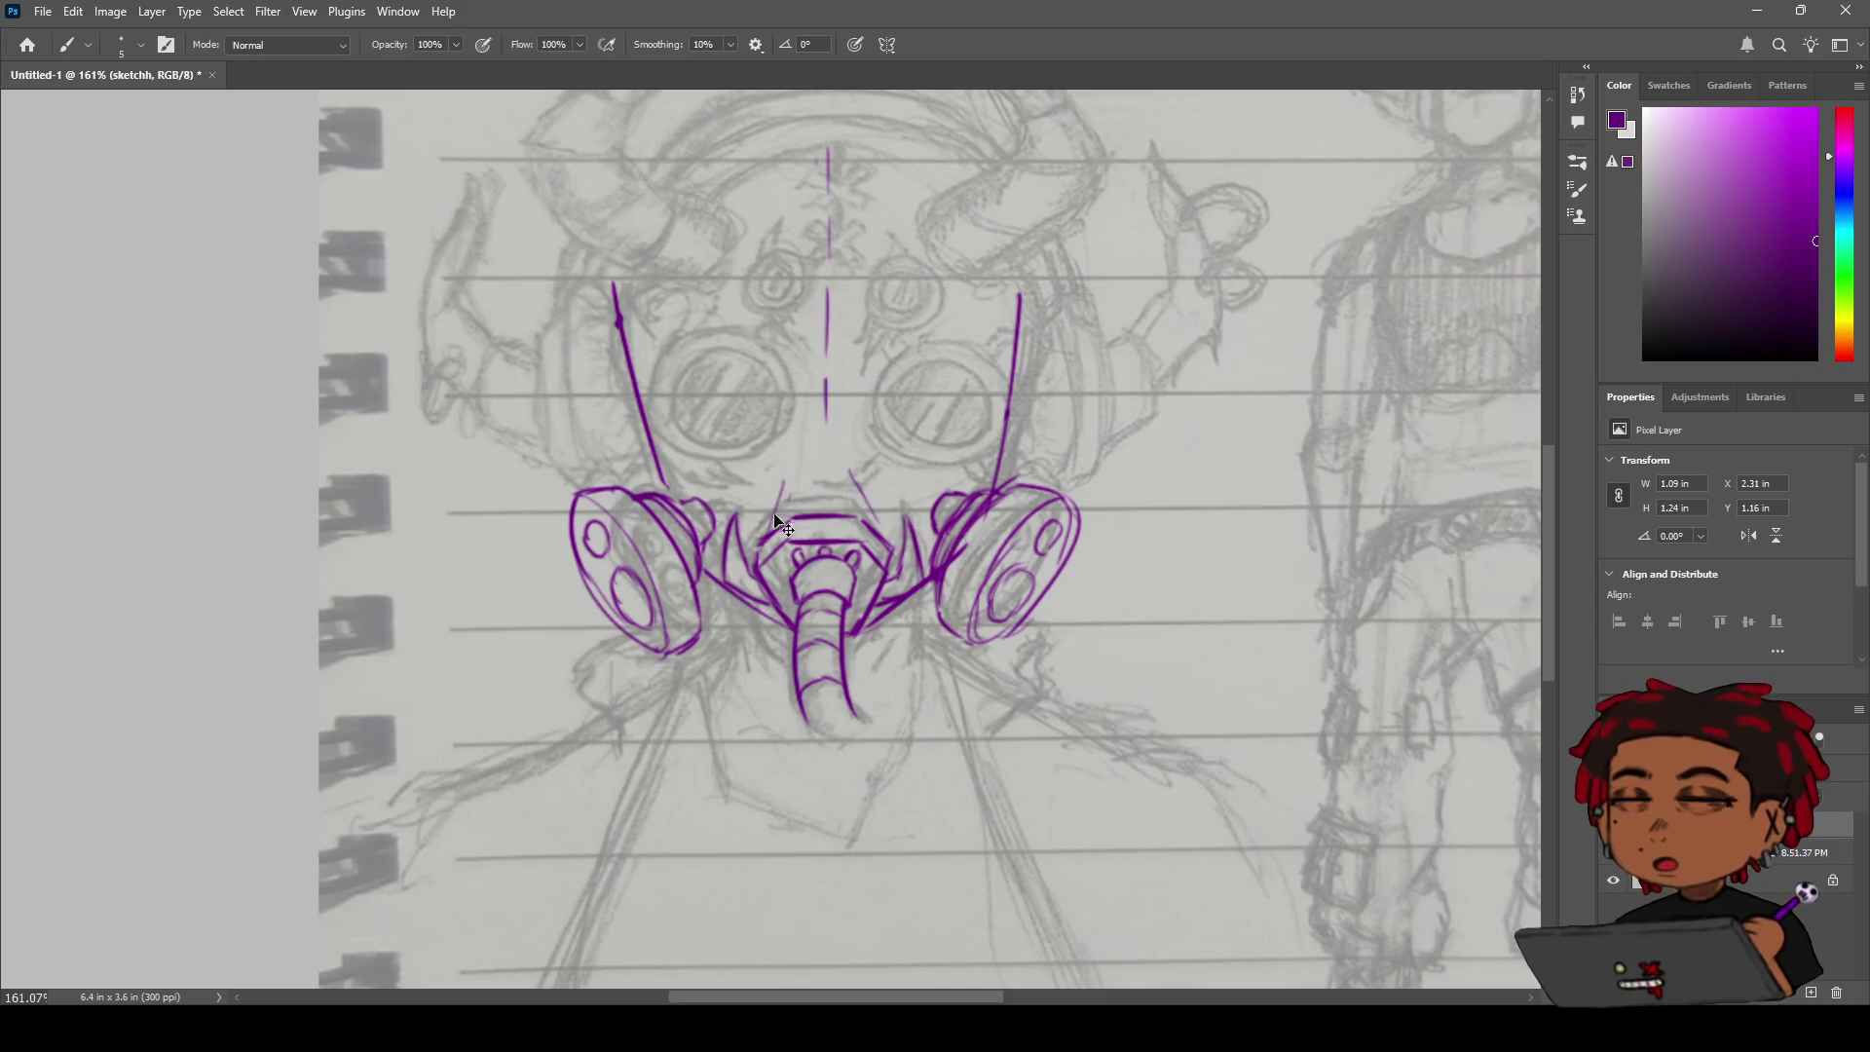
{"action": "key", "text": "ctrl+z"}
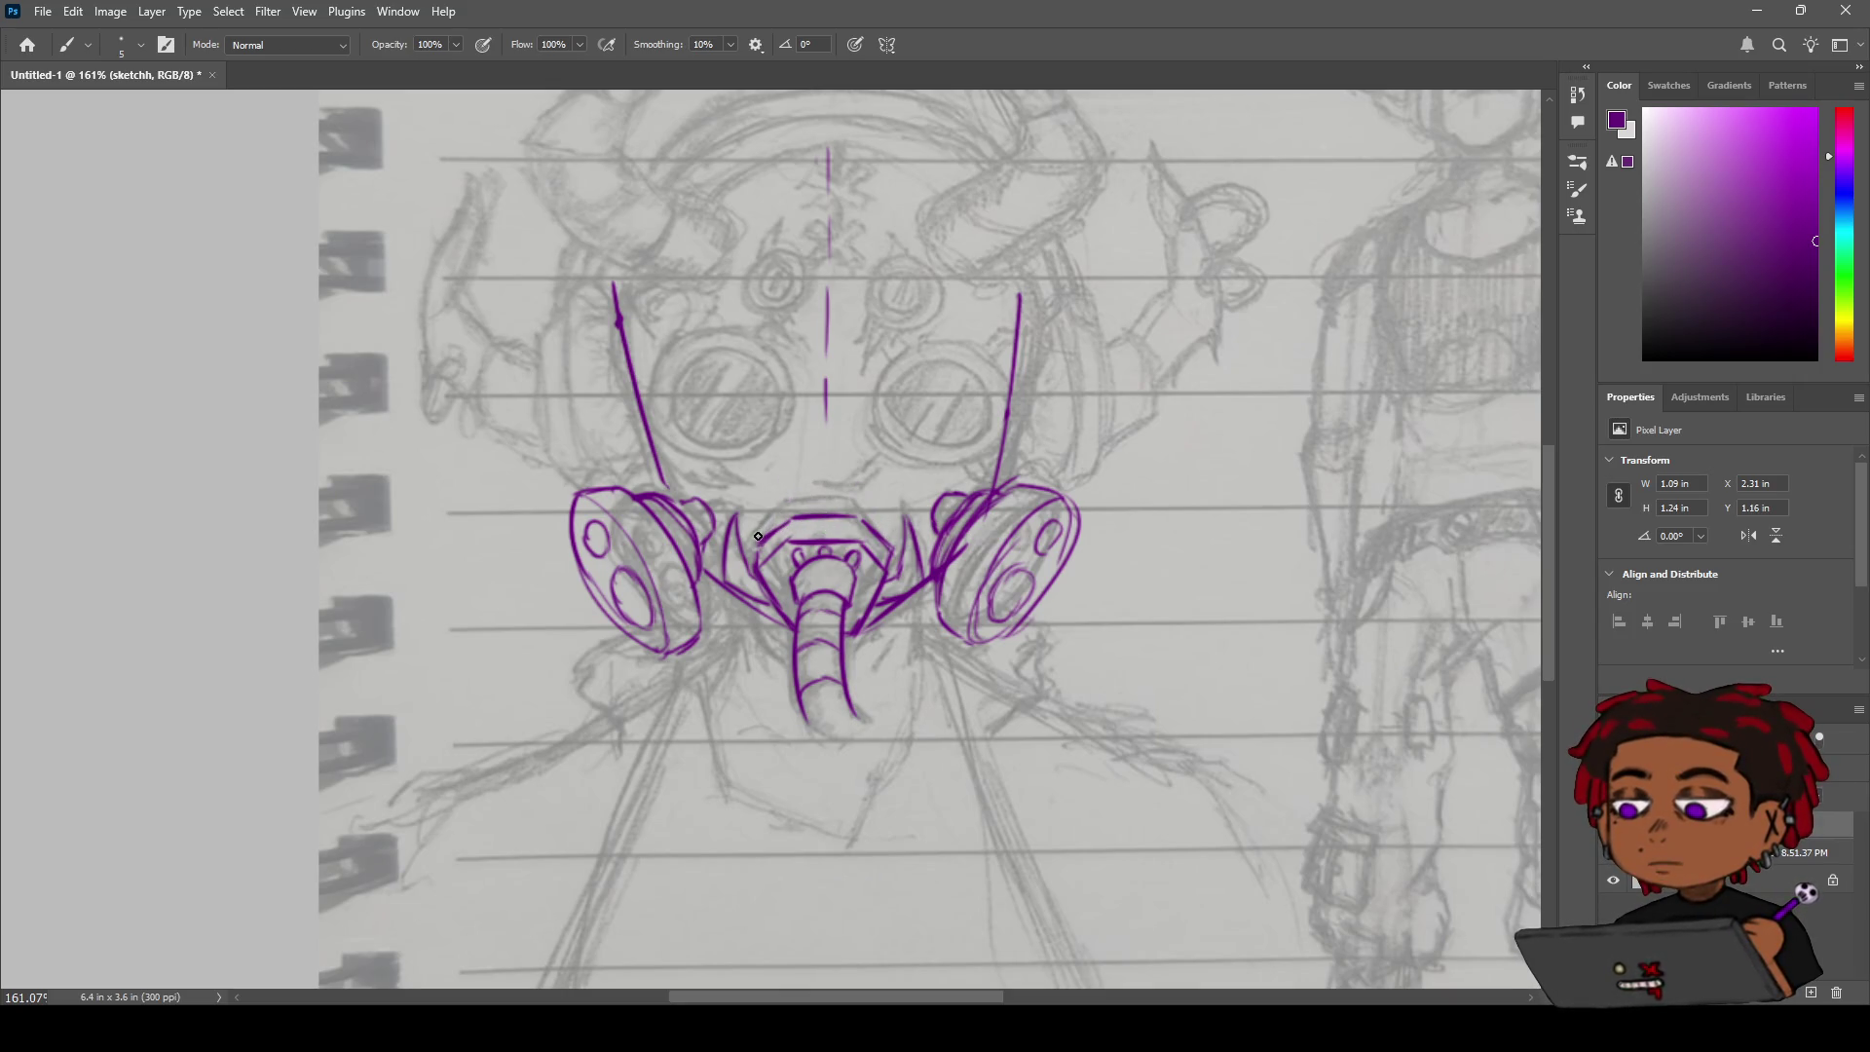
{"action": "key", "text": "ctrl+z"}
Adjust the zoom and draw the first purple X mark on the forehead centre line.
{"action": "key", "text": "z"}
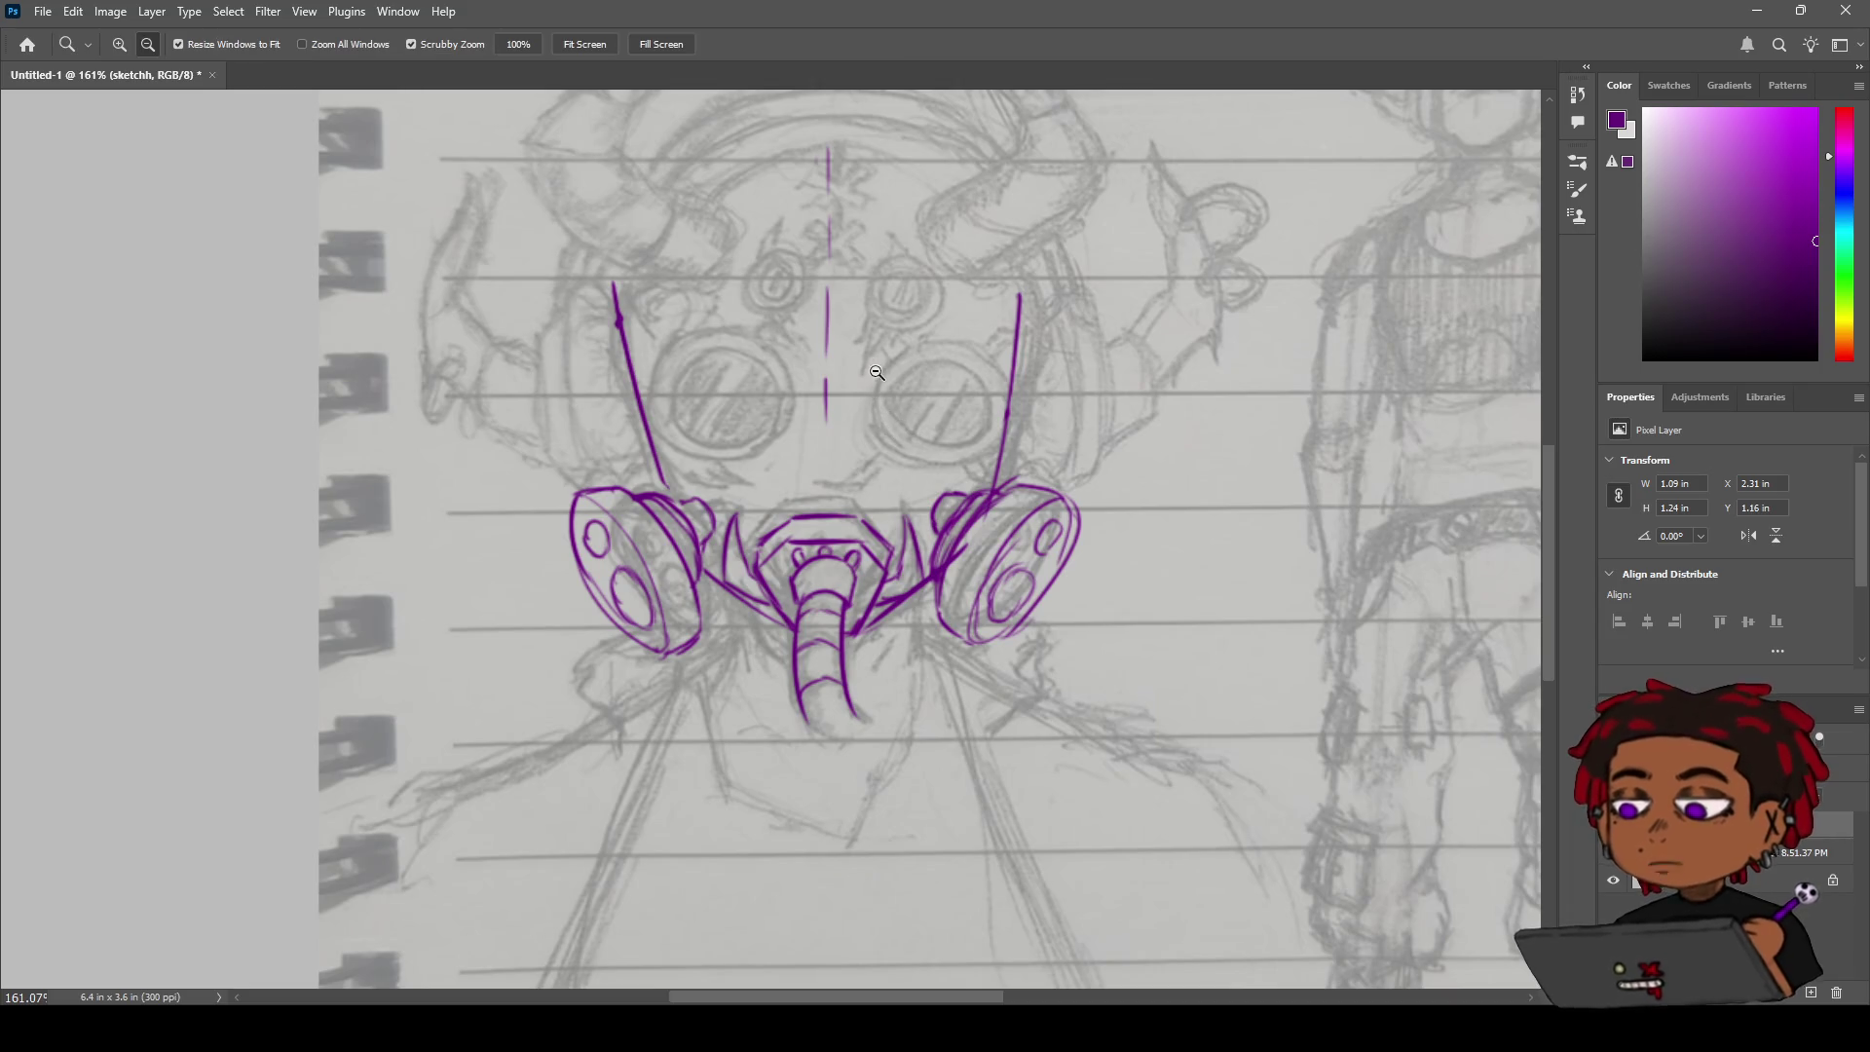
{"action": "mouse_move", "coordinate": [912, 439]}
{"action": "left_mouse_down"}
{"action": "mouse_move", "coordinate": [864, 363]}
{"action": "mouse_move", "coordinate": [840, 414]}
{"action": "mouse_move", "coordinate": [880, 389]}
{"action": "left_mouse_up"}
{"action": "key", "text": "b"}
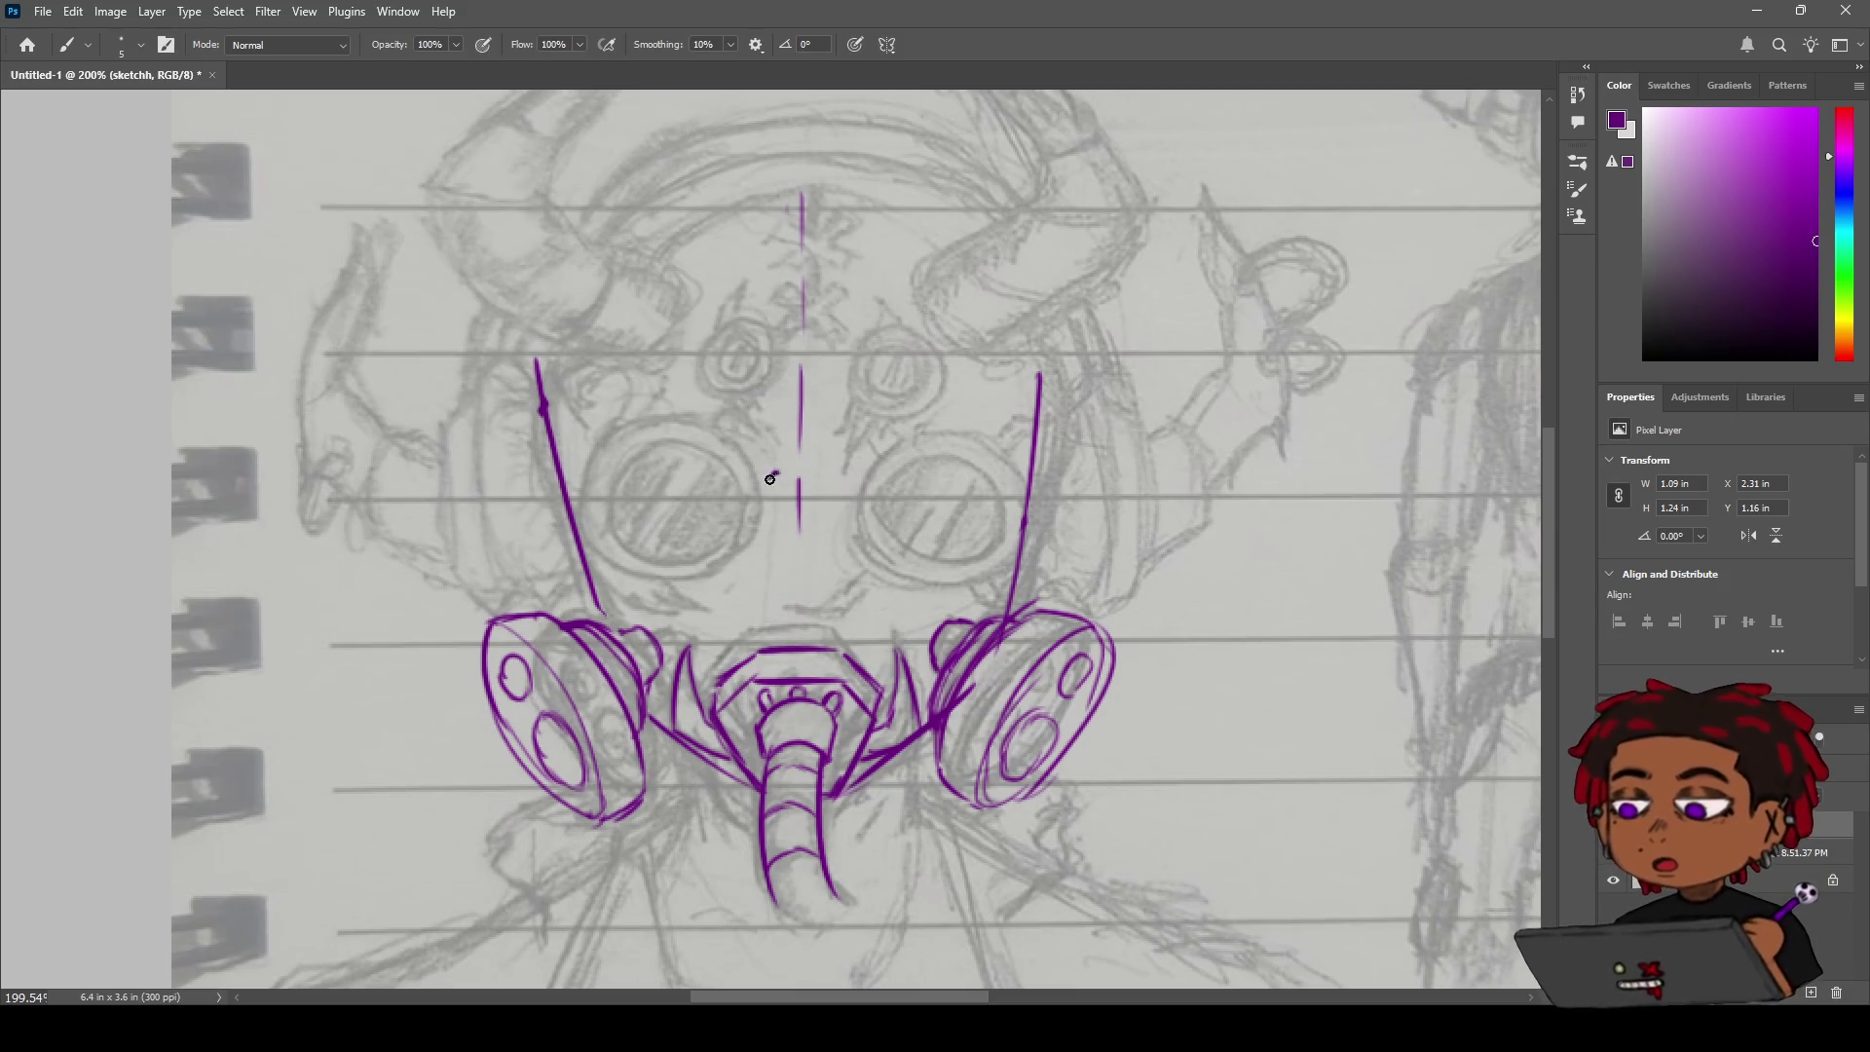
{"action": "left_click_drag", "start_coordinate": [770, 479], "coordinate": [771, 471]}
{"action": "key", "text": "ctrl+z"}
{"action": "mouse_move", "coordinate": [777, 214]}
{"action": "left_mouse_down"}
{"action": "mouse_move", "coordinate": [775, 260]}
{"action": "mouse_move", "coordinate": [816, 269]}
{"action": "mouse_move", "coordinate": [821, 244]}
{"action": "left_mouse_up"}
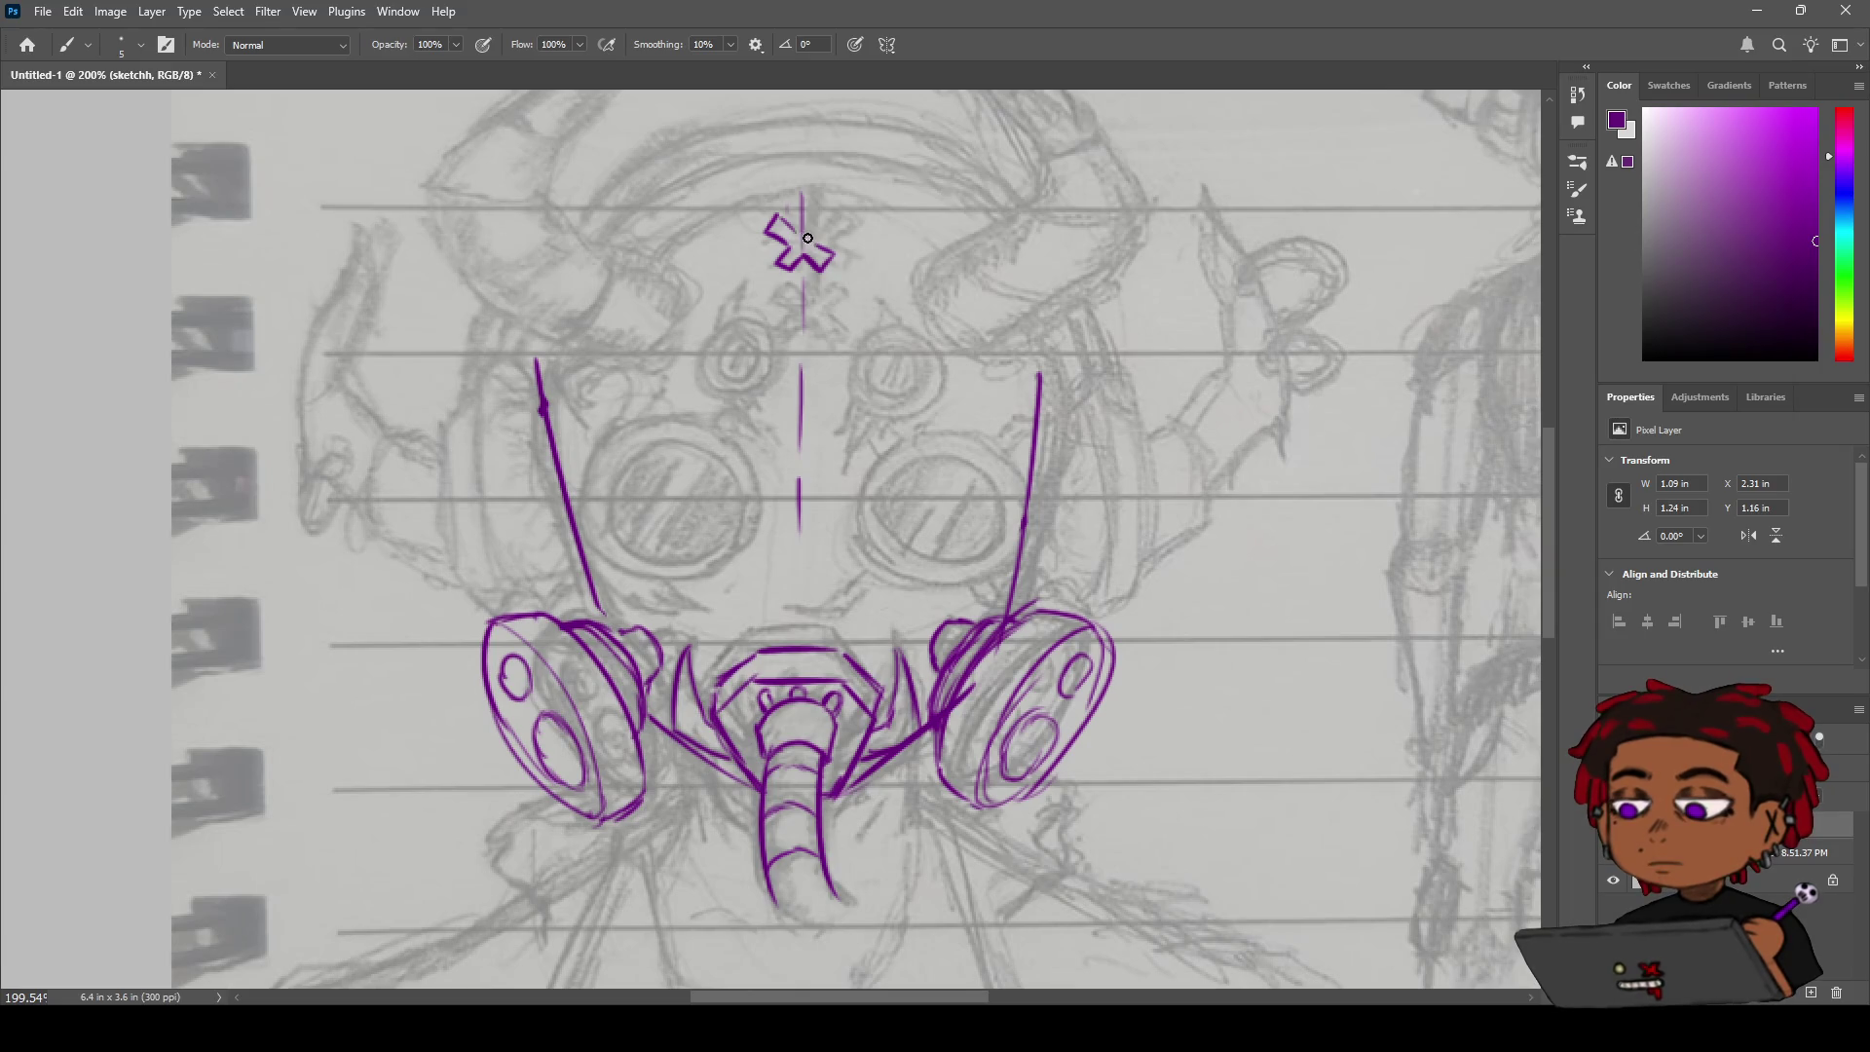
{"action": "left_click_drag", "start_coordinate": [808, 238], "coordinate": [822, 218]}
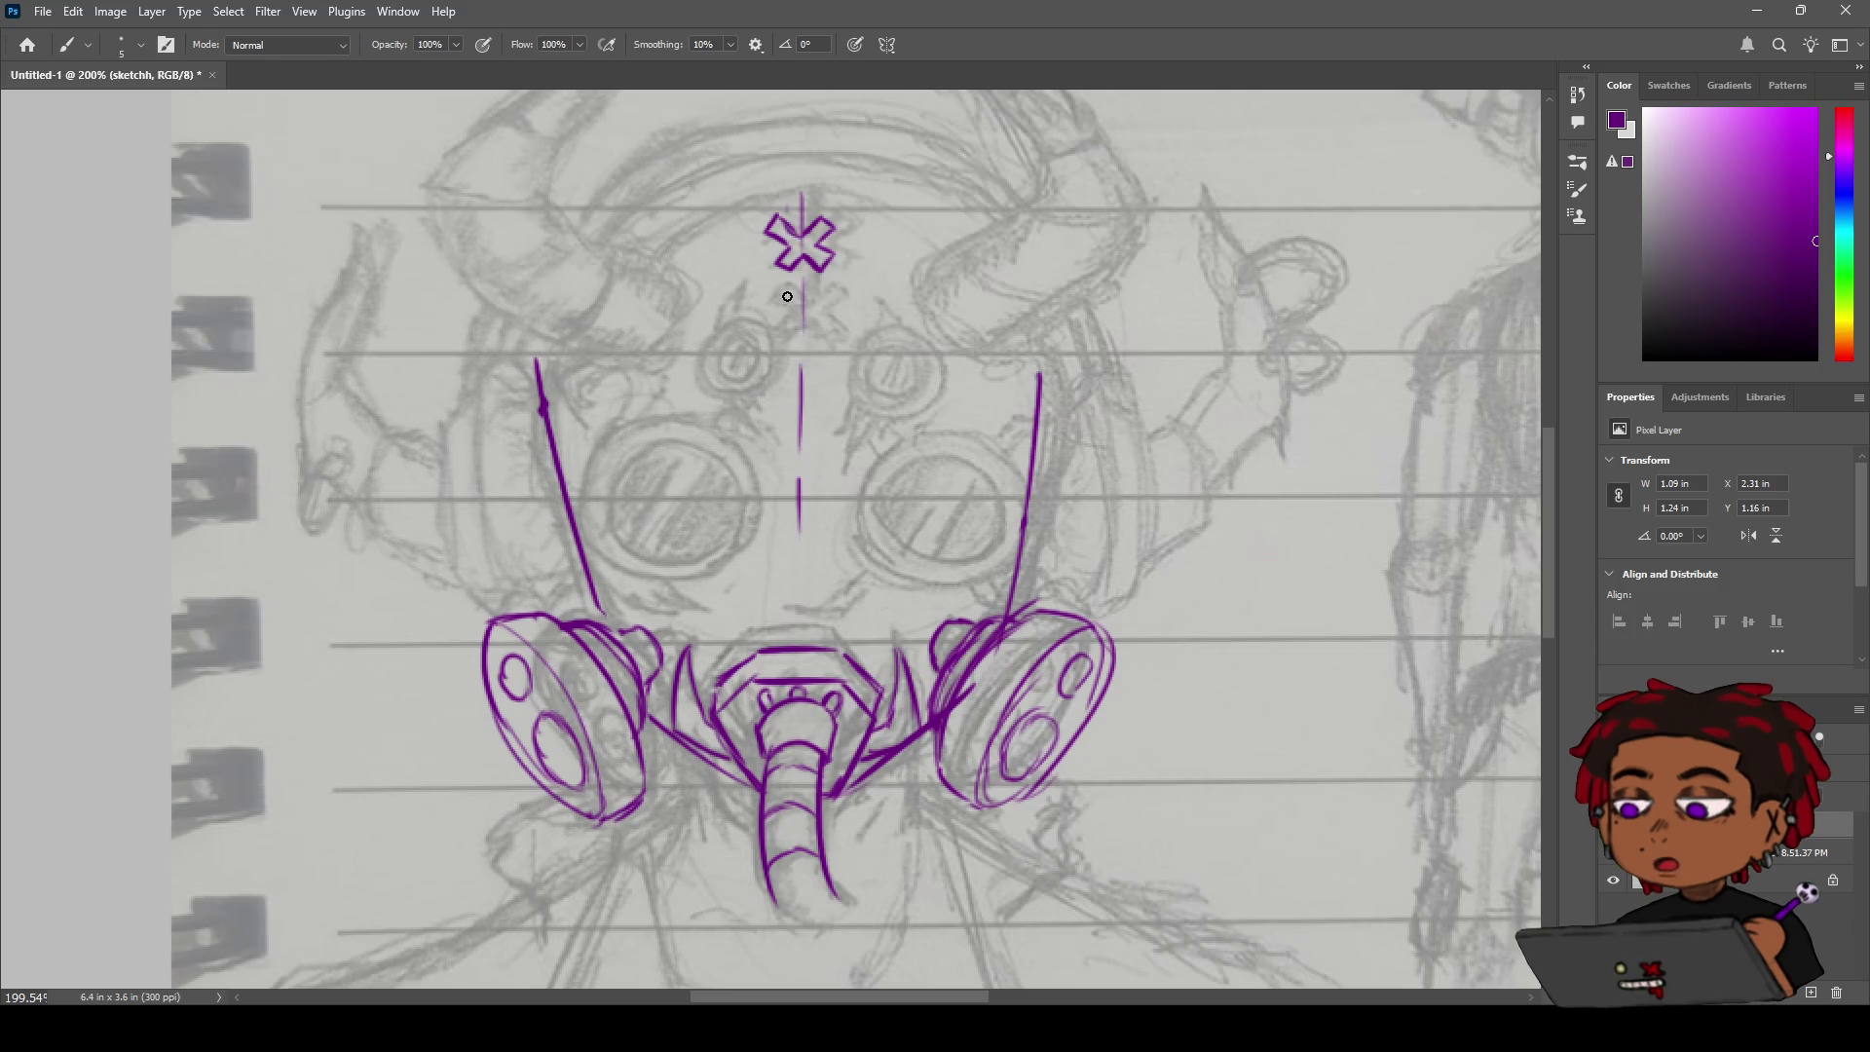
Draw a second X mark directly below the first one on the centre line.
{"action": "left_click_drag", "start_coordinate": [784, 288], "coordinate": [779, 294]}
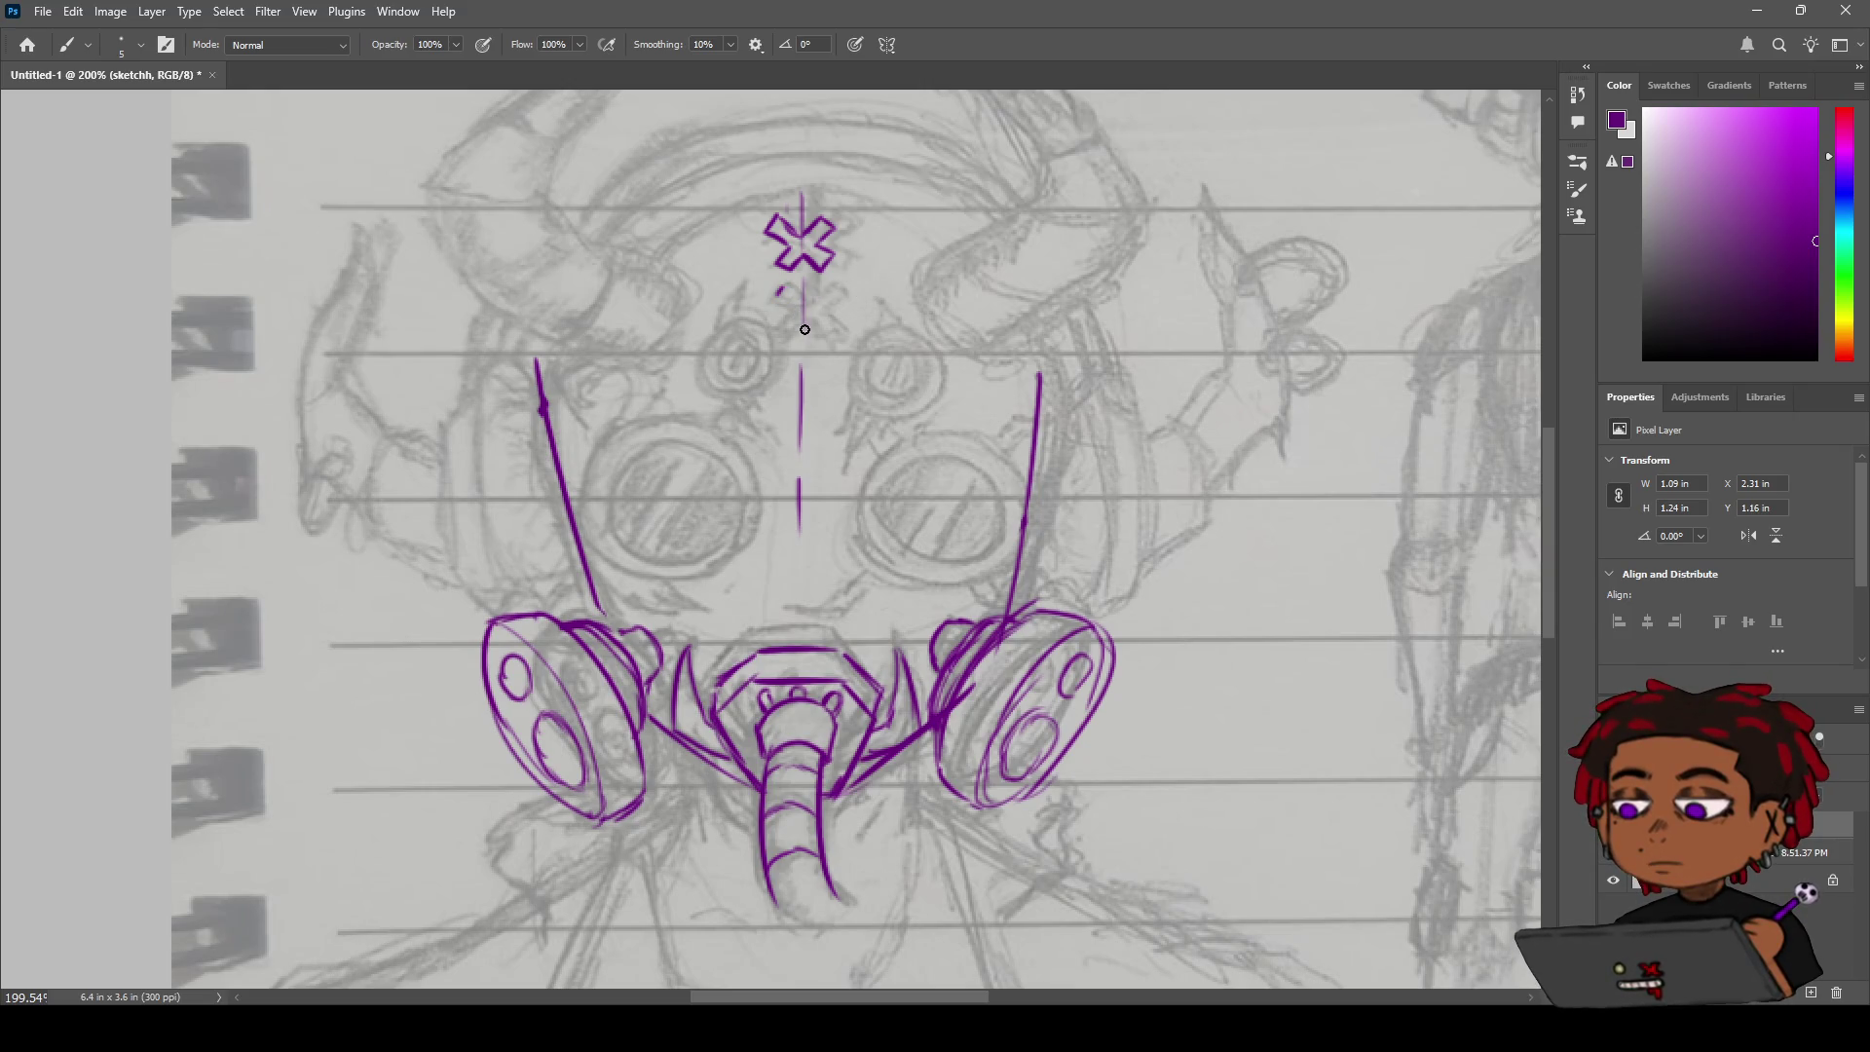
{"action": "left_click_drag", "start_coordinate": [786, 287], "coordinate": [805, 300]}
{"action": "left_click_drag", "start_coordinate": [804, 299], "coordinate": [836, 297]}
{"action": "left_click_drag", "start_coordinate": [833, 290], "coordinate": [781, 336]}
{"action": "key", "text": "z"}
{"action": "scroll", "coordinate": [801, 362], "scroll_direction": "down", "scroll_amount": 5}
Draw a small X on the centre line between the goggles, below the forehead pair.
{"action": "scroll", "coordinate": [806, 380], "scroll_direction": "up", "scroll_amount": 4}
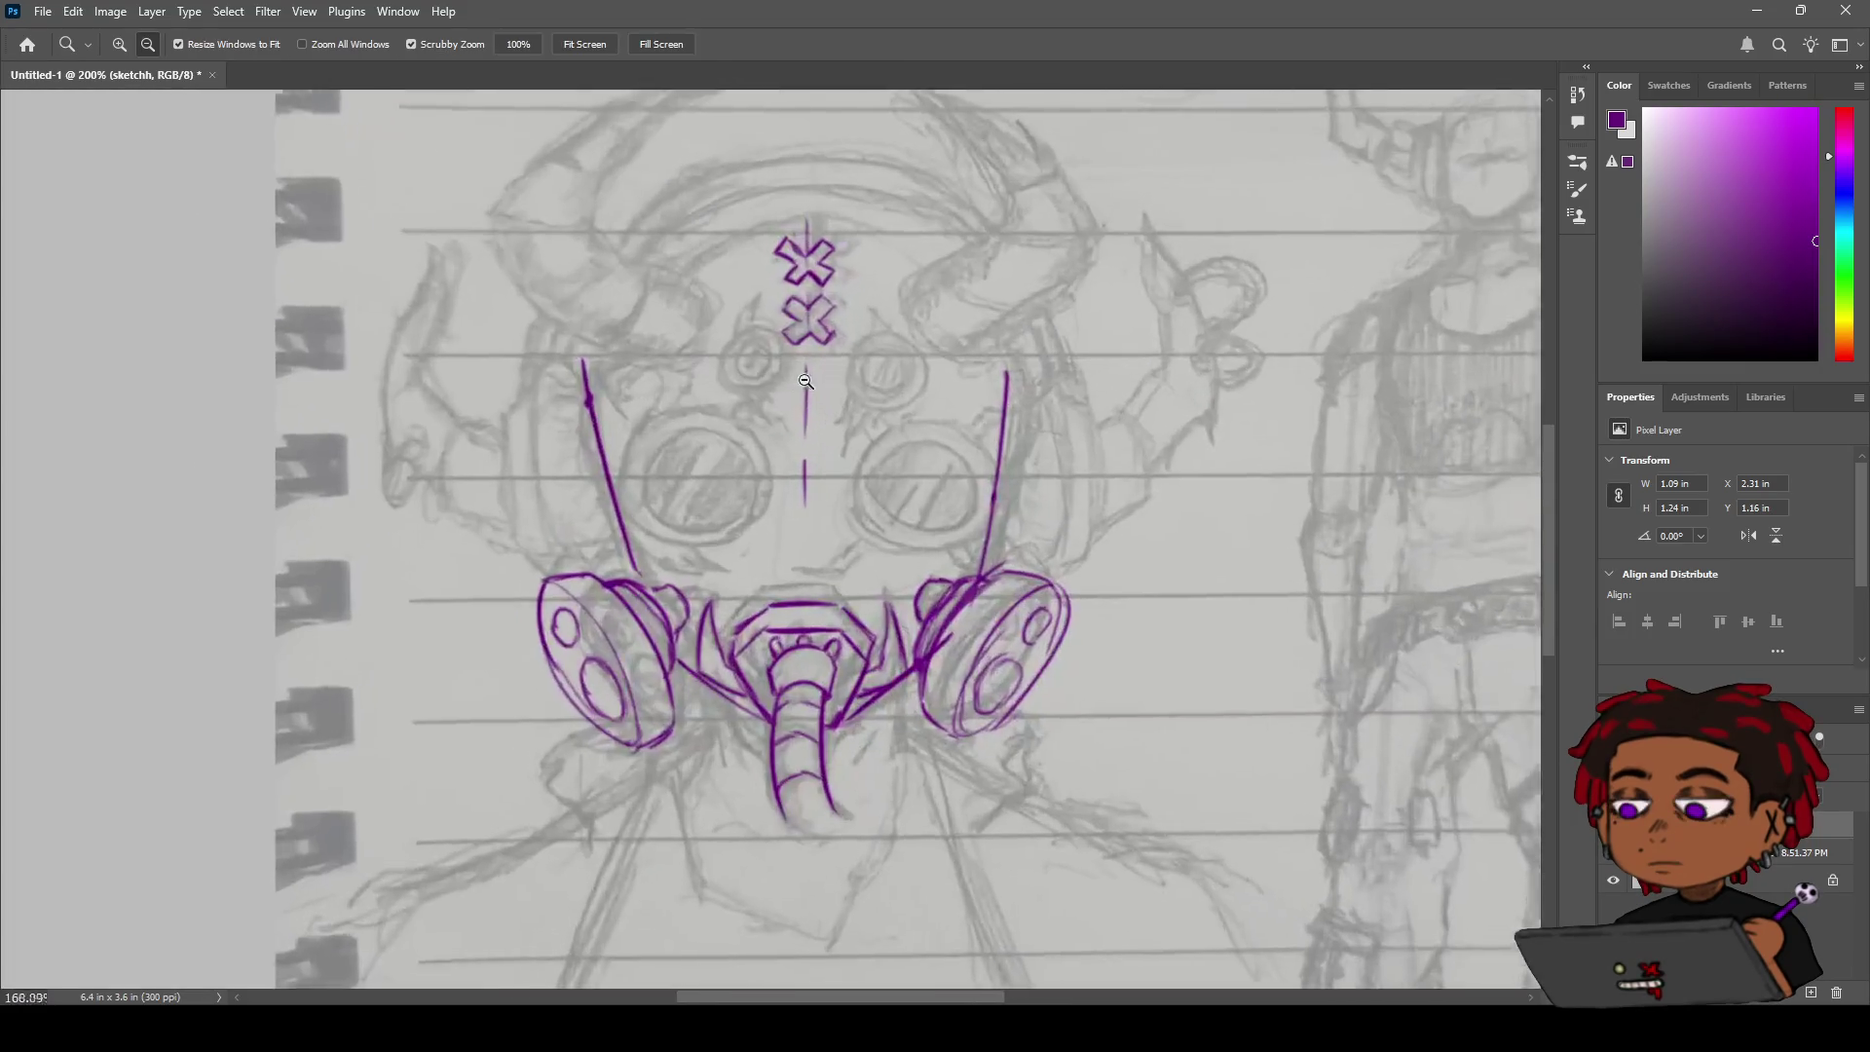
{"action": "scroll", "coordinate": [806, 381], "scroll_direction": "up", "scroll_amount": 2}
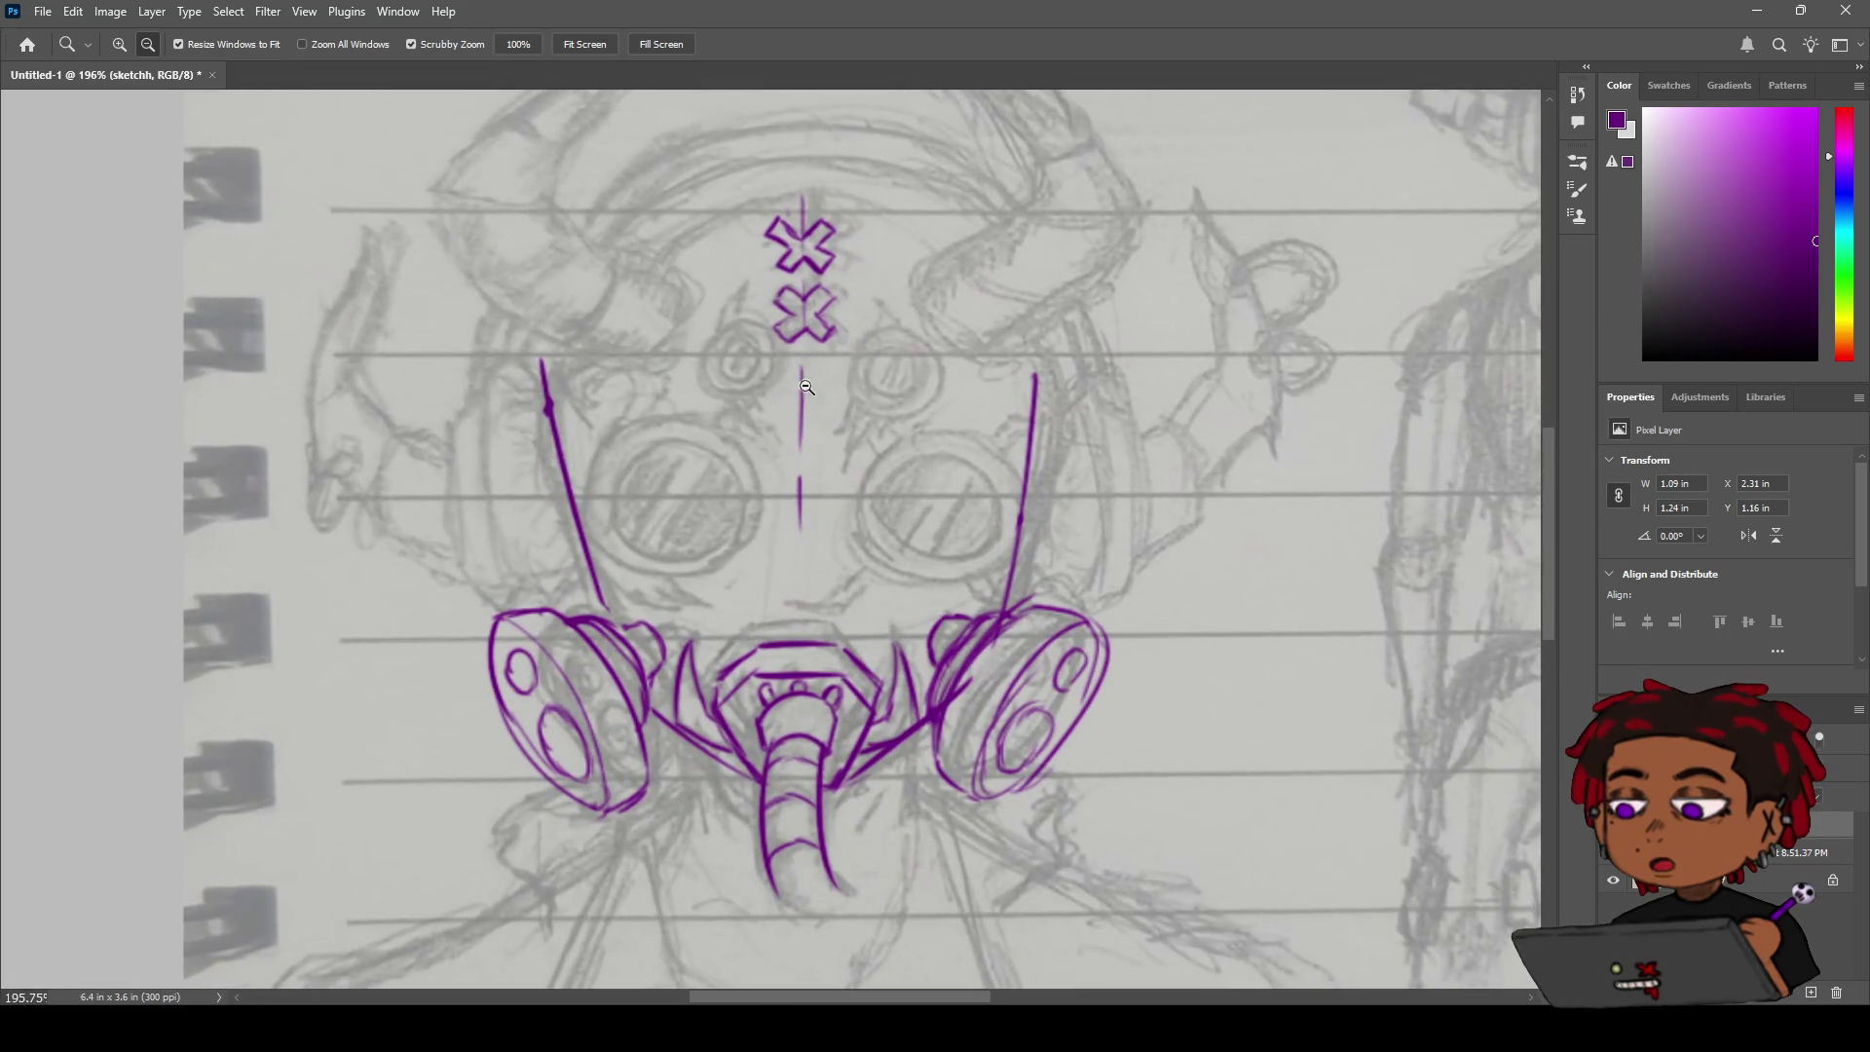
{"action": "key", "text": "b"}
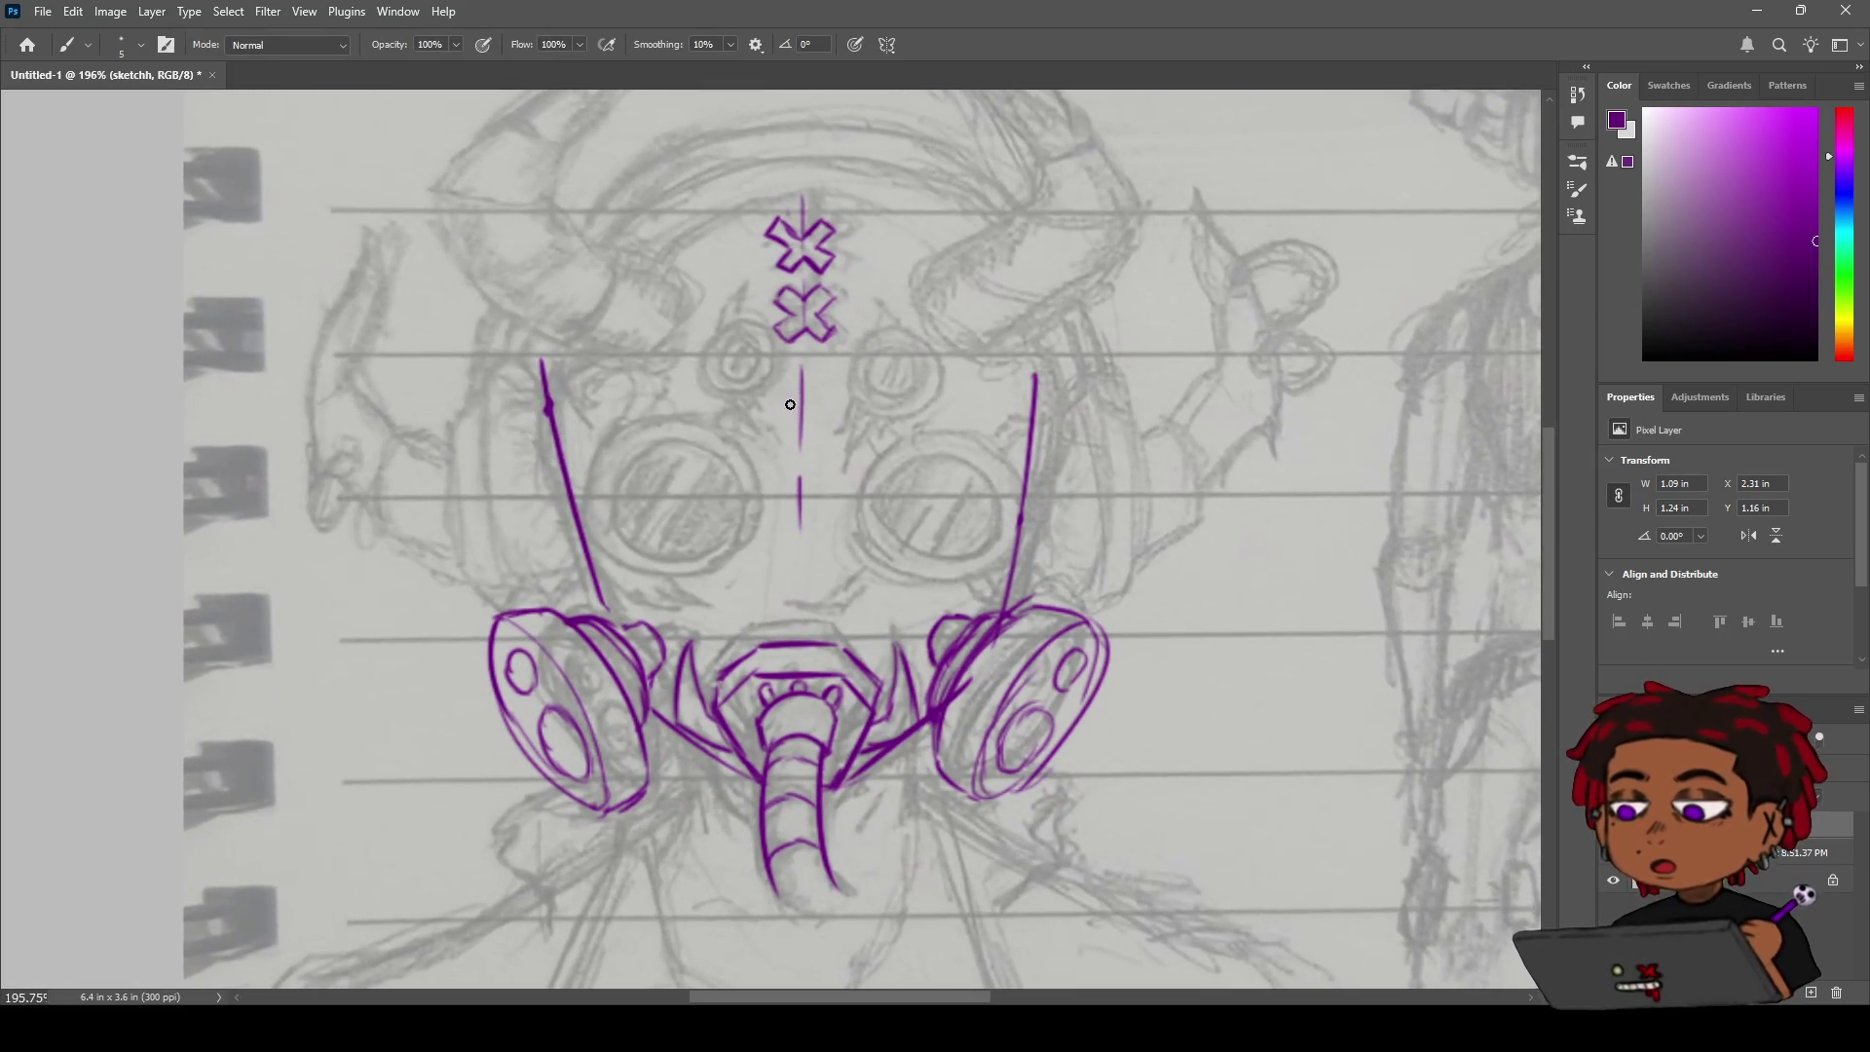
{"action": "mouse_move", "coordinate": [787, 393]}
{"action": "left_mouse_down"}
{"action": "mouse_move", "coordinate": [789, 415]}
{"action": "mouse_move", "coordinate": [772, 406]}
{"action": "mouse_move", "coordinate": [795, 428]}
{"action": "left_mouse_up"}
{"action": "key", "text": "ctrl+z"}
{"action": "key", "text": "ctrl+z"}
{"action": "key", "text": "ctrl+z"}
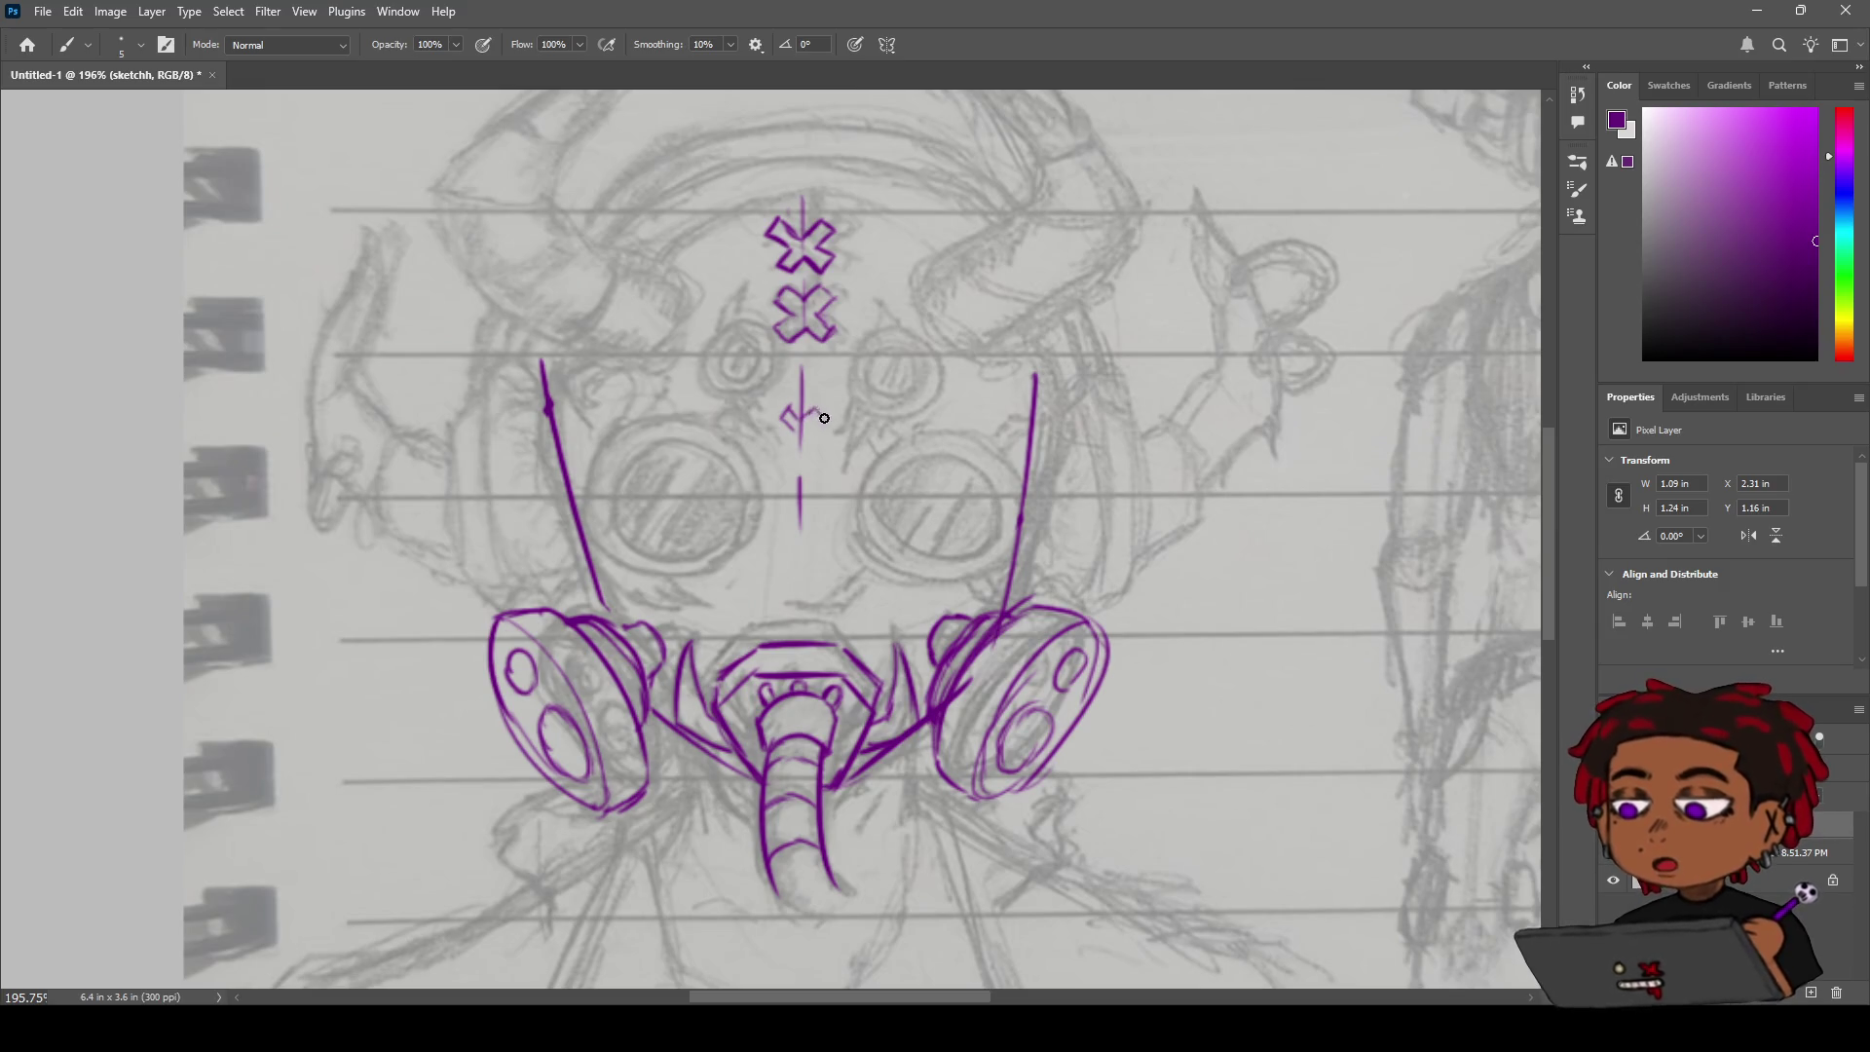
{"action": "left_click_drag", "start_coordinate": [808, 407], "coordinate": [816, 428]}
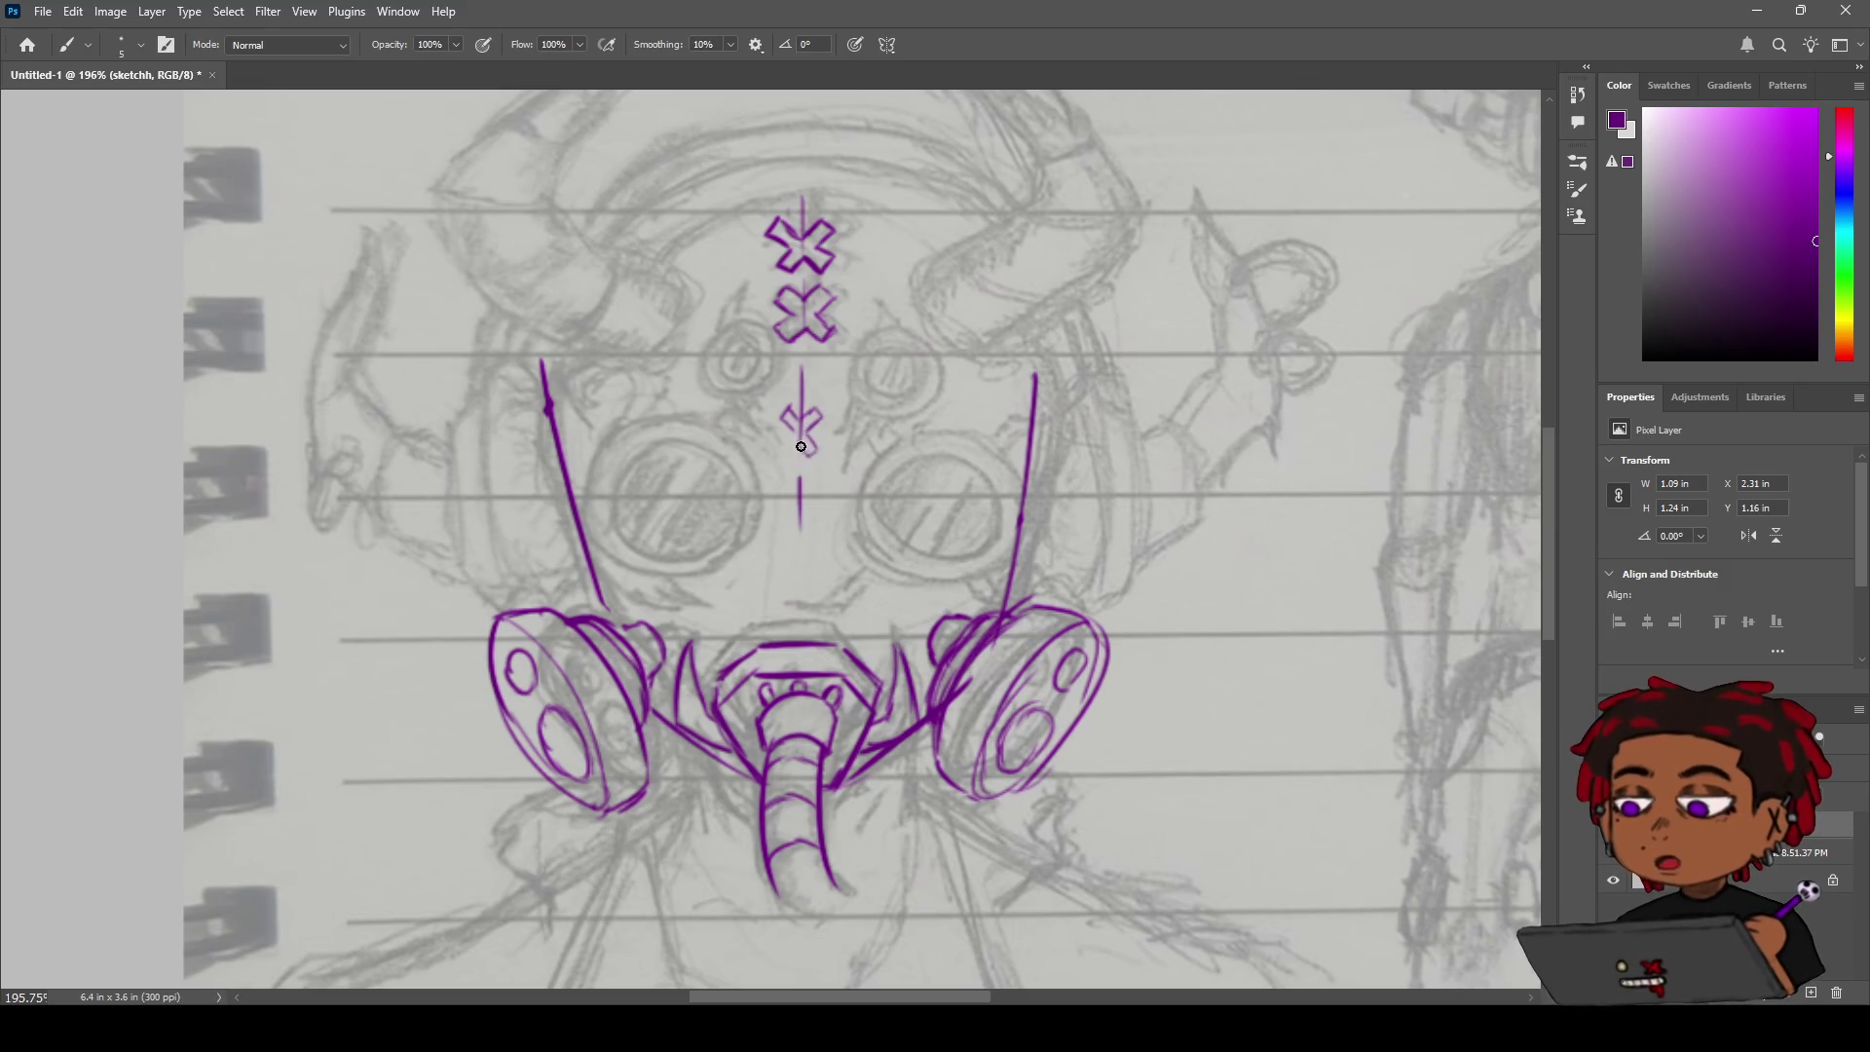
{"action": "left_click_drag", "start_coordinate": [784, 443], "coordinate": [802, 448]}
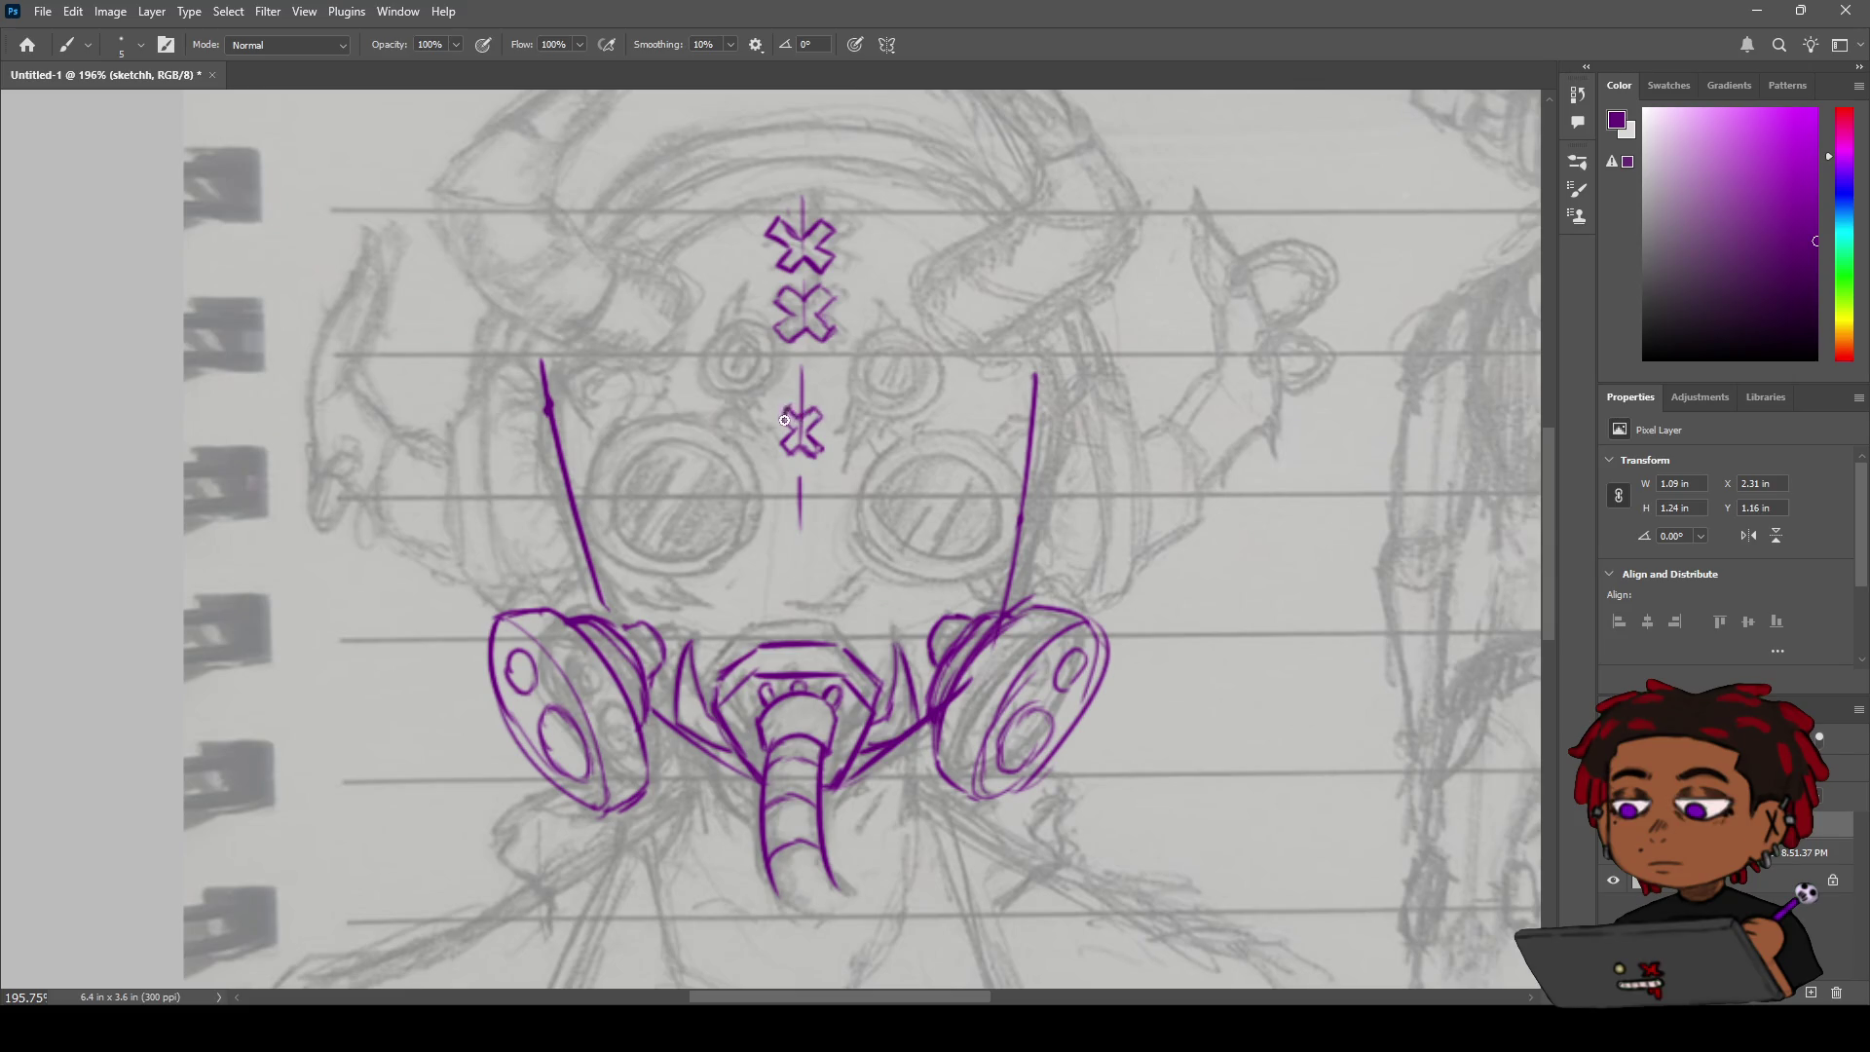
Zoom out to view the whole page, then return to the Brush.
{"action": "key", "text": "z"}
{"action": "left_click", "coordinate": [764, 337], "text": "alt"}
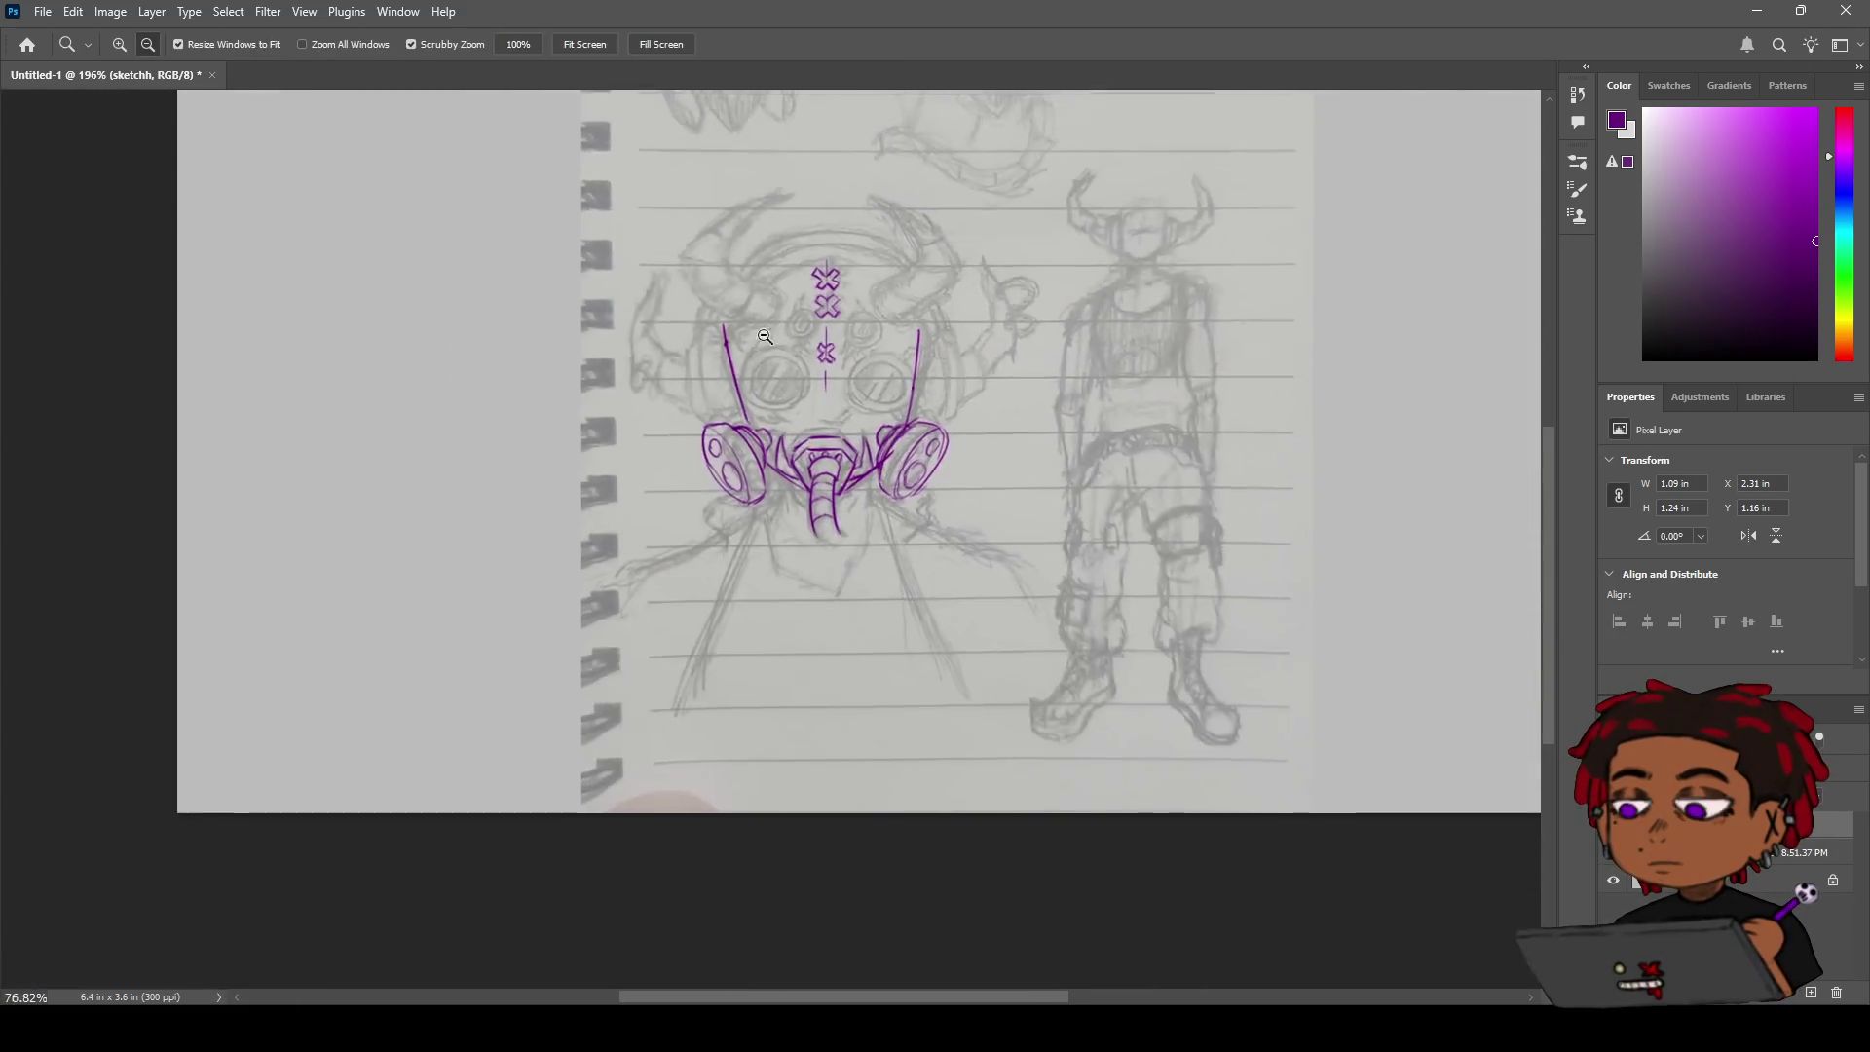
{"action": "scroll", "coordinate": [840, 298], "scroll_direction": "up", "scroll_amount": 5}
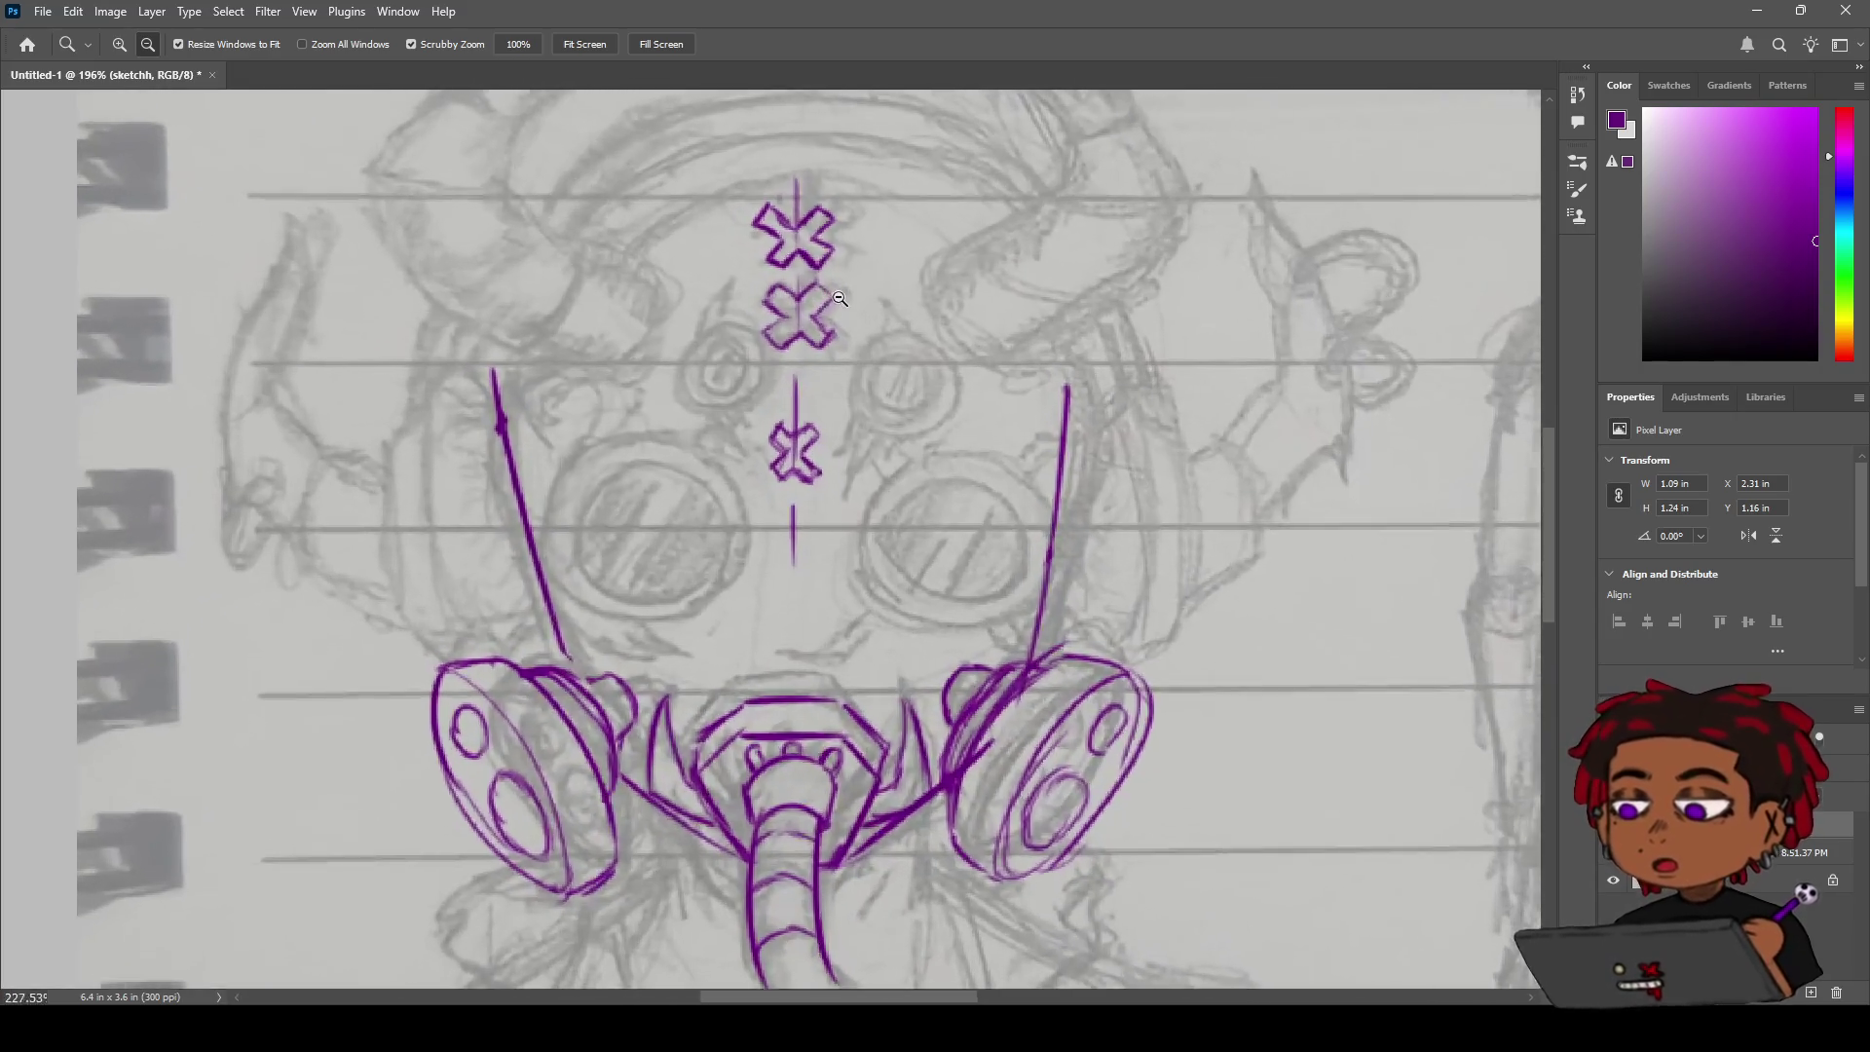
{"action": "scroll", "coordinate": [840, 298], "scroll_direction": "down", "scroll_amount": 2}
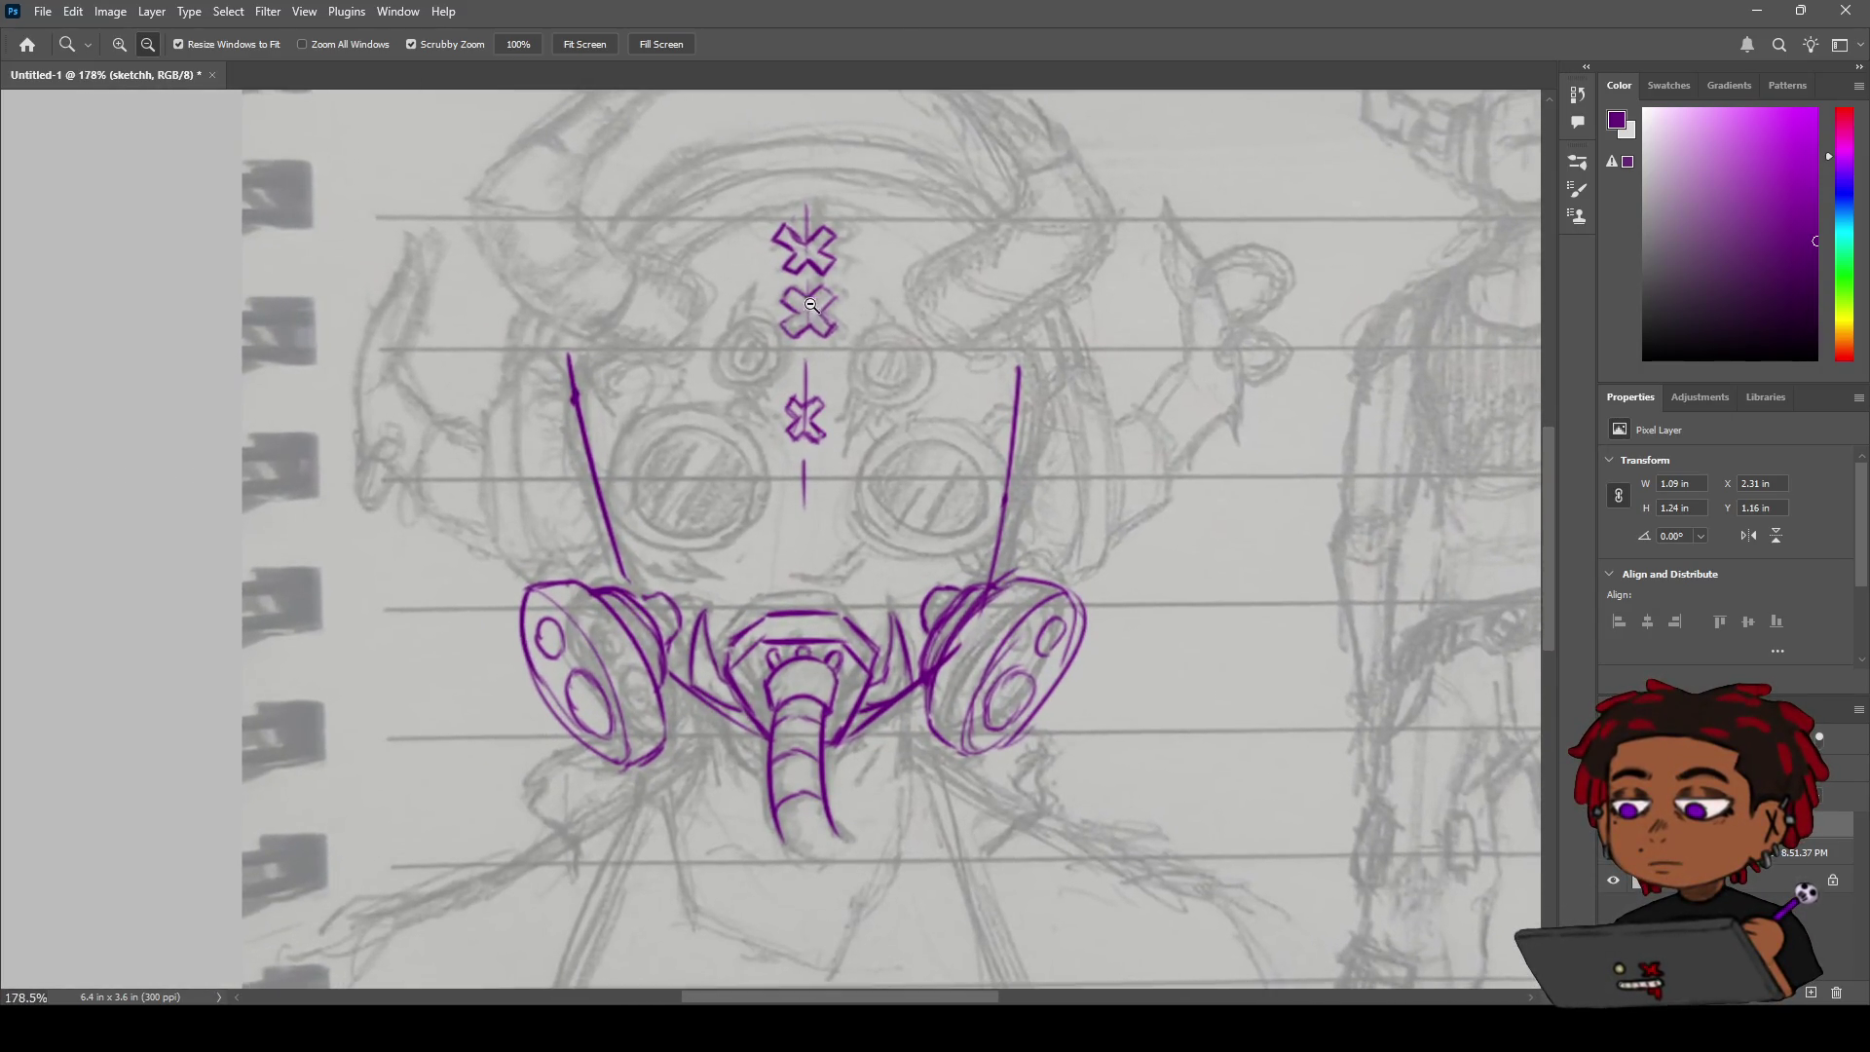
{"action": "key", "text": "b"}
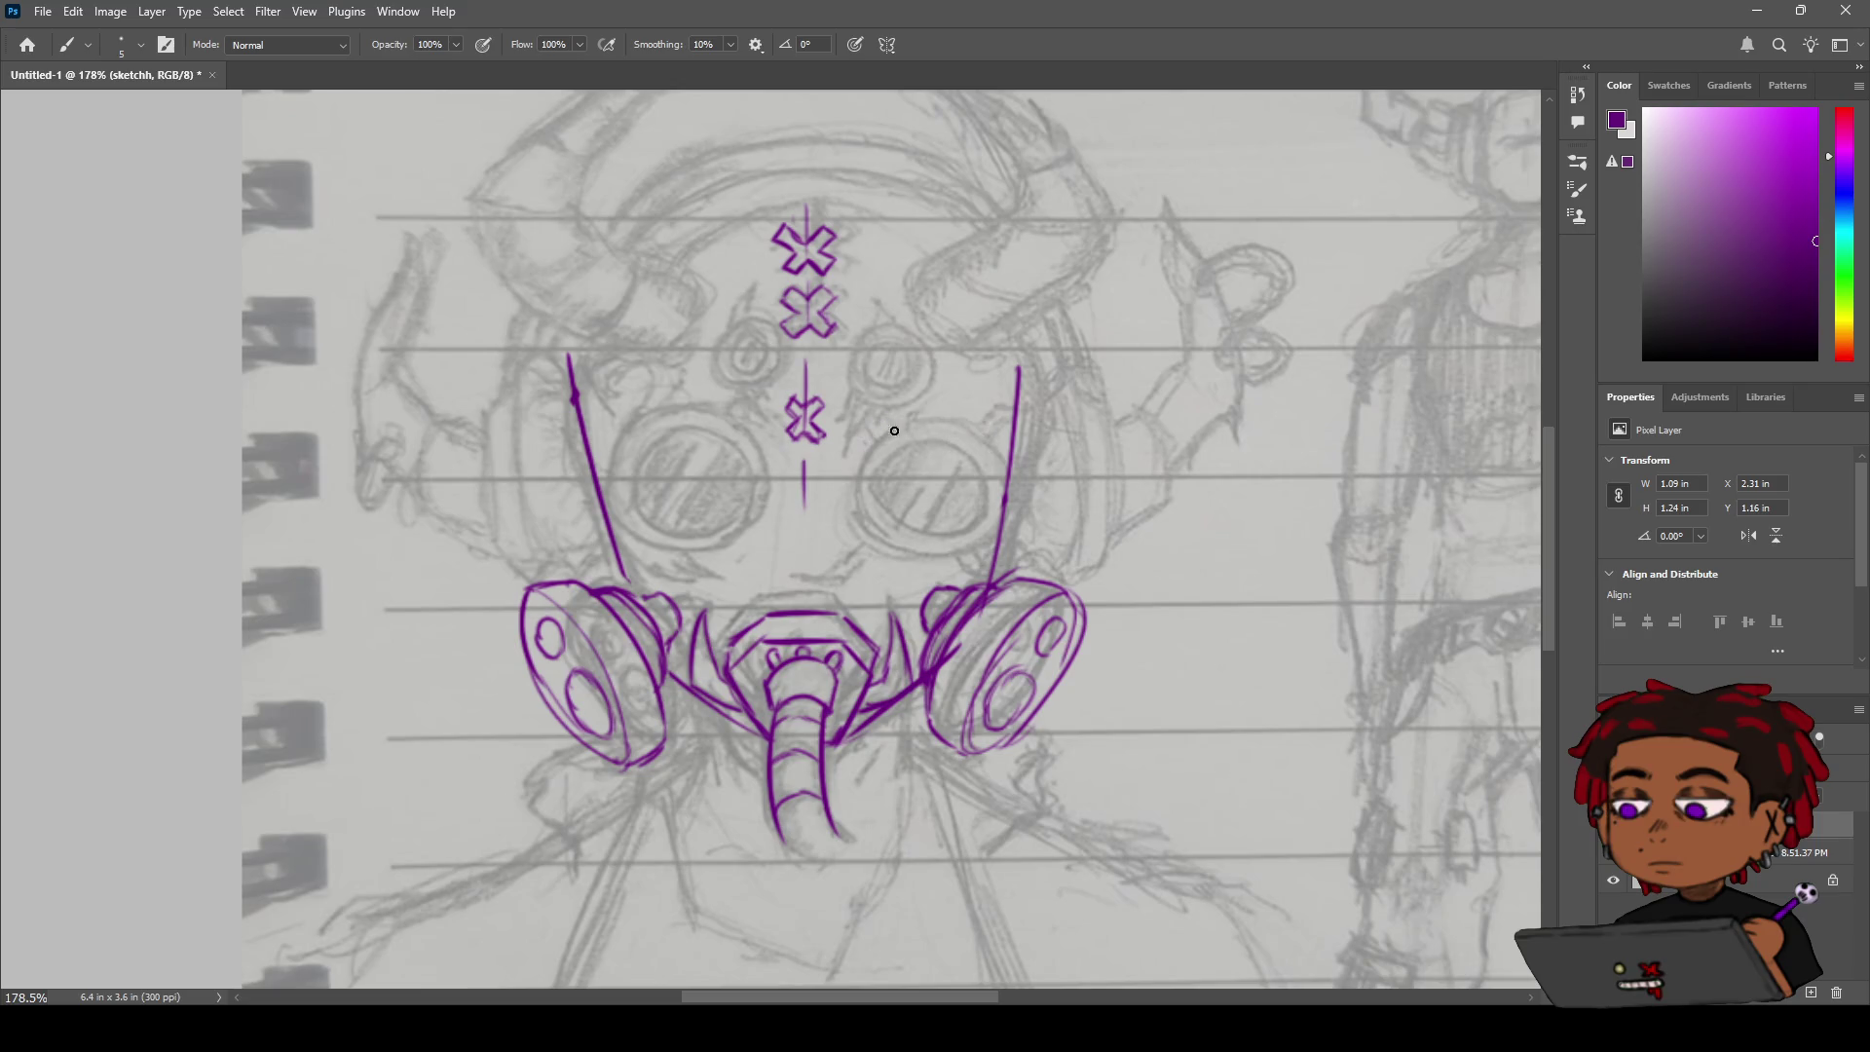
Draw the top arc of the right goggle lens, testing strokes for its left side and bottom.
{"action": "left_click_drag", "start_coordinate": [864, 442], "coordinate": [964, 419]}
{"action": "key", "text": "ctrl+z"}
{"action": "left_click_drag", "start_coordinate": [853, 458], "coordinate": [978, 417]}
{"action": "mouse_move", "coordinate": [853, 461]}
{"action": "left_mouse_down"}
{"action": "mouse_move", "coordinate": [856, 492]}
{"action": "mouse_move", "coordinate": [977, 493]}
{"action": "left_mouse_up"}
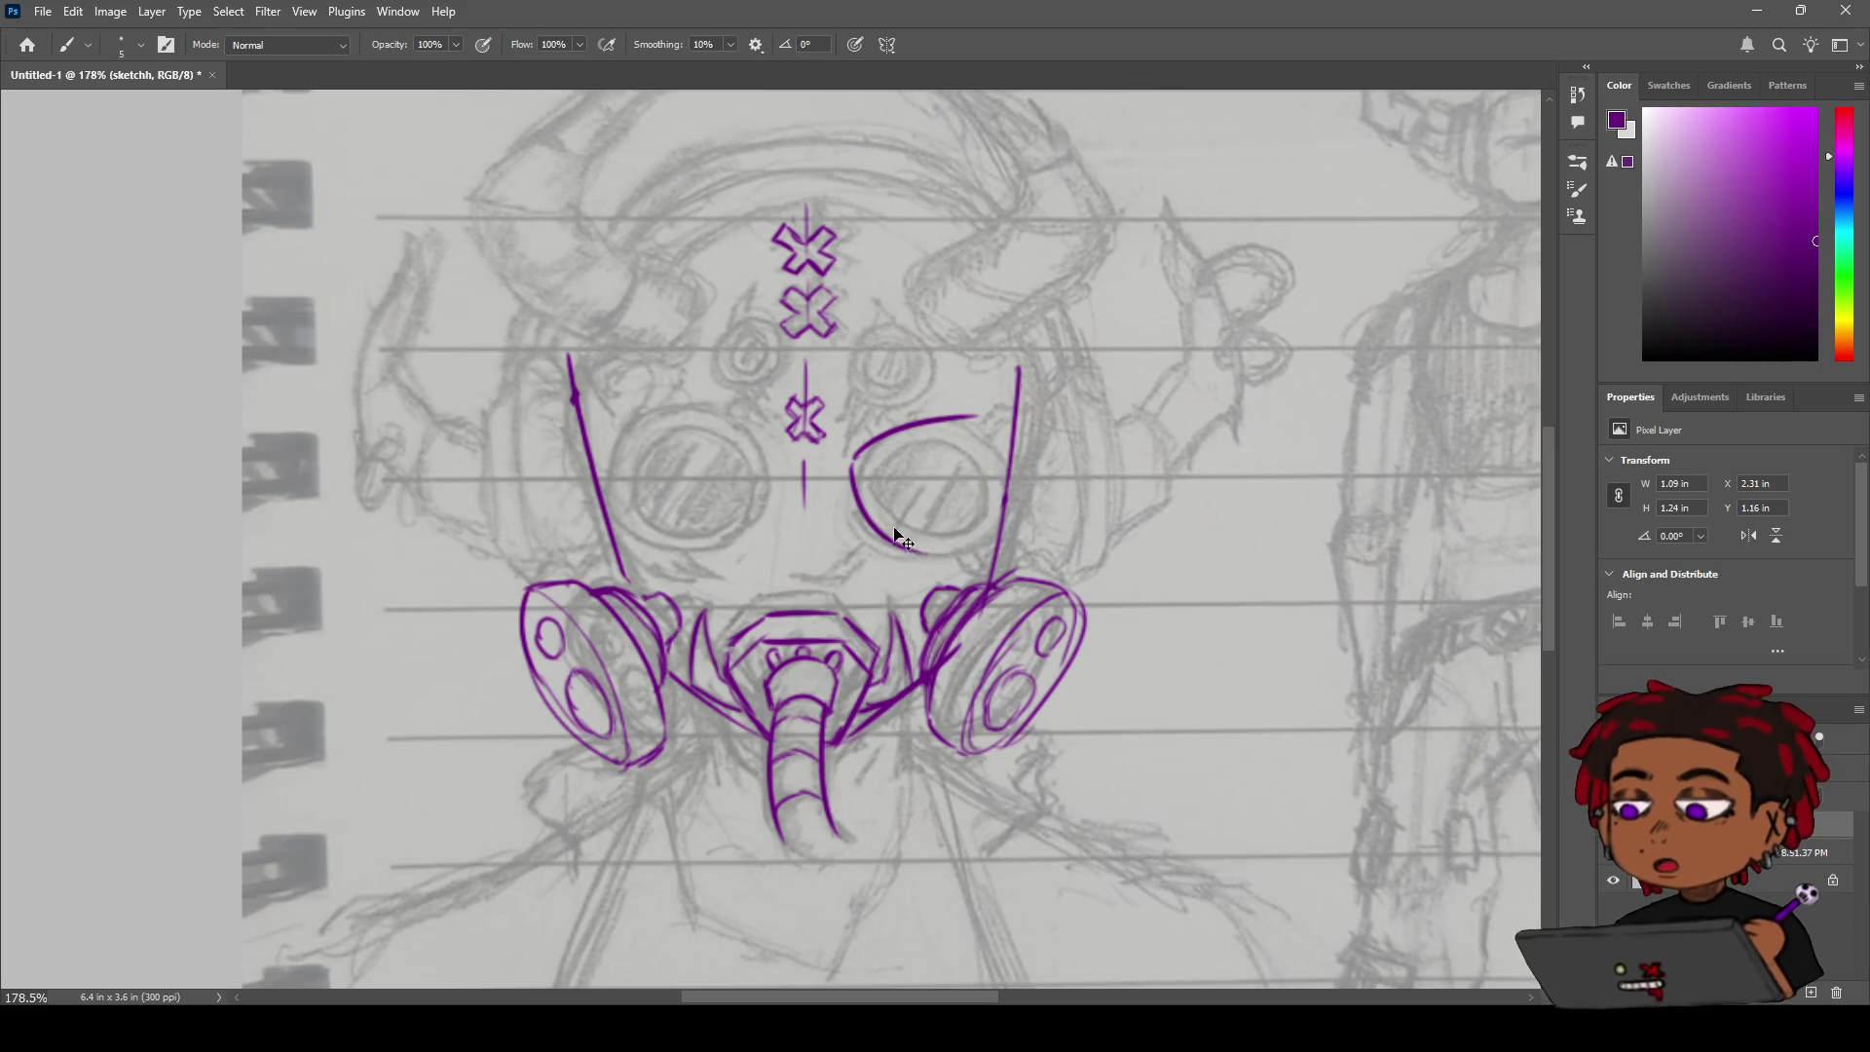
{"action": "key", "text": "ctrl+z"}
{"action": "left_click_drag", "start_coordinate": [857, 465], "coordinate": [967, 522]}
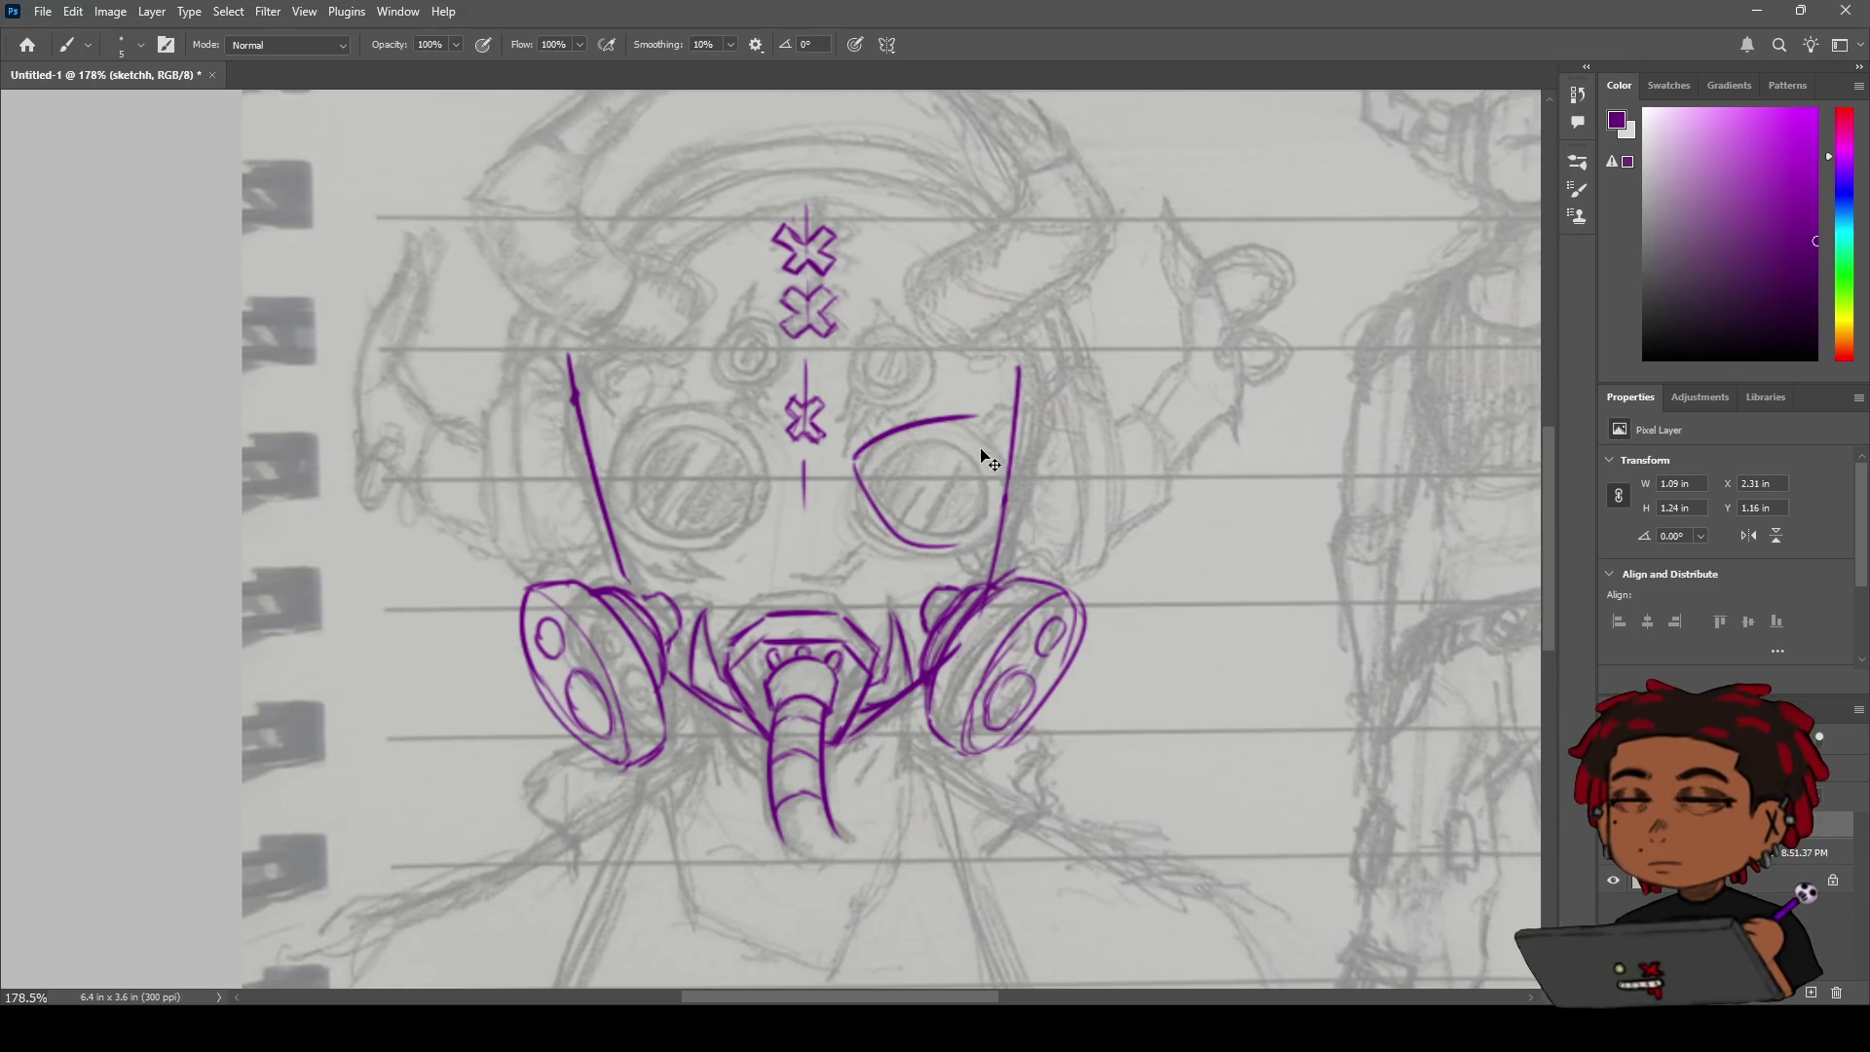
{"action": "key", "text": "ctrl+z"}
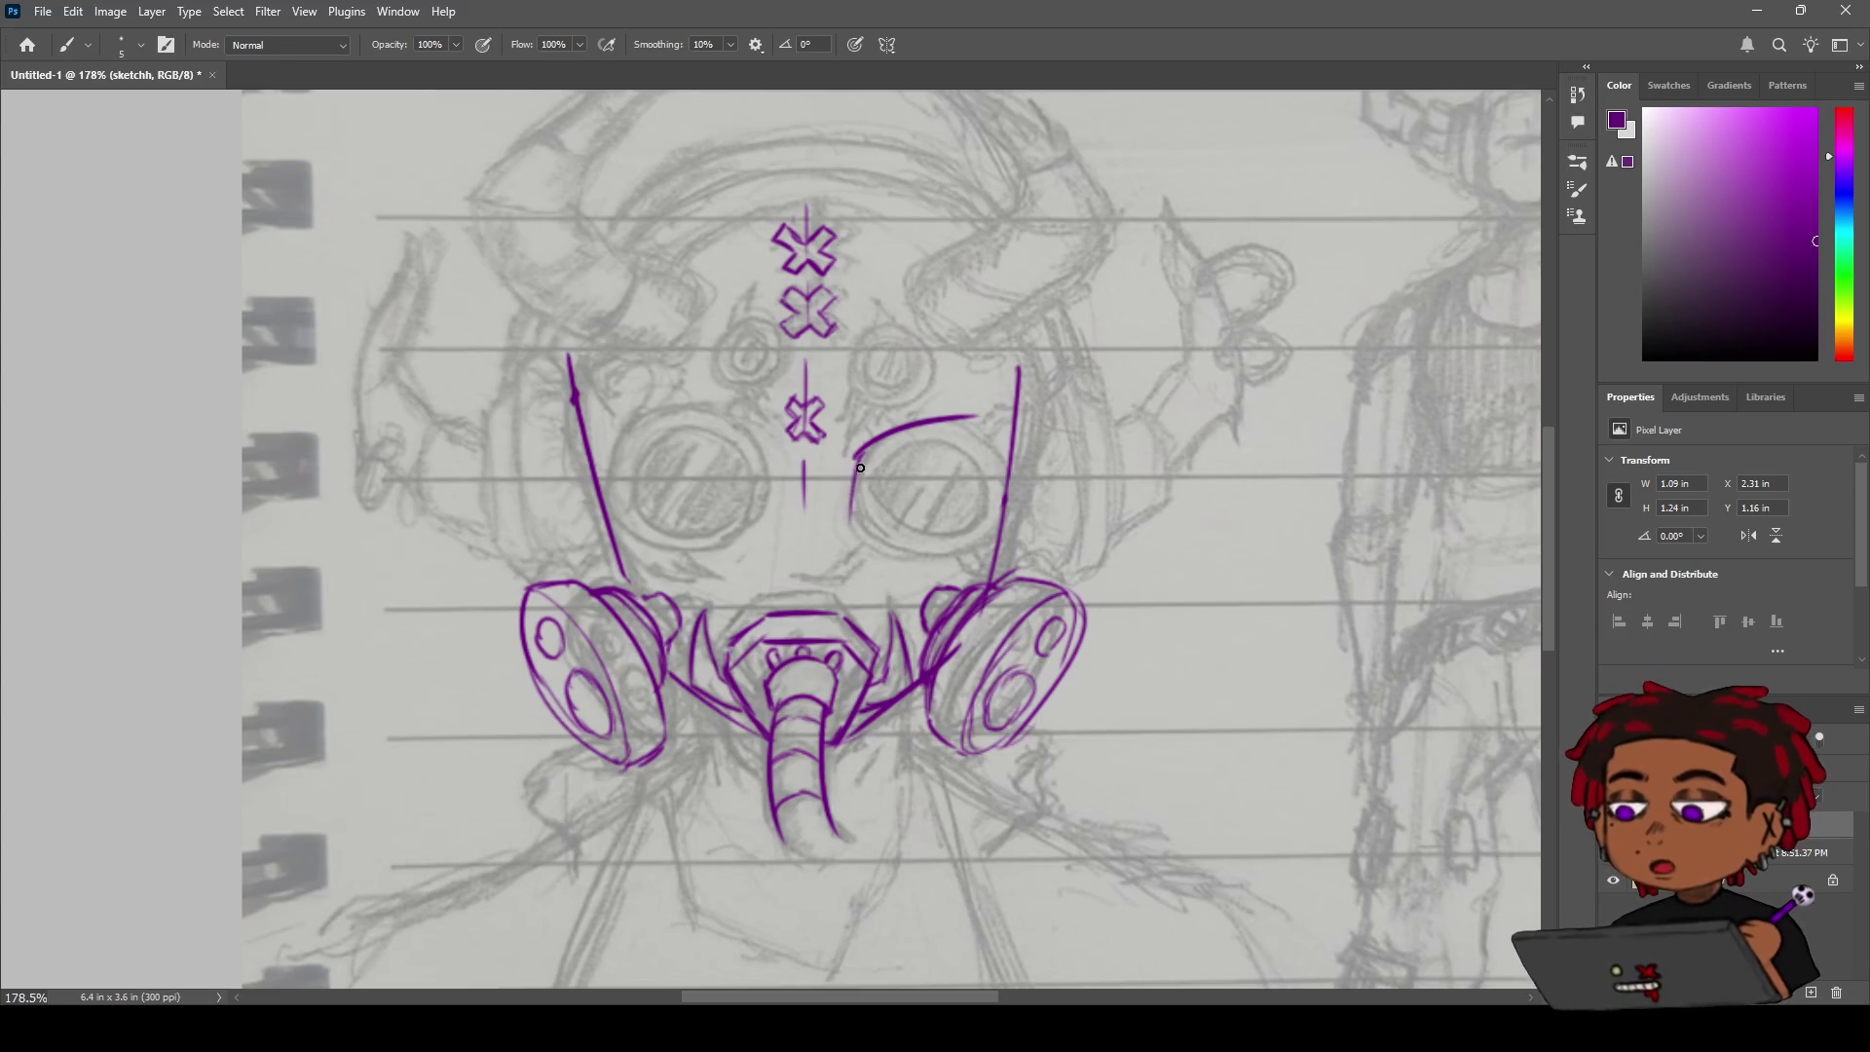
{"action": "mouse_move", "coordinate": [856, 455]}
{"action": "left_mouse_down"}
{"action": "mouse_move", "coordinate": [854, 523]}
{"action": "mouse_move", "coordinate": [910, 550]}
{"action": "left_mouse_up"}
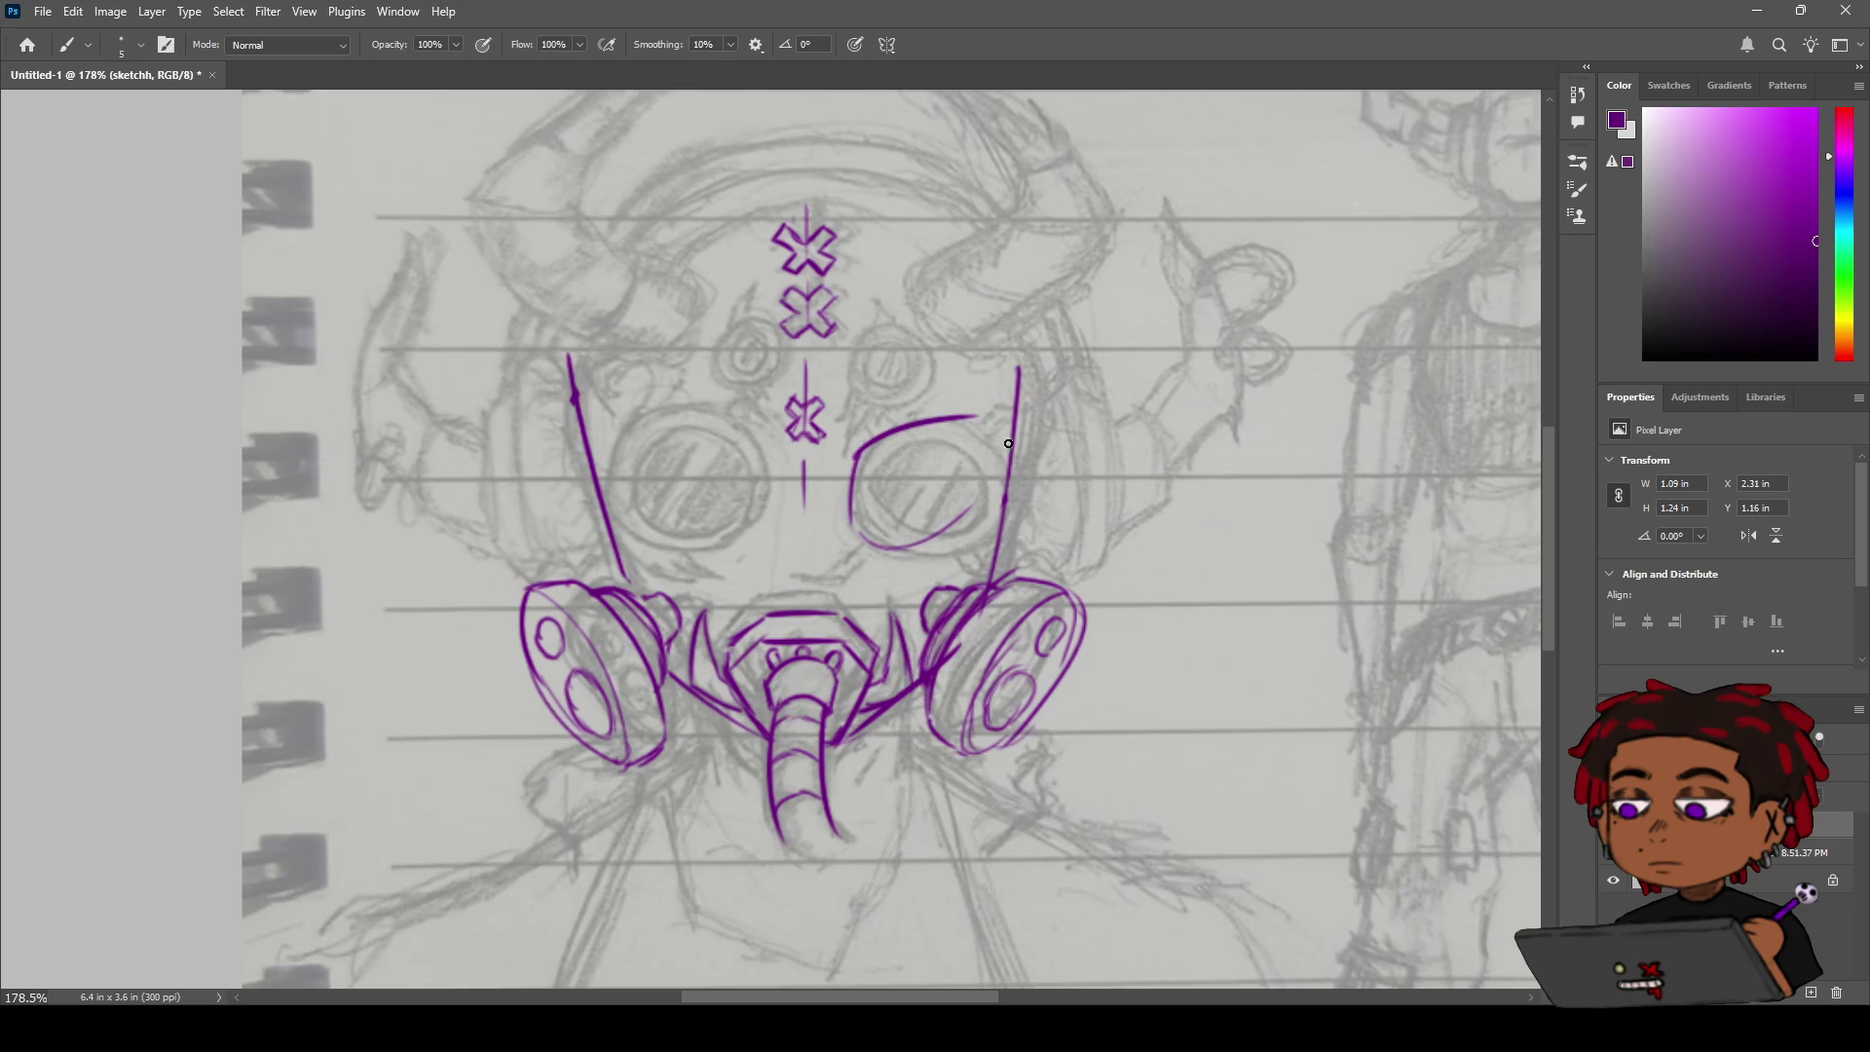
{"action": "key", "text": "ctrl+z"}
{"action": "key", "text": "ctrl+z"}
{"action": "key", "text": "ctrl+z"}
Trace the right lens's right side, bottom and left side to close the rounded outline.
{"action": "left_click_drag", "start_coordinate": [981, 427], "coordinate": [988, 492]}
{"action": "left_click_drag", "start_coordinate": [974, 421], "coordinate": [986, 521]}
{"action": "key", "text": "ctrl+z"}
{"action": "mouse_move", "coordinate": [975, 418]}
{"action": "left_mouse_down"}
{"action": "mouse_move", "coordinate": [986, 508]}
{"action": "mouse_move", "coordinate": [919, 519]}
{"action": "left_mouse_up"}
{"action": "mouse_move", "coordinate": [856, 459]}
{"action": "left_mouse_down"}
{"action": "mouse_move", "coordinate": [889, 519]}
{"action": "mouse_move", "coordinate": [926, 523]}
{"action": "left_mouse_up"}
{"action": "key", "text": "ctrl+z"}
{"action": "key", "text": "ctrl+z"}
{"action": "left_click_drag", "start_coordinate": [857, 465], "coordinate": [930, 529]}
{"action": "key", "text": "ctrl+z"}
{"action": "left_click_drag", "start_coordinate": [856, 460], "coordinate": [925, 523]}
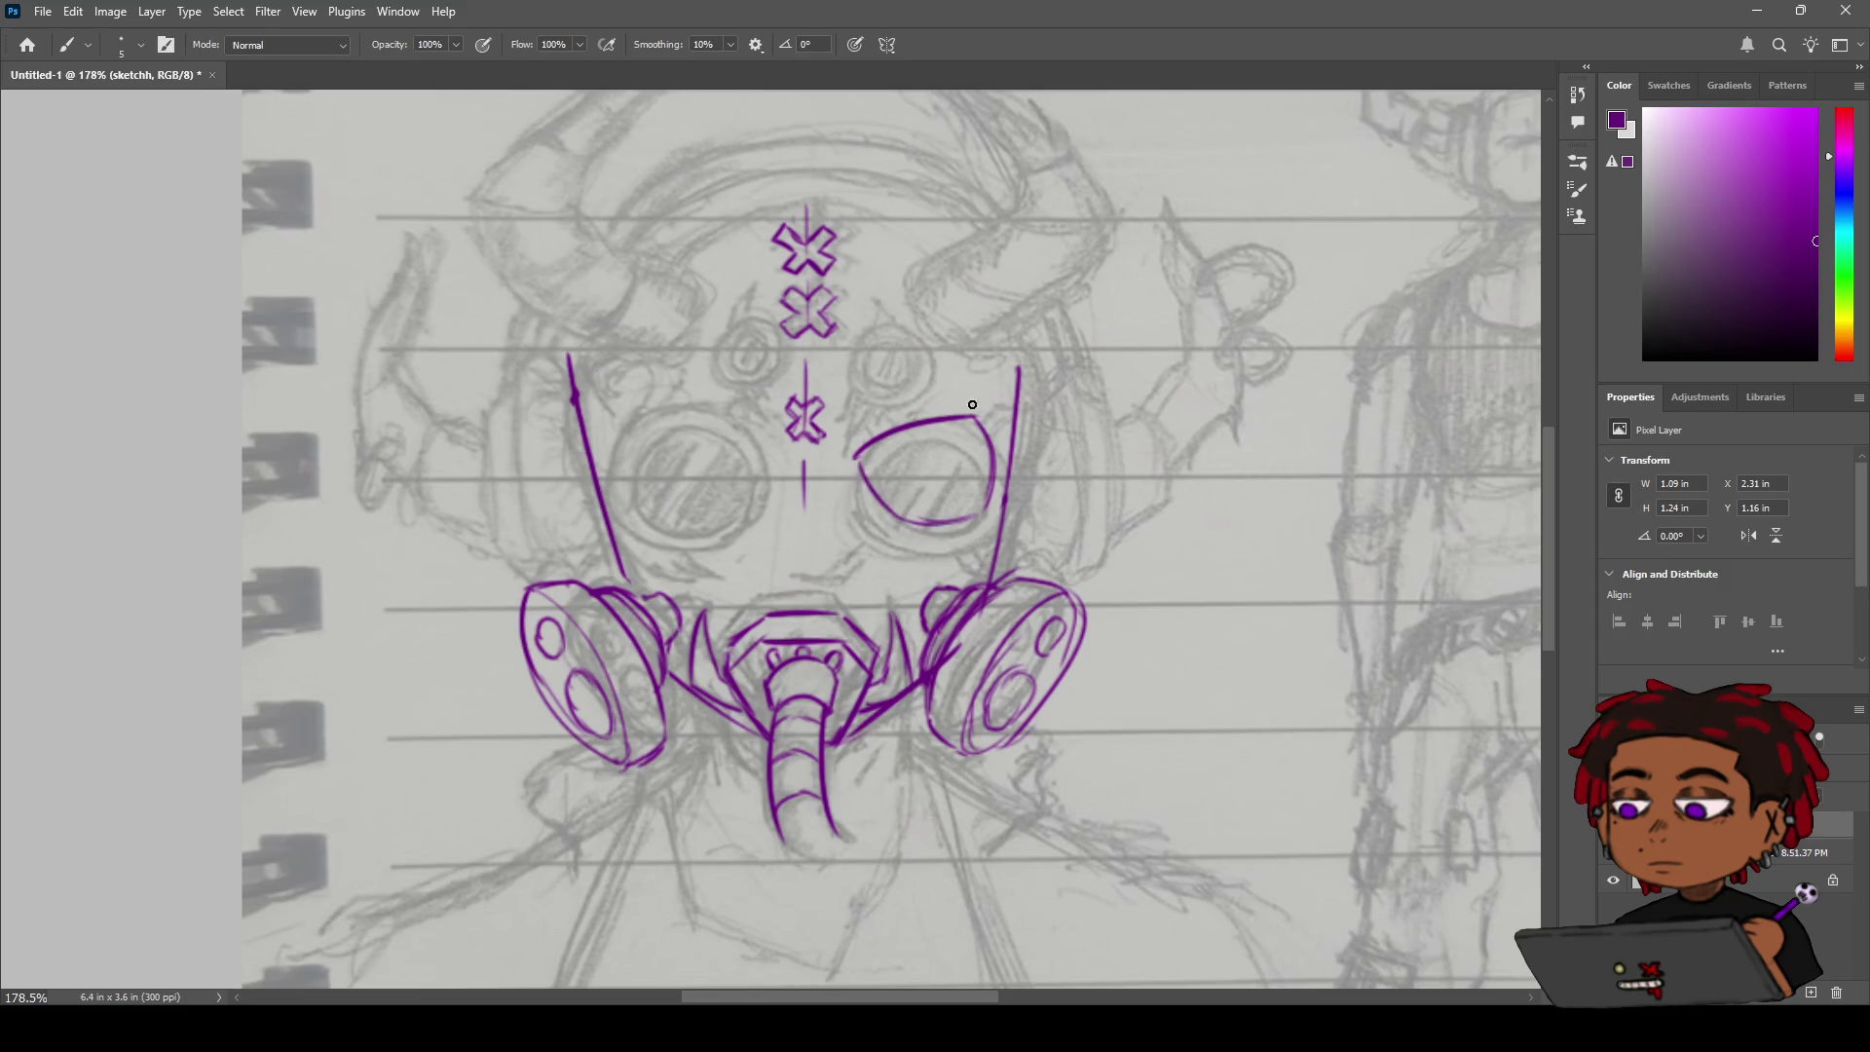
{"action": "key", "text": "ctrl+z"}
{"action": "left_click_drag", "start_coordinate": [855, 458], "coordinate": [901, 511]}
Clean up the right lens outline, erasing stray lower and top-right bits and reinforcing its right edge.
{"action": "key", "text": "e"}
{"action": "mouse_move", "coordinate": [878, 508]}
{"action": "left_mouse_down"}
{"action": "mouse_move", "coordinate": [910, 497]}
{"action": "mouse_move", "coordinate": [861, 492]}
{"action": "mouse_move", "coordinate": [940, 527]}
{"action": "mouse_move", "coordinate": [901, 511]}
{"action": "left_mouse_up"}
{"action": "key", "text": "b"}
{"action": "key", "text": "ctrl+z"}
{"action": "key", "text": "ctrl+z"}
{"action": "key", "text": "ctrl+z"}
{"action": "key", "text": "e"}
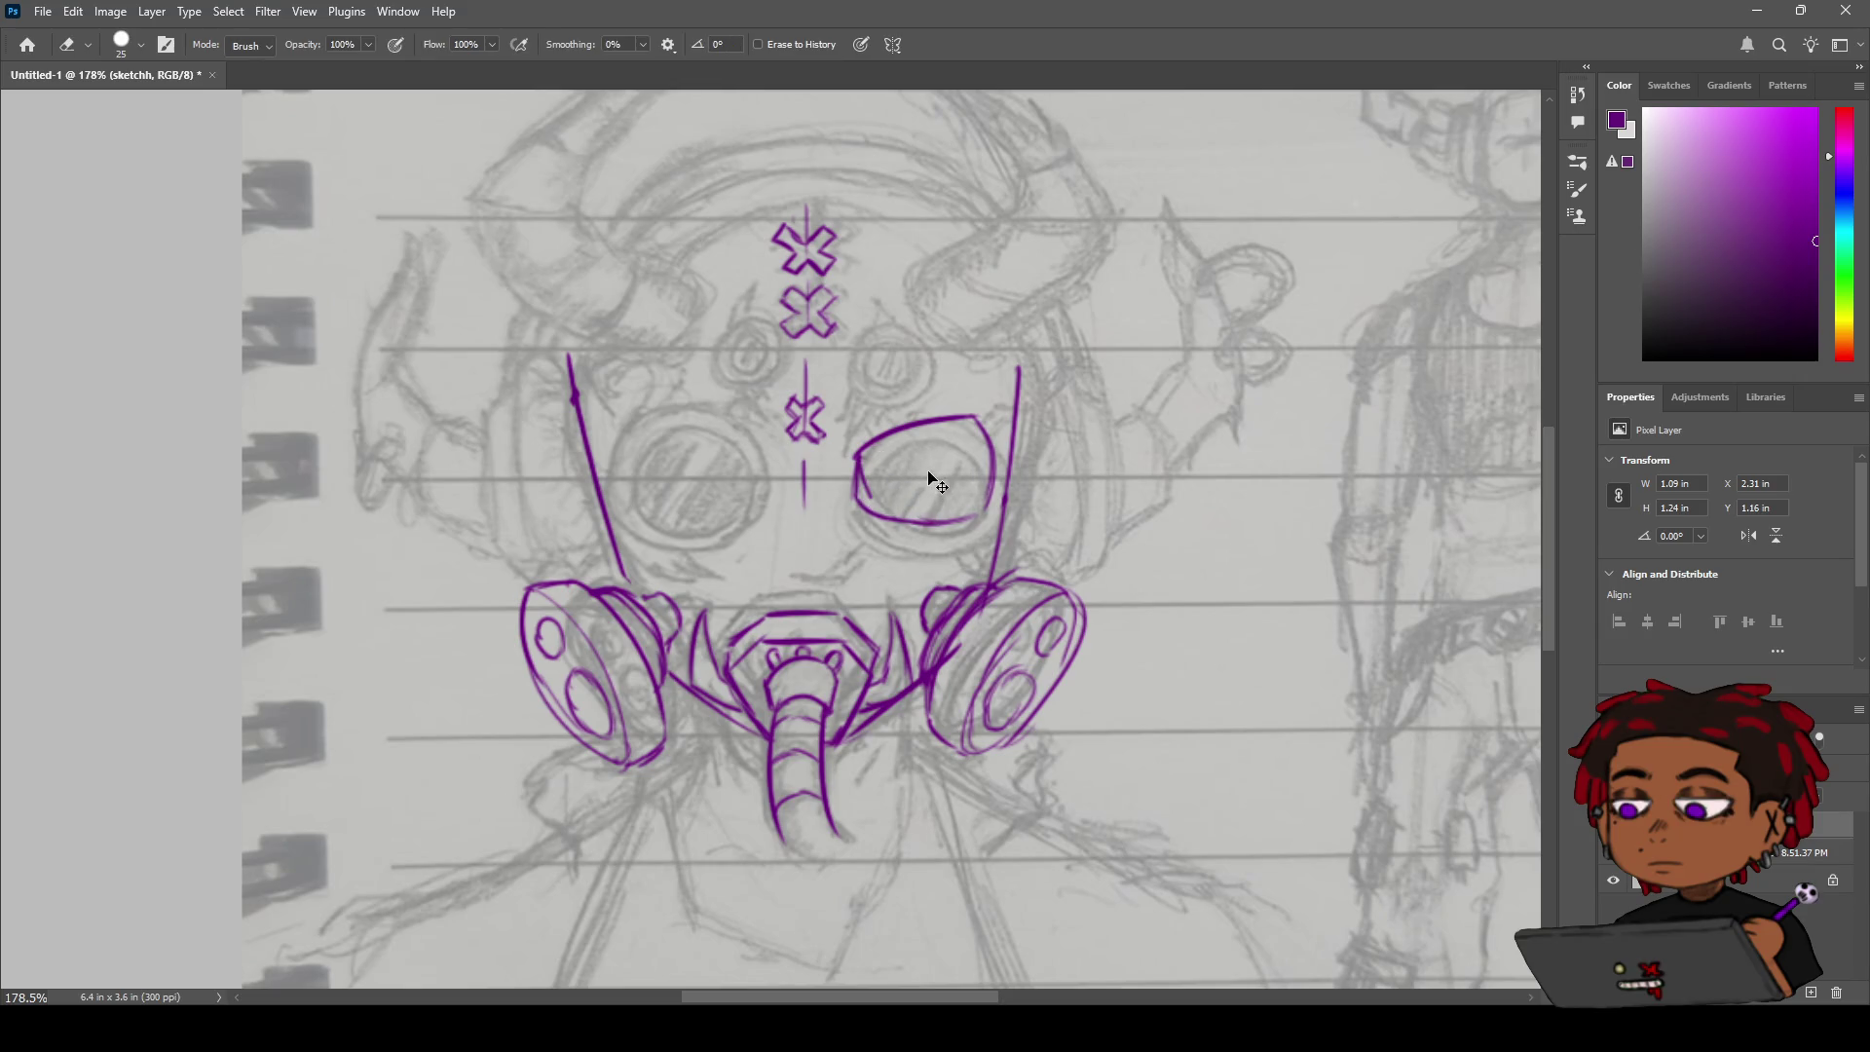
{"action": "key", "text": "b"}
{"action": "mouse_move", "coordinate": [878, 496]}
{"action": "left_mouse_down"}
{"action": "mouse_move", "coordinate": [941, 535]}
{"action": "mouse_move", "coordinate": [925, 521]}
{"action": "mouse_move", "coordinate": [972, 524]}
{"action": "mouse_move", "coordinate": [977, 423]}
{"action": "left_mouse_up"}
{"action": "key", "text": "ctrl+z"}
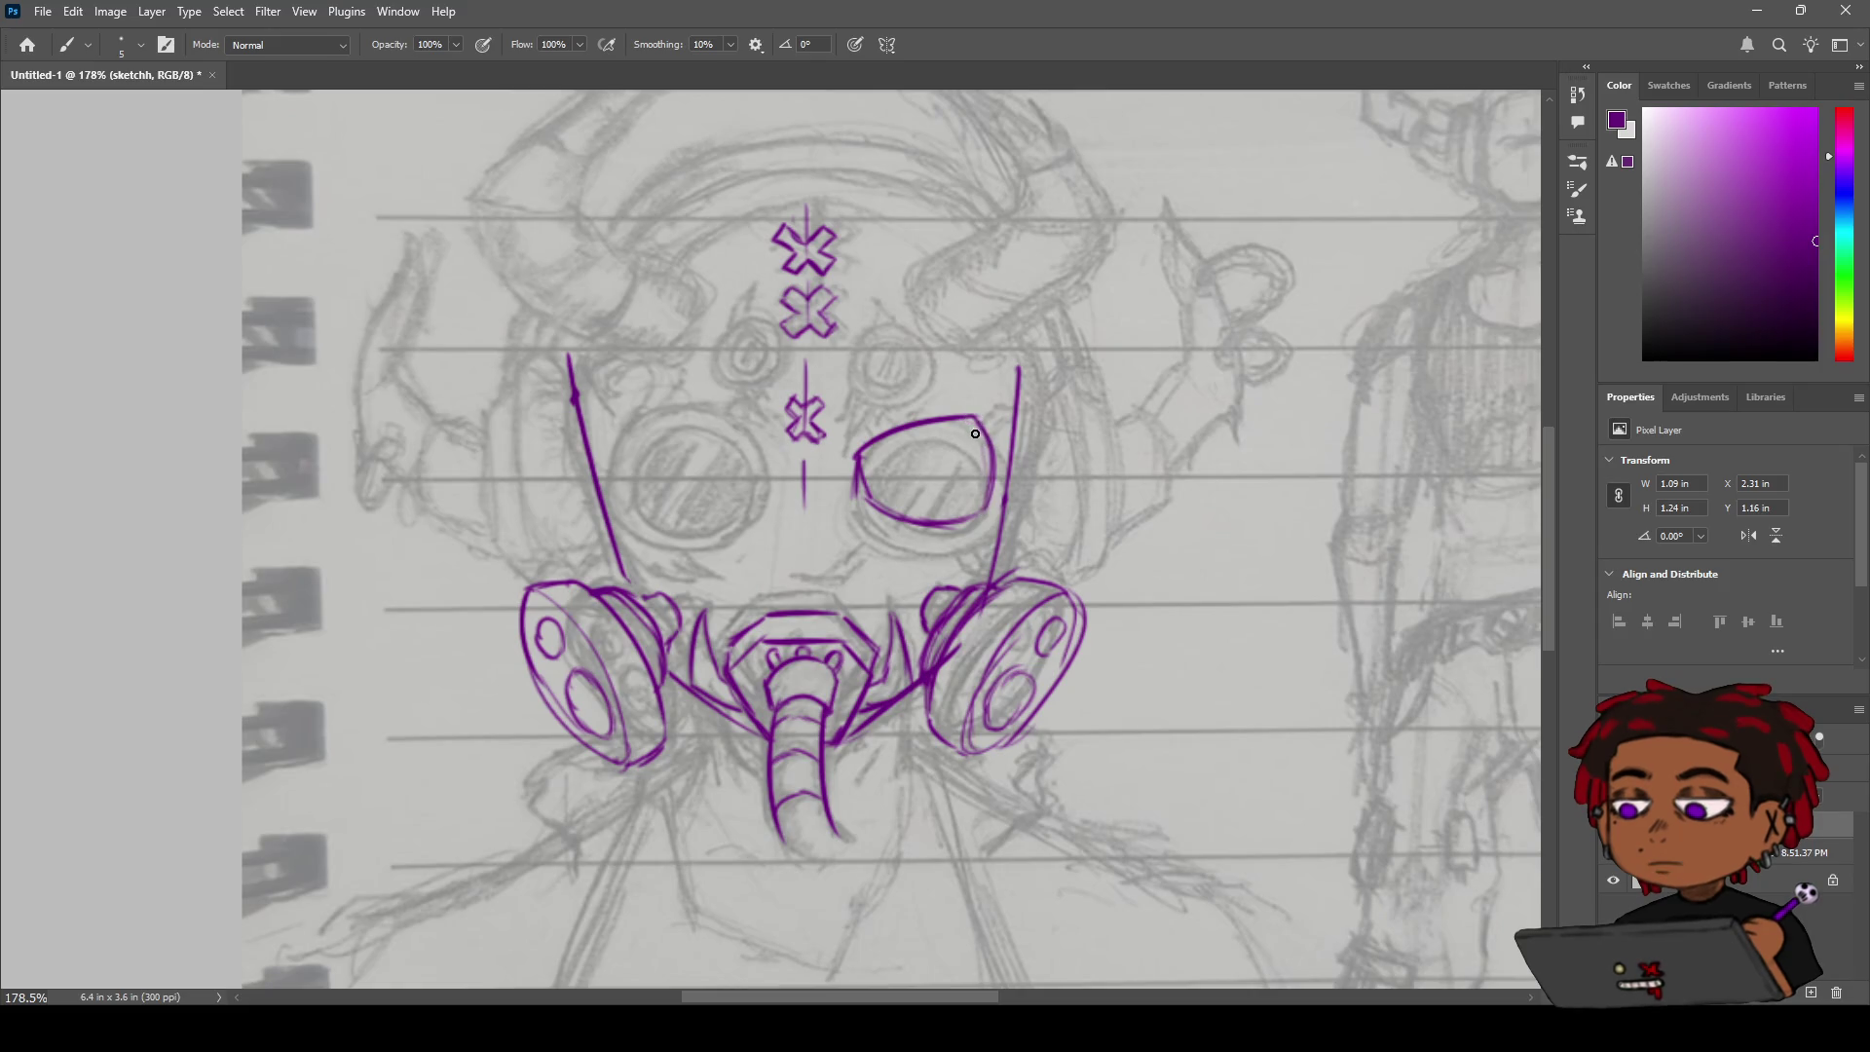
{"action": "key", "text": "e"}
{"action": "mouse_move", "coordinate": [968, 426]}
{"action": "left_mouse_down"}
{"action": "mouse_move", "coordinate": [955, 391]}
{"action": "mouse_move", "coordinate": [988, 435]}
{"action": "left_mouse_up"}
{"action": "key", "text": "b"}
{"action": "left_click_drag", "start_coordinate": [992, 444], "coordinate": [990, 507]}
Start the left goggle lens with a short top stroke and a purple curve along its bottom edge.
{"action": "left_click_drag", "start_coordinate": [753, 454], "coordinate": [745, 439]}
{"action": "left_click_drag", "start_coordinate": [620, 453], "coordinate": [633, 517]}
{"action": "key", "text": "ctrl+z"}
{"action": "key", "text": "ctrl+z"}
{"action": "left_click_drag", "start_coordinate": [636, 439], "coordinate": [626, 507]}
{"action": "key", "text": "ctrl+z"}
{"action": "mouse_move", "coordinate": [670, 536]}
{"action": "left_mouse_down"}
{"action": "mouse_move", "coordinate": [745, 512]}
{"action": "mouse_move", "coordinate": [636, 514]}
{"action": "left_mouse_up"}
{"action": "left_click_drag", "start_coordinate": [633, 518], "coordinate": [677, 531]}
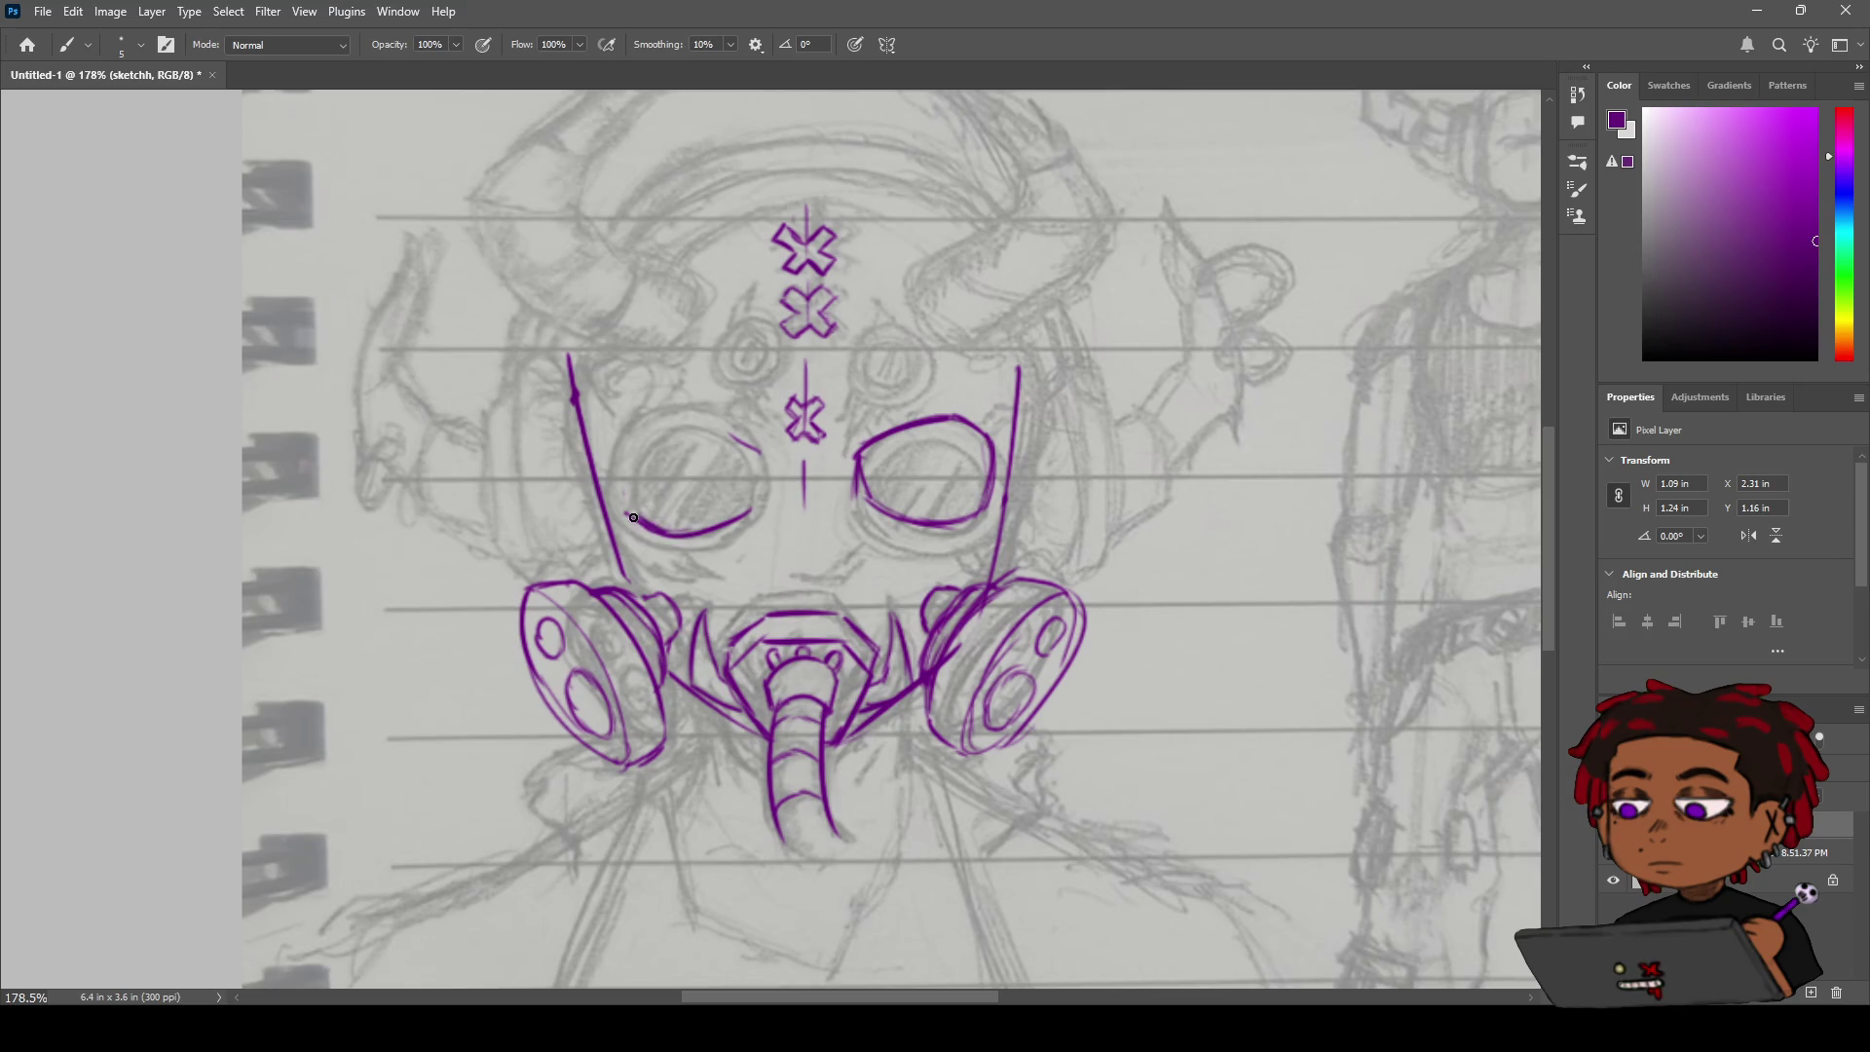
Trace the left lens's curved left edge, top and right side.
{"action": "key", "text": "ctrl+z"}
{"action": "key", "text": "z"}
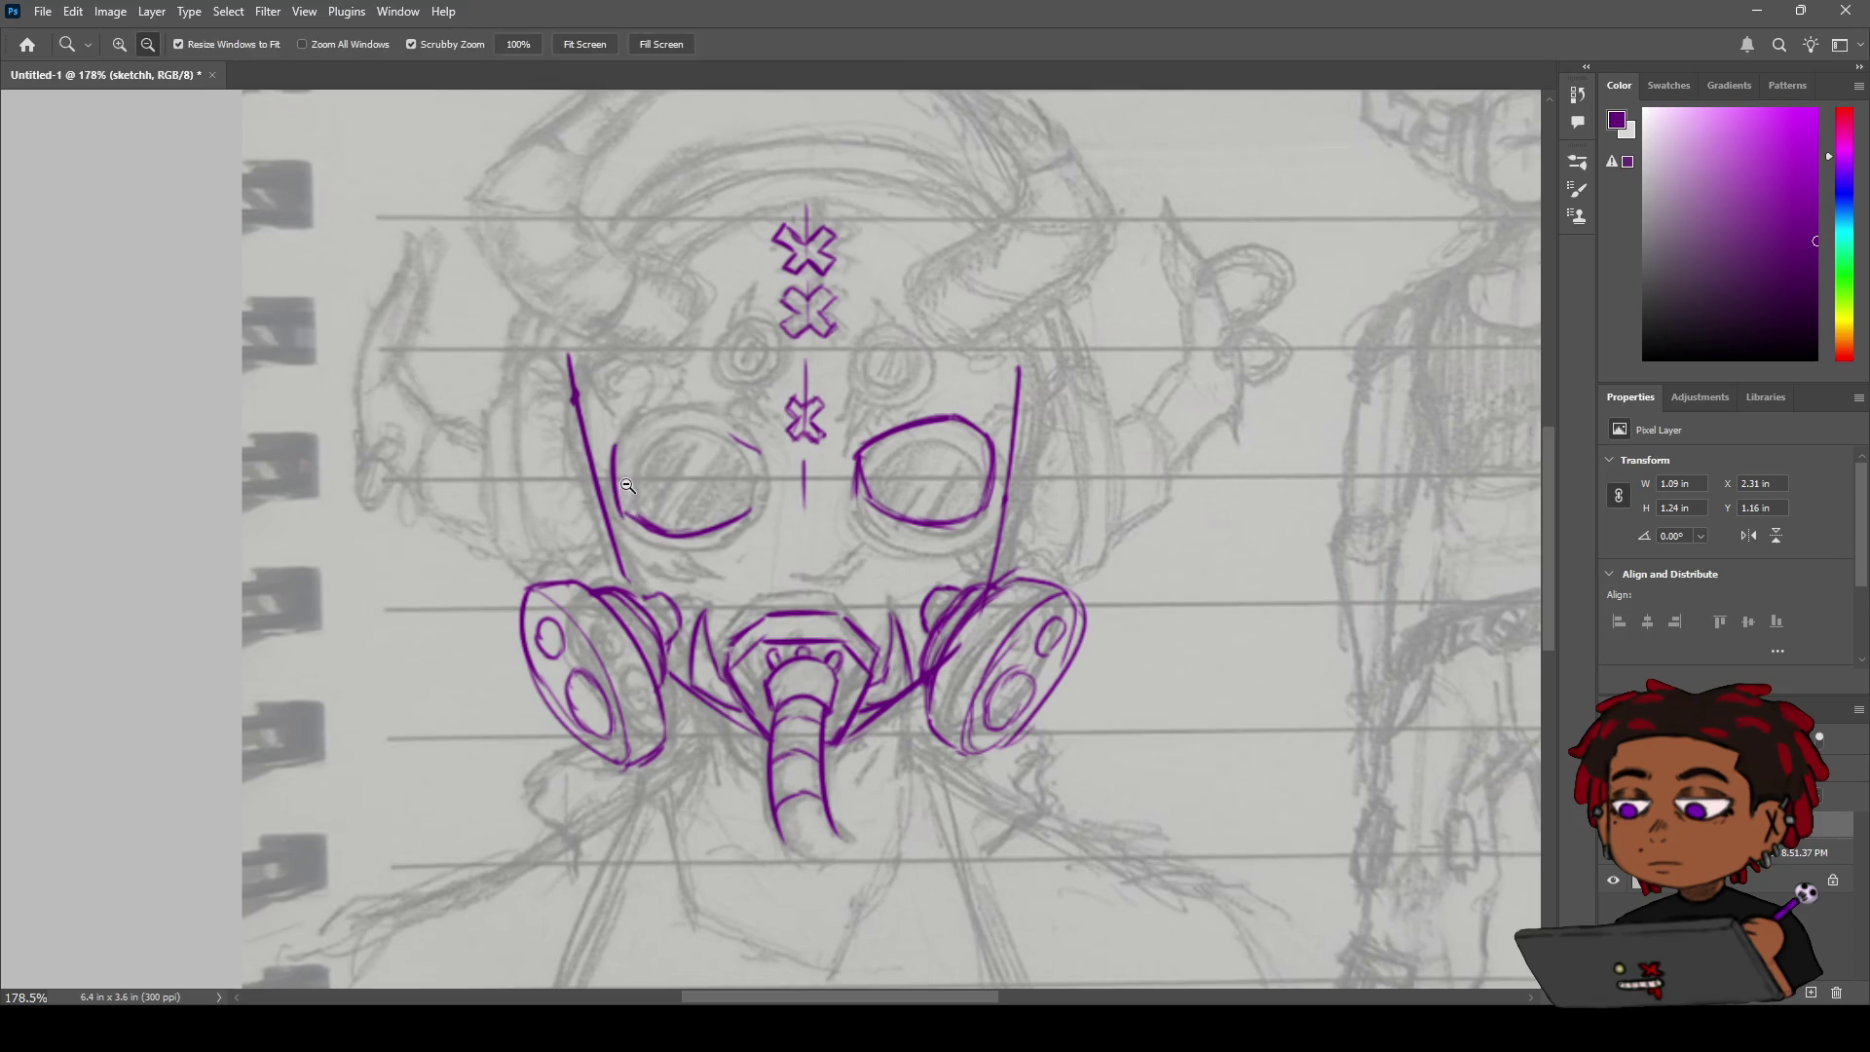
{"action": "key", "text": "b"}
{"action": "left_click_drag", "start_coordinate": [622, 440], "coordinate": [635, 514]}
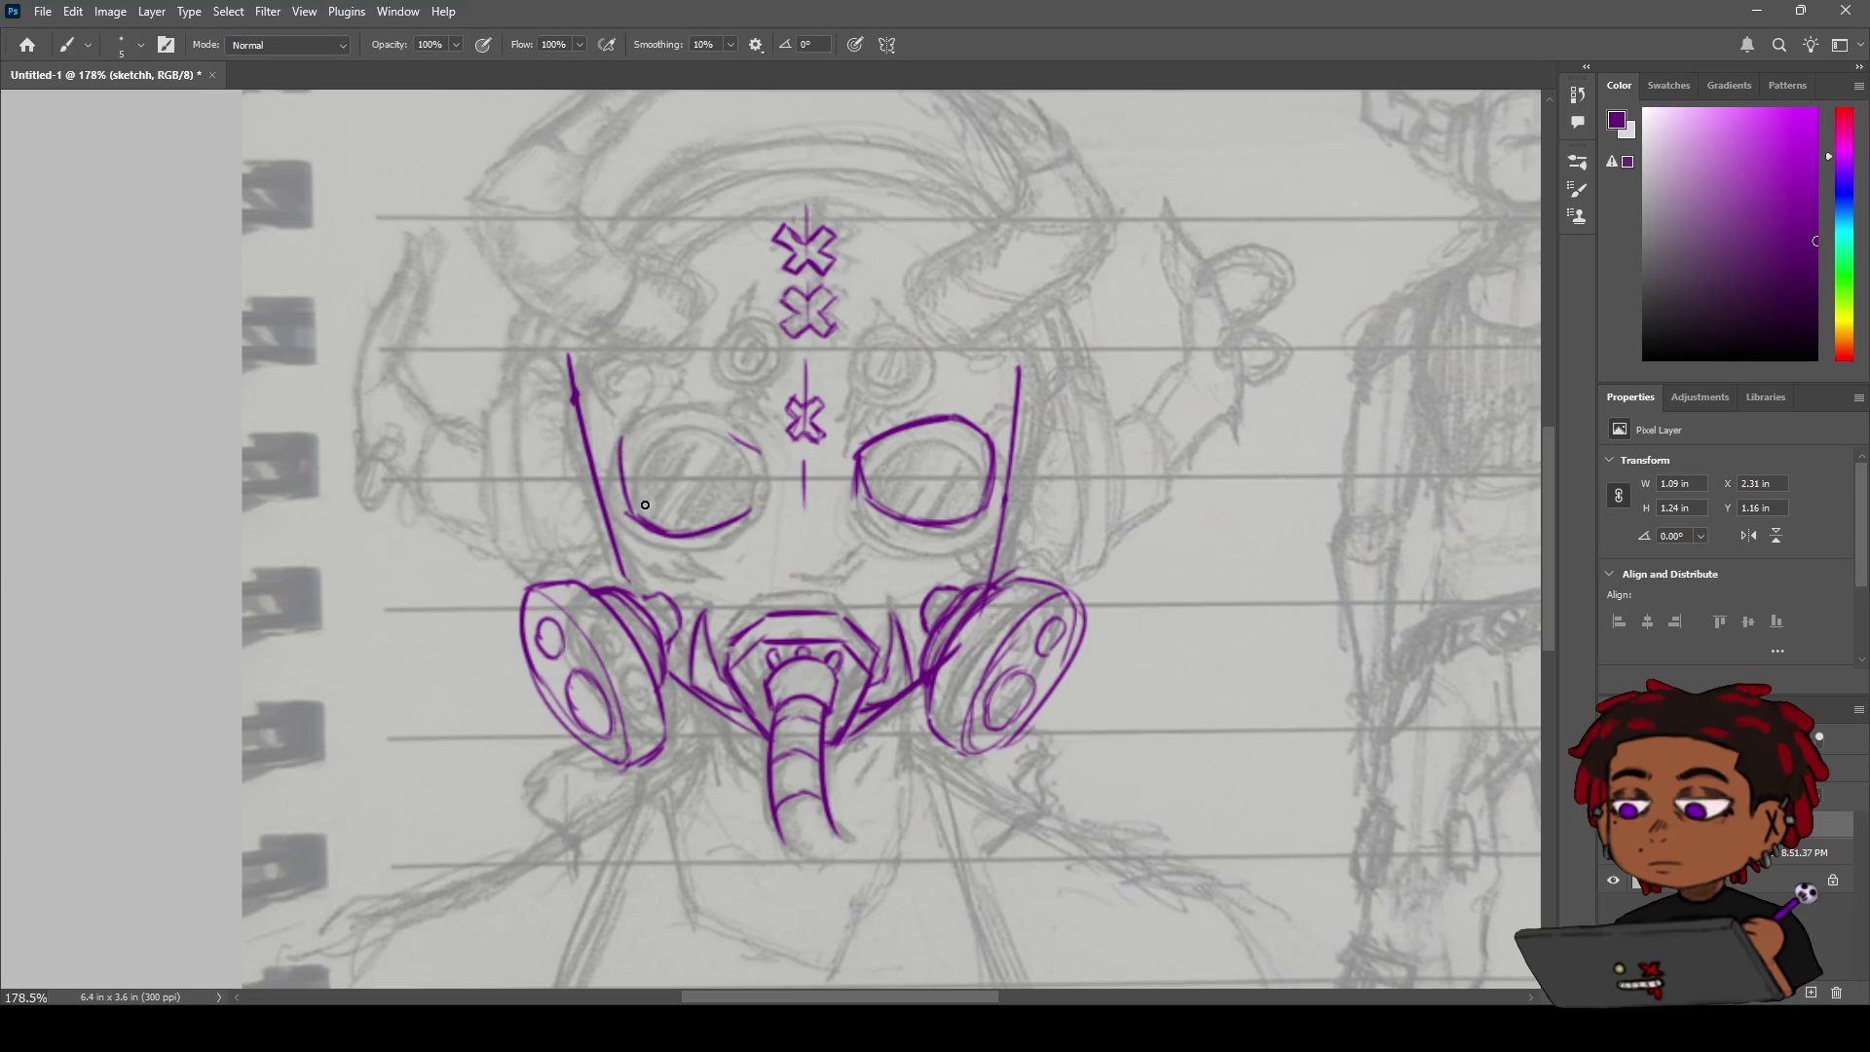
{"action": "key", "text": "ctrl+z"}
{"action": "left_click_drag", "start_coordinate": [619, 438], "coordinate": [650, 514]}
{"action": "left_click_drag", "start_coordinate": [653, 425], "coordinate": [754, 441]}
{"action": "left_click_drag", "start_coordinate": [758, 455], "coordinate": [762, 495]}
Fix the left lens's lower-right edge and redraw its top-right arc.
{"action": "key", "text": "e"}
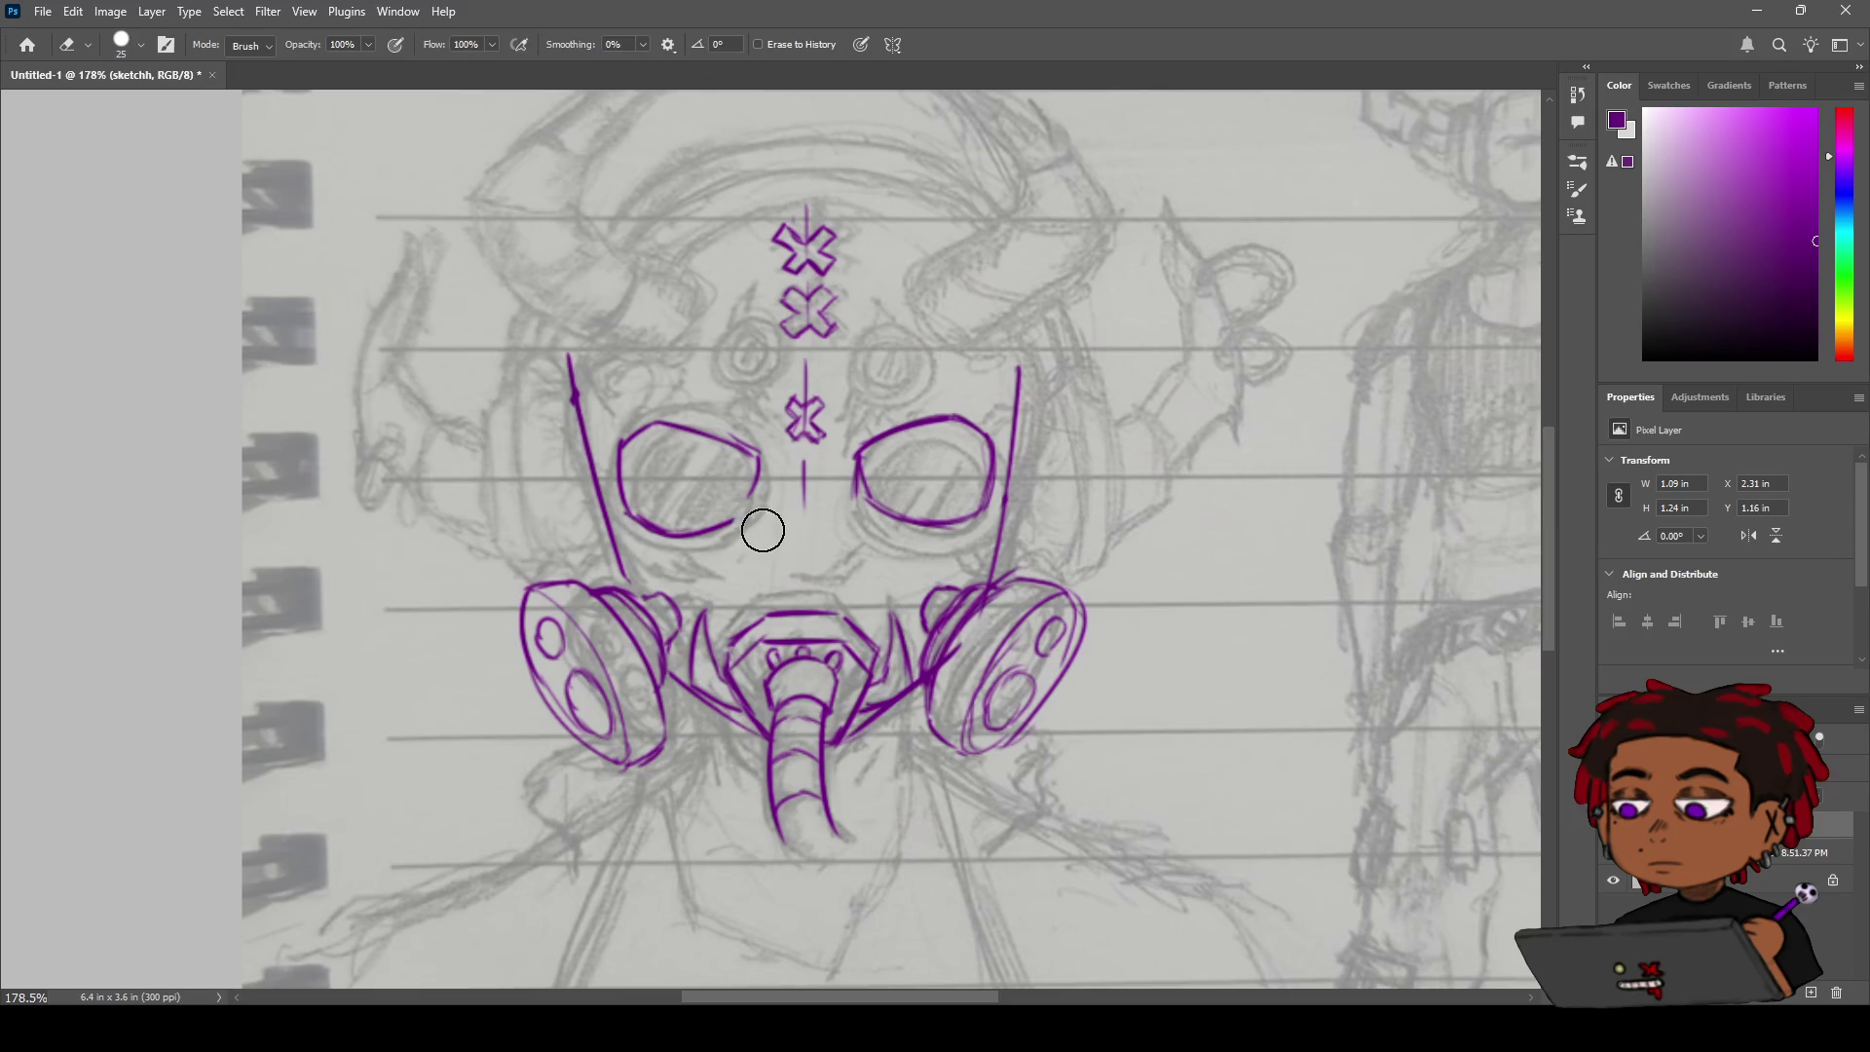
{"action": "key", "text": "b"}
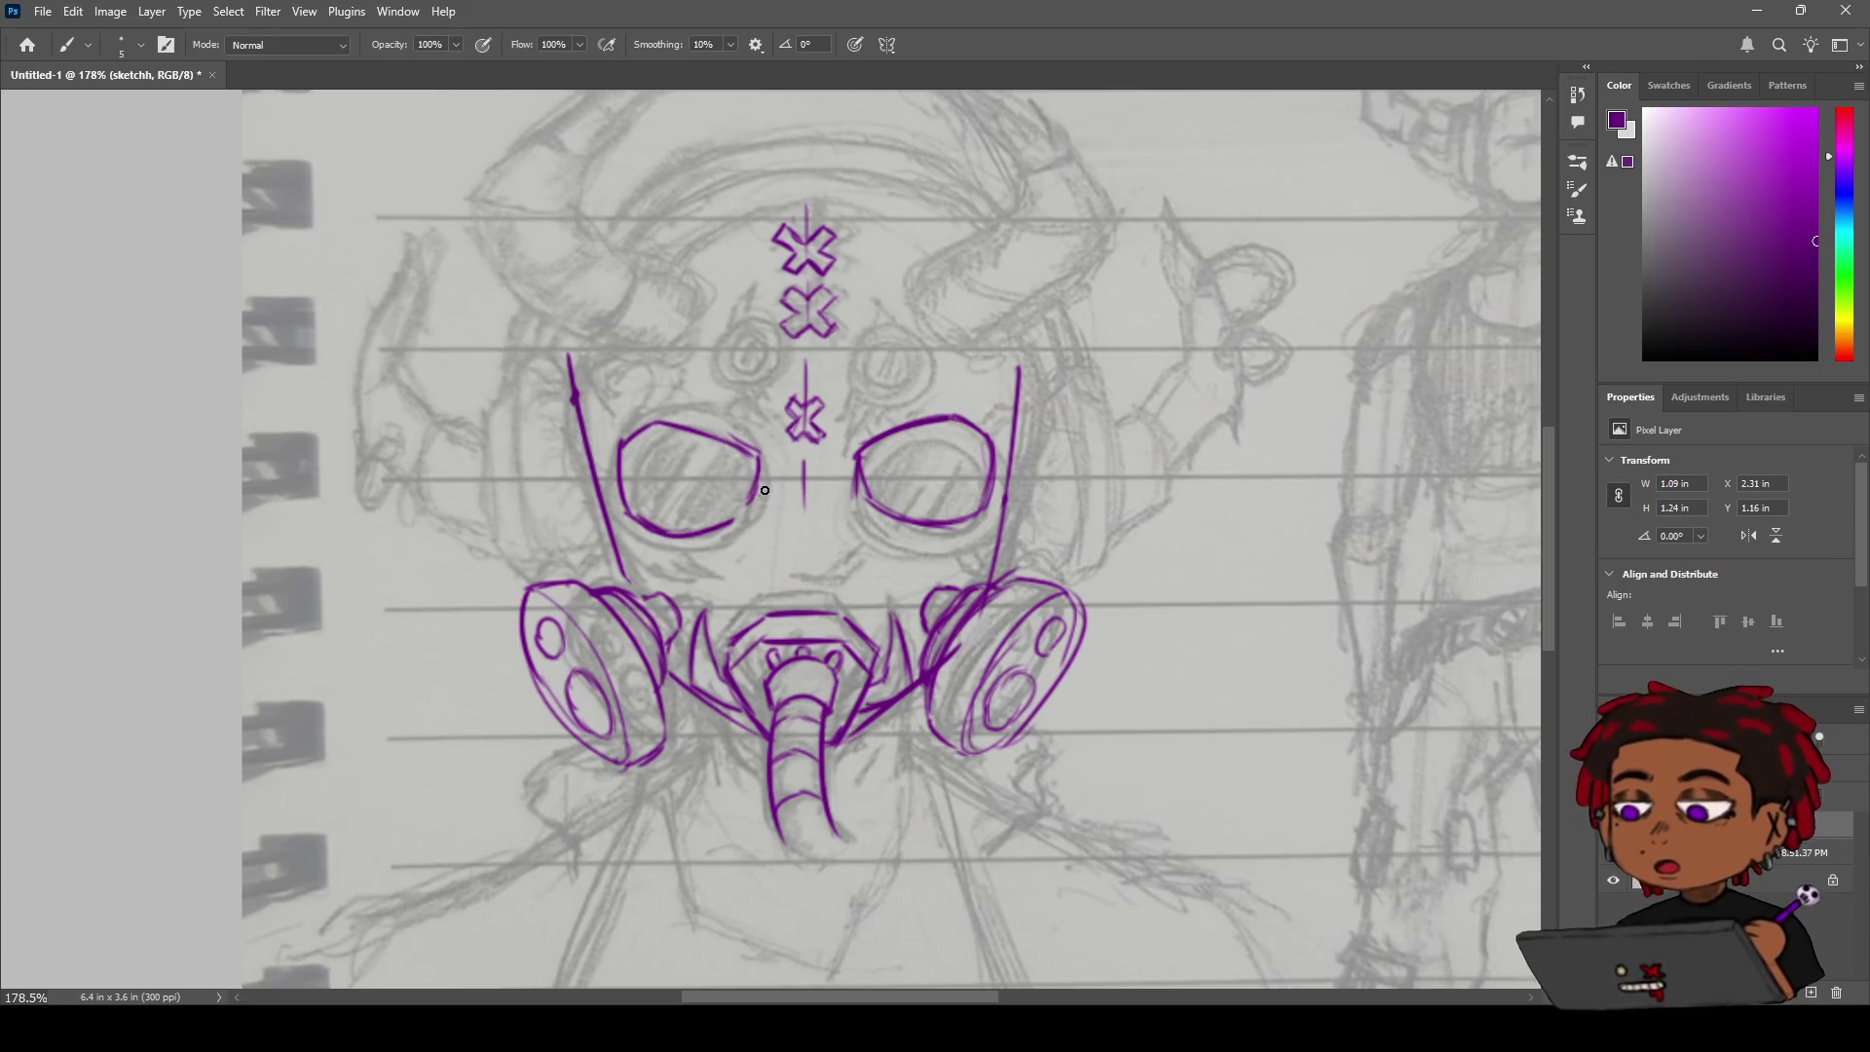
{"action": "key", "text": "e"}
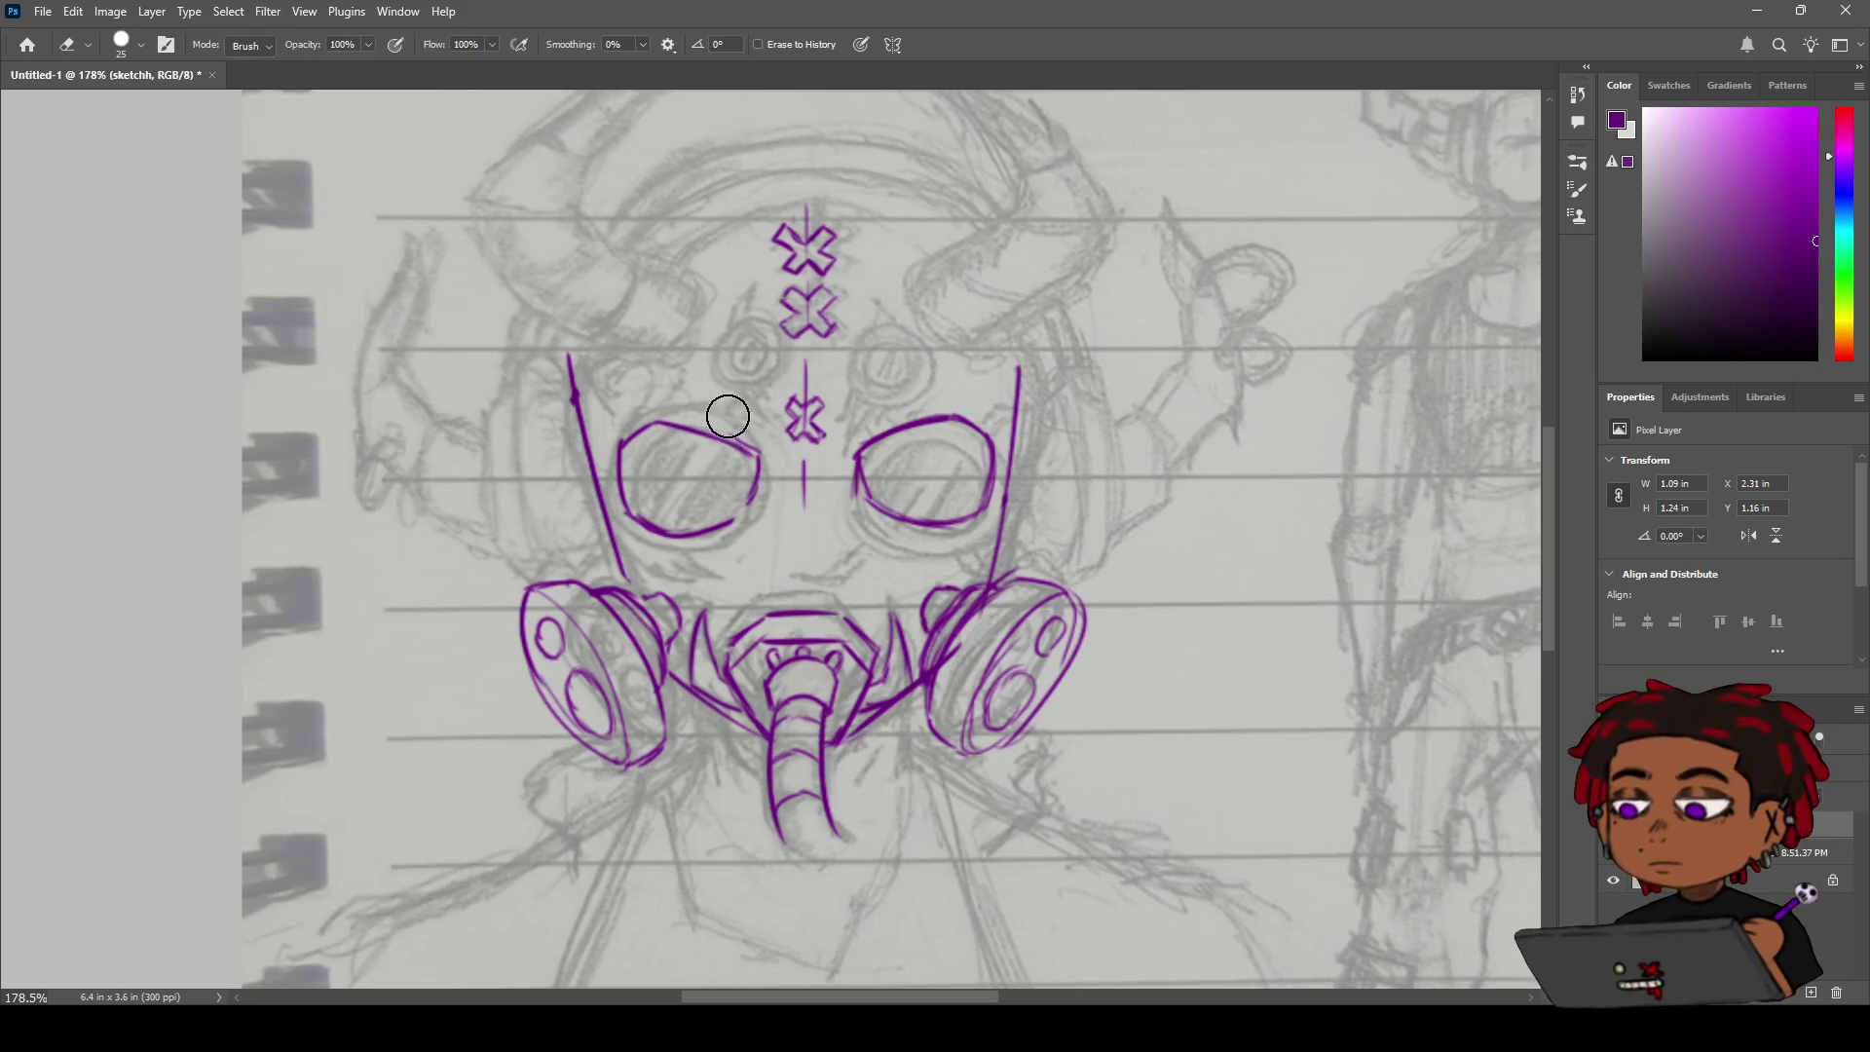
{"action": "key", "text": "b"}
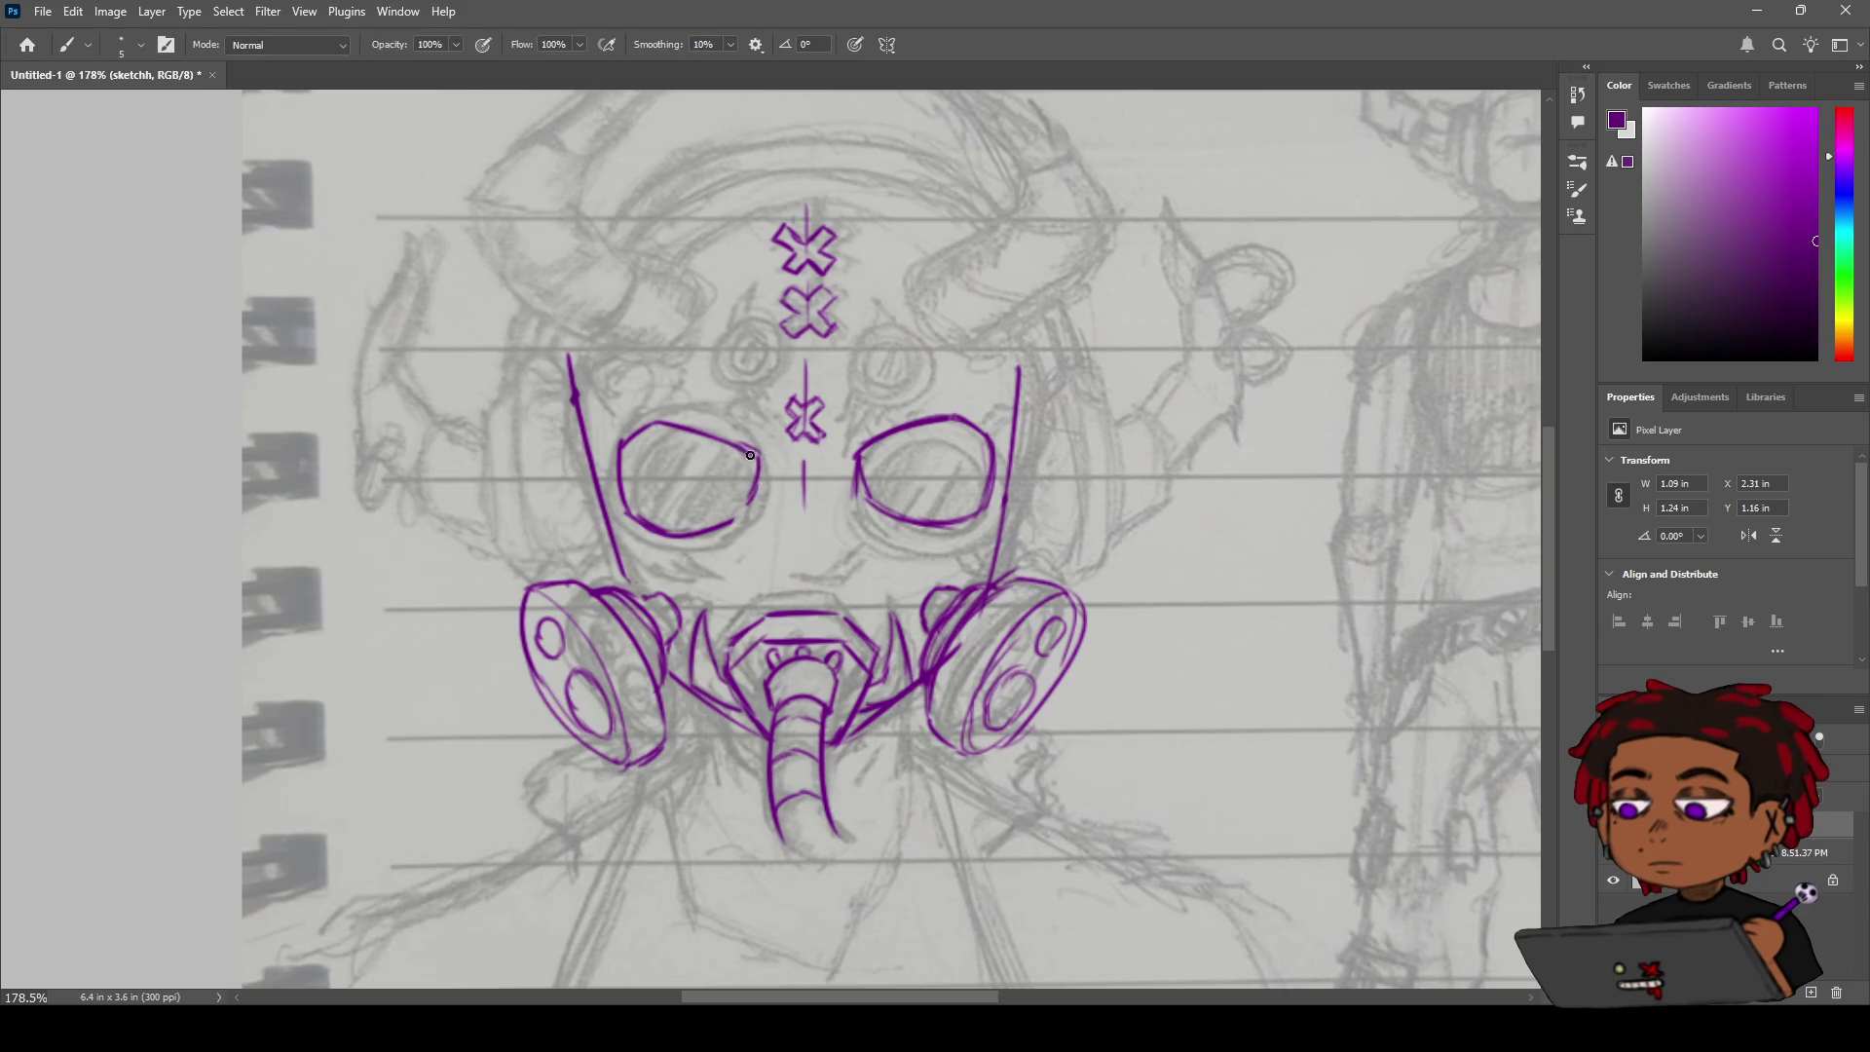
{"action": "left_click_drag", "start_coordinate": [737, 521], "coordinate": [752, 503]}
{"action": "left_click_drag", "start_coordinate": [750, 501], "coordinate": [734, 519]}
{"action": "key", "text": "e"}
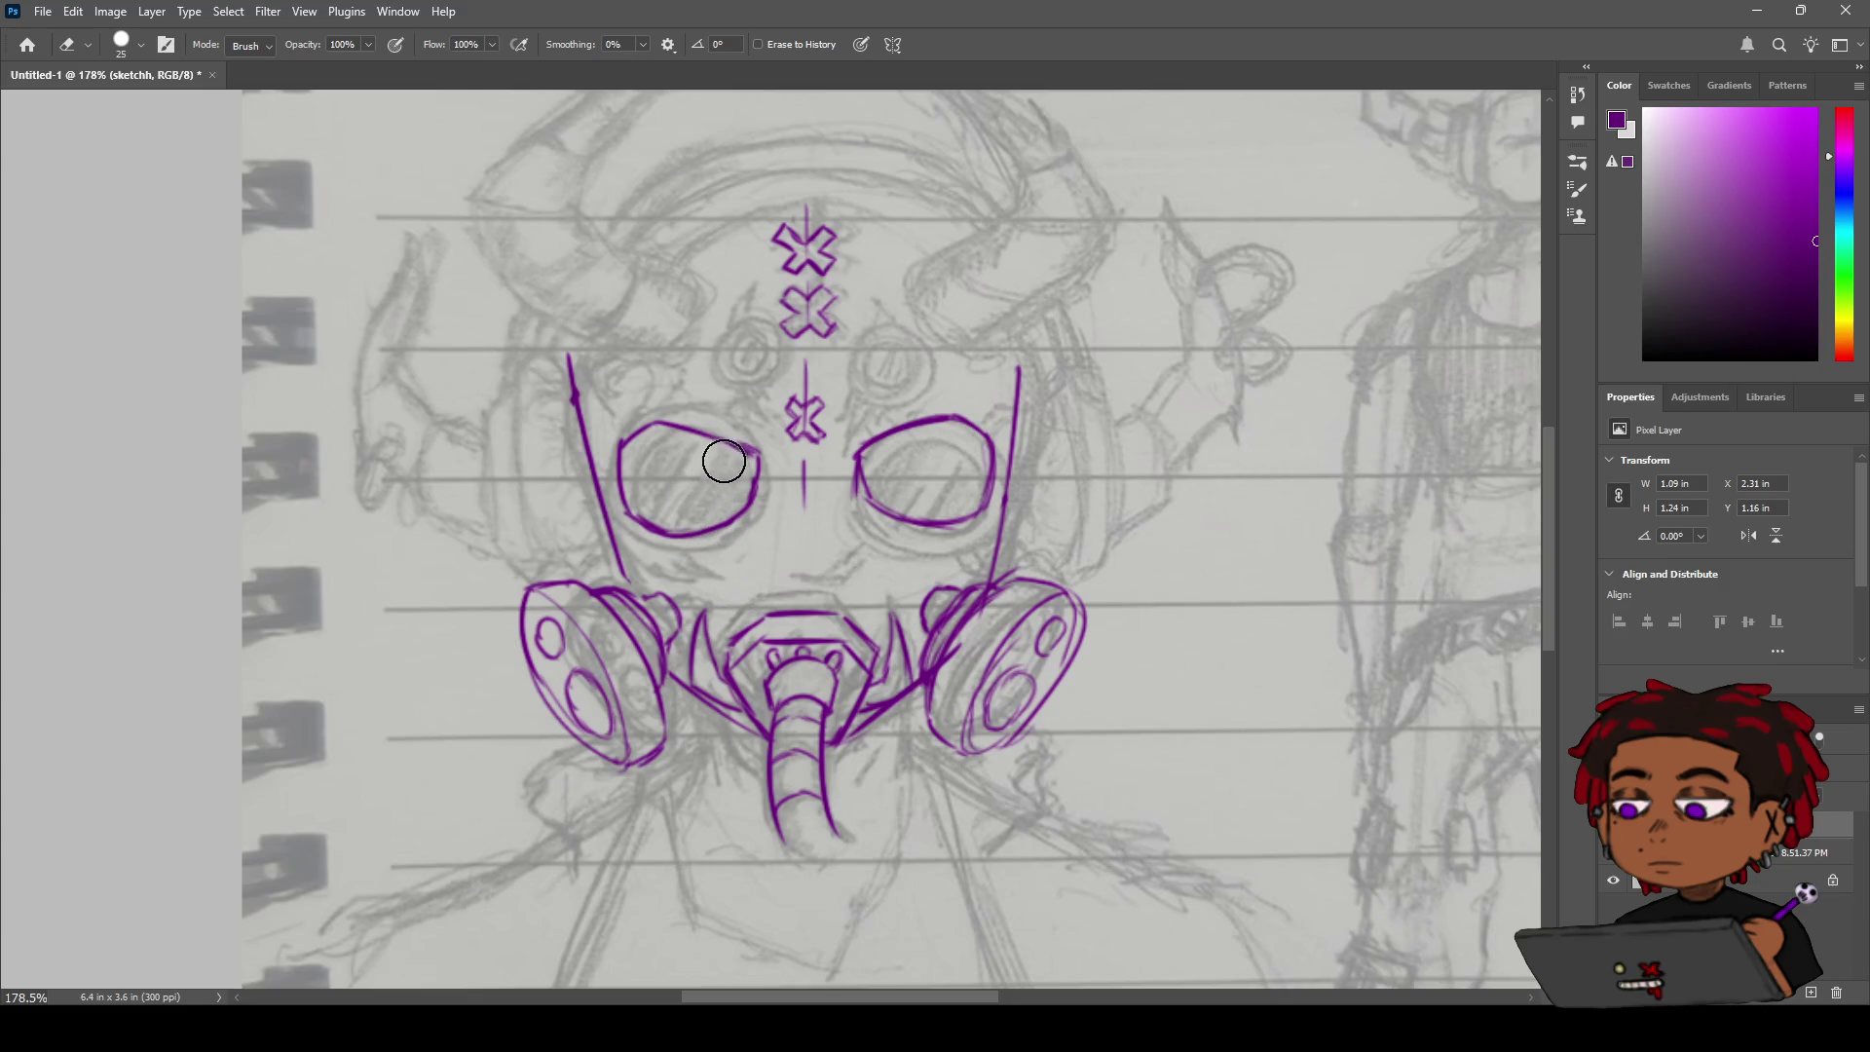
{"action": "left_click_drag", "start_coordinate": [726, 434], "coordinate": [728, 447]}
{"action": "key", "text": "b"}
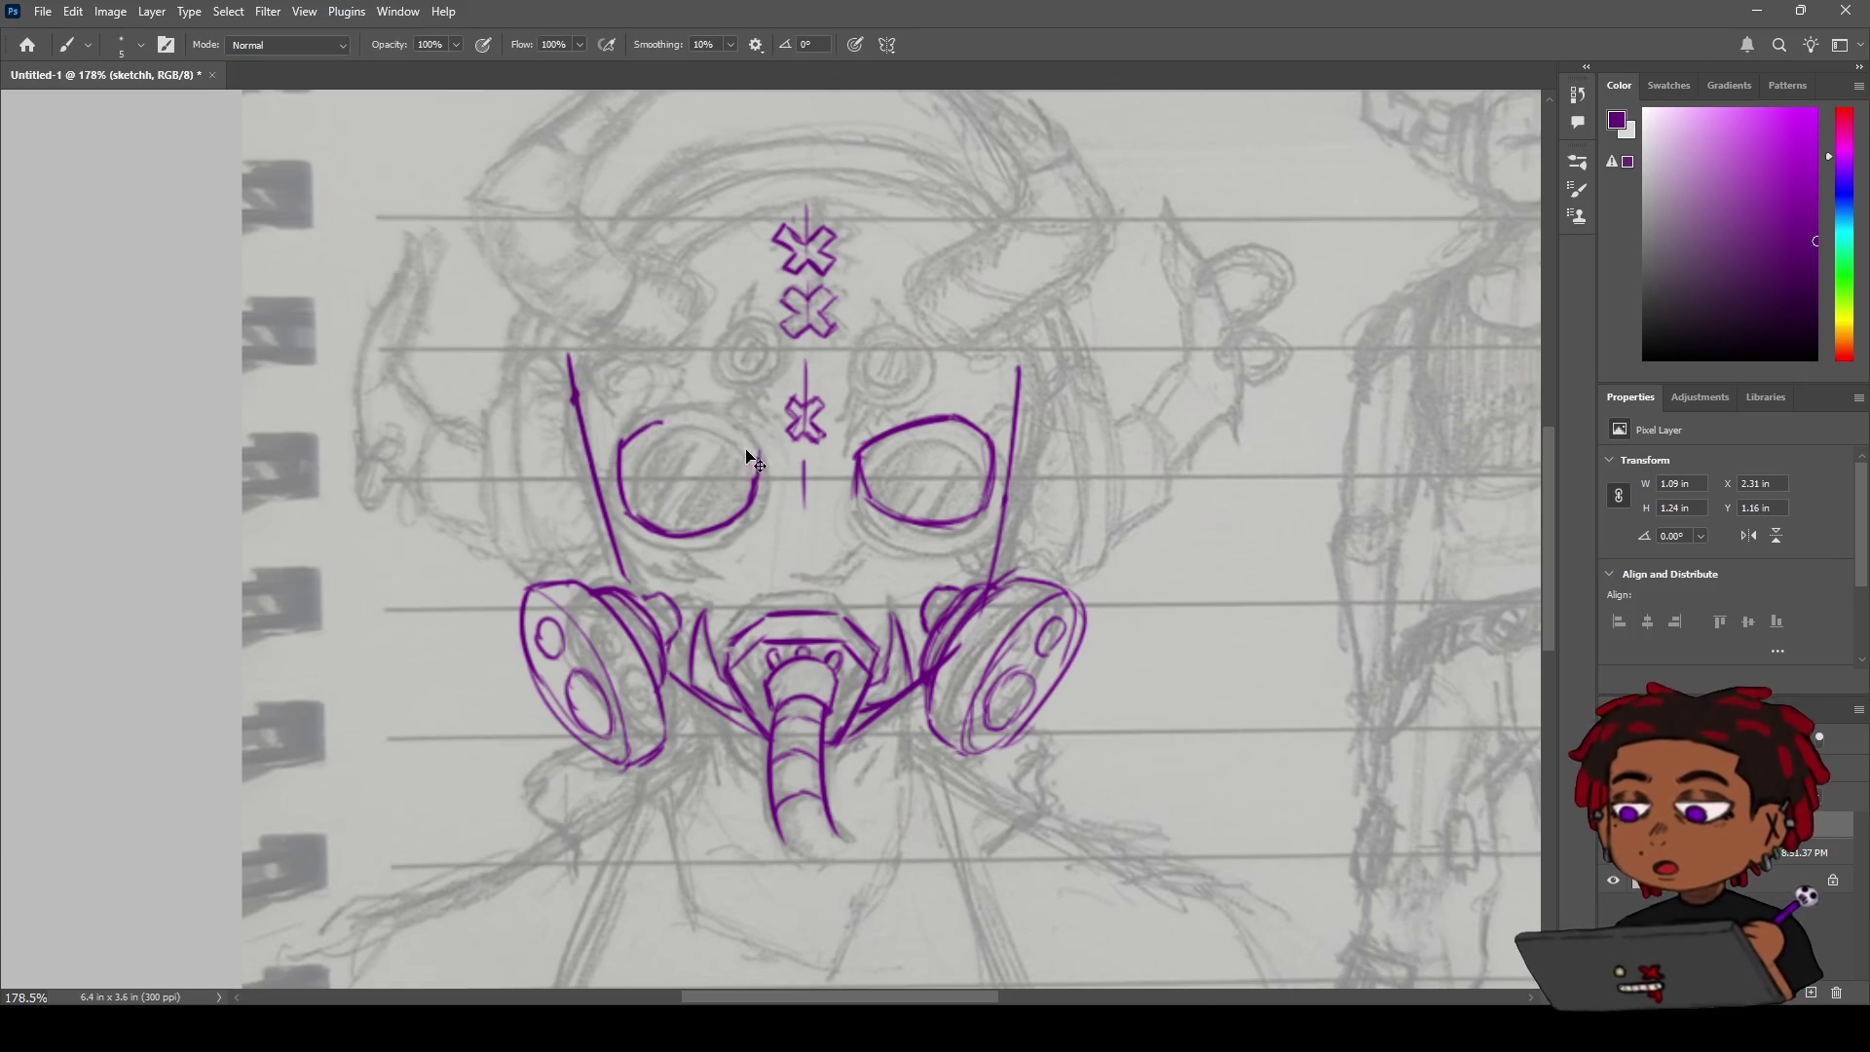
{"action": "left_click_drag", "start_coordinate": [665, 421], "coordinate": [750, 450]}
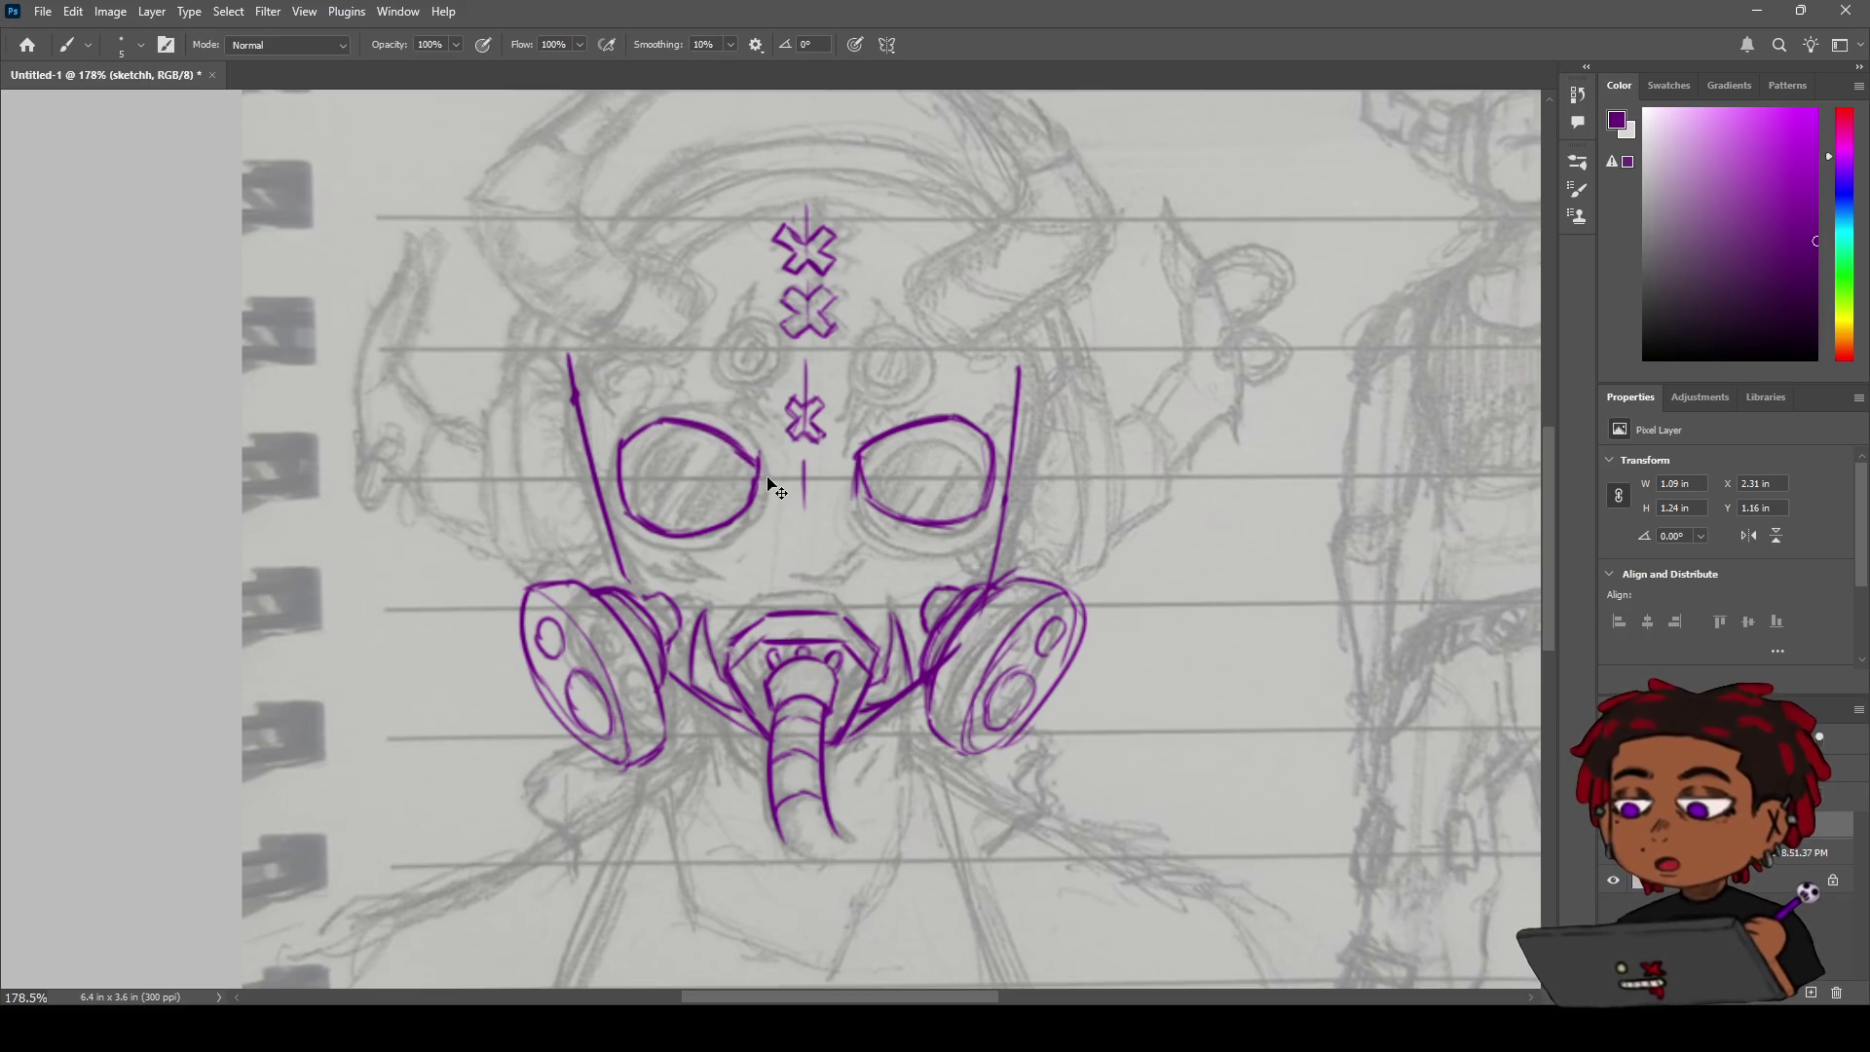
Erase a stray bit of the left lens's lower-left rim.
{"action": "key", "text": "e"}
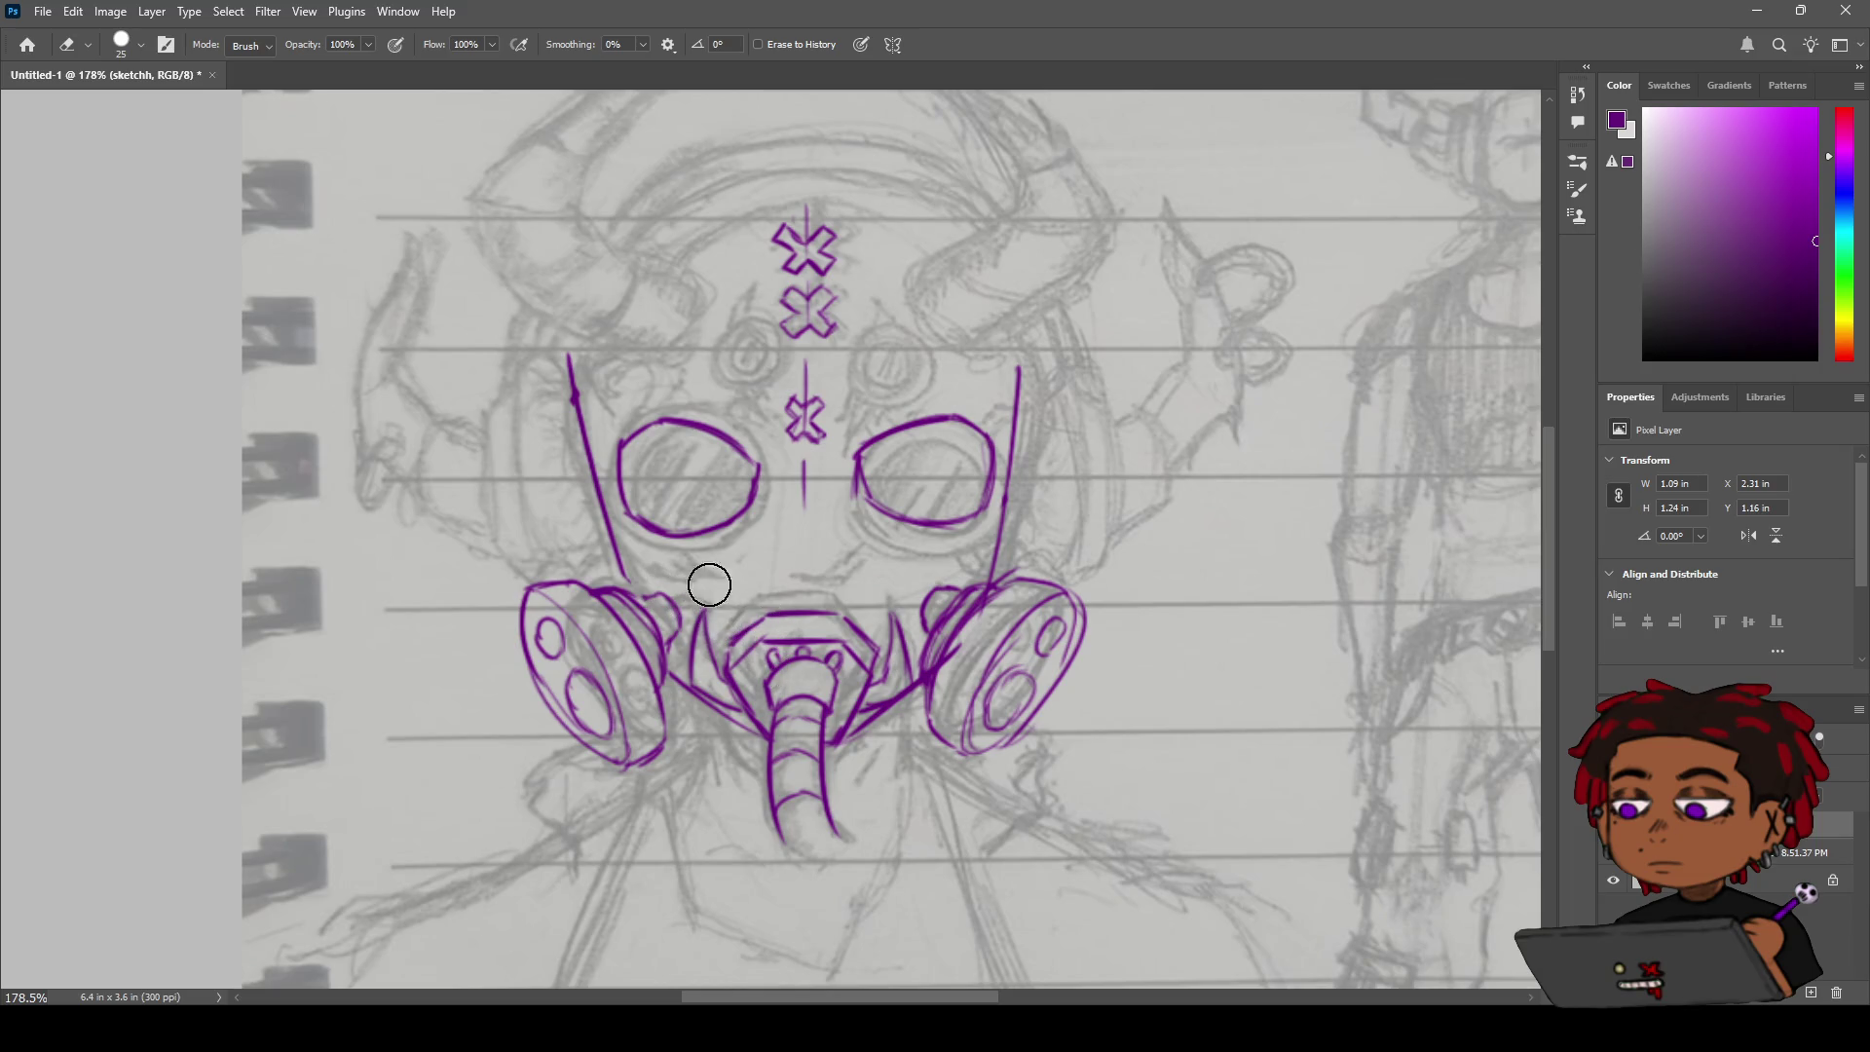
{"action": "key", "text": "b"}
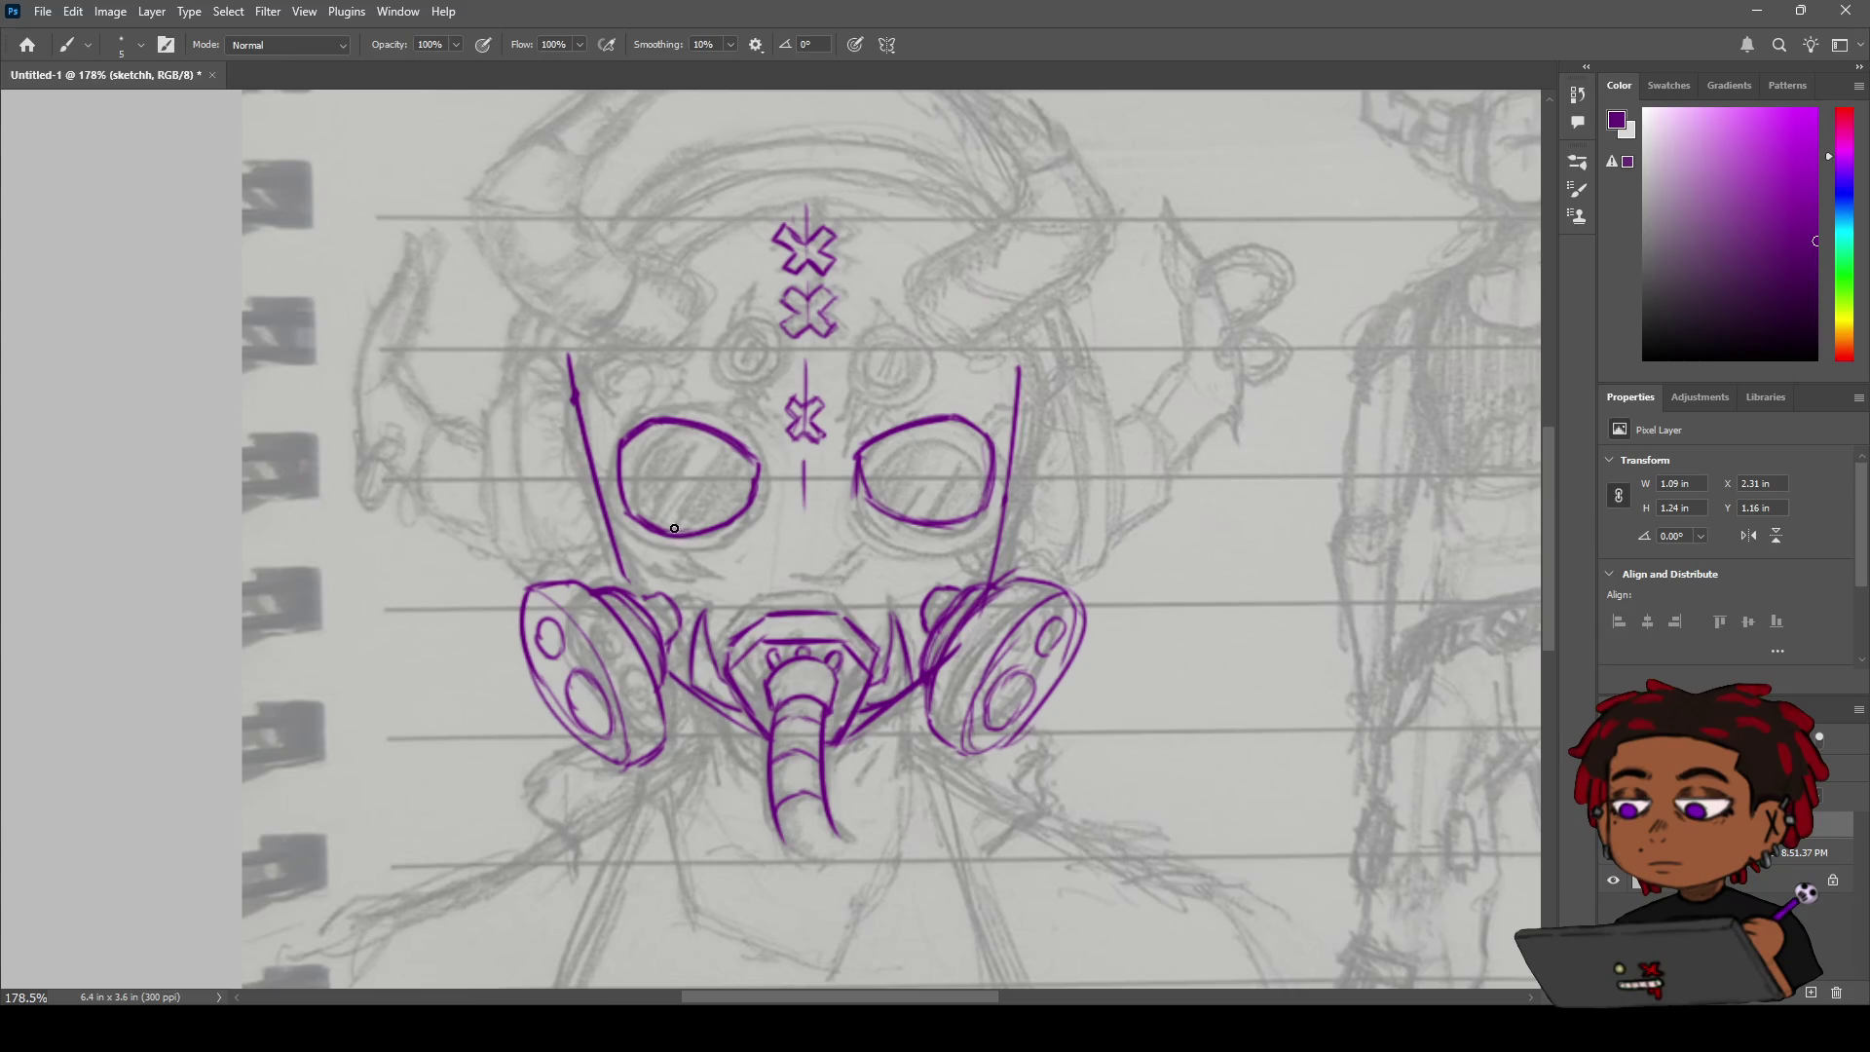
{"action": "key", "text": "e"}
{"action": "left_click_drag", "start_coordinate": [639, 493], "coordinate": [634, 488]}
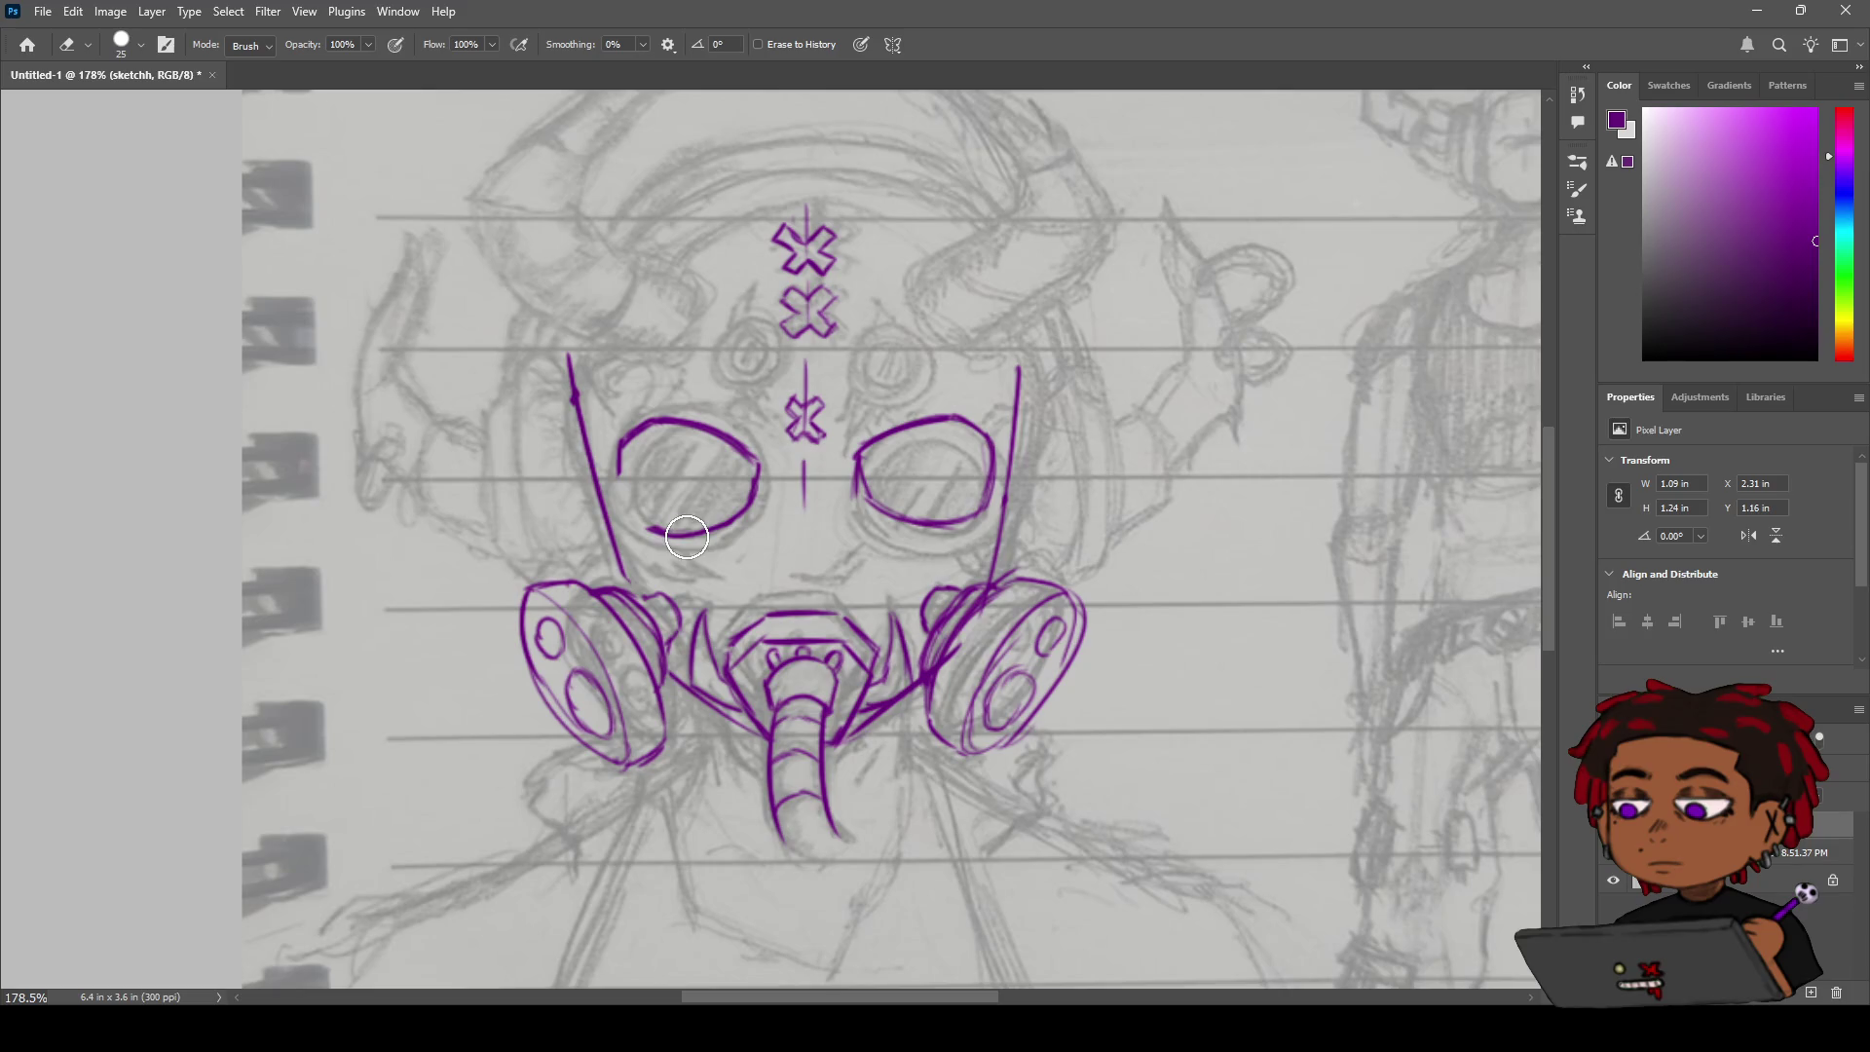
{"action": "key", "text": "b"}
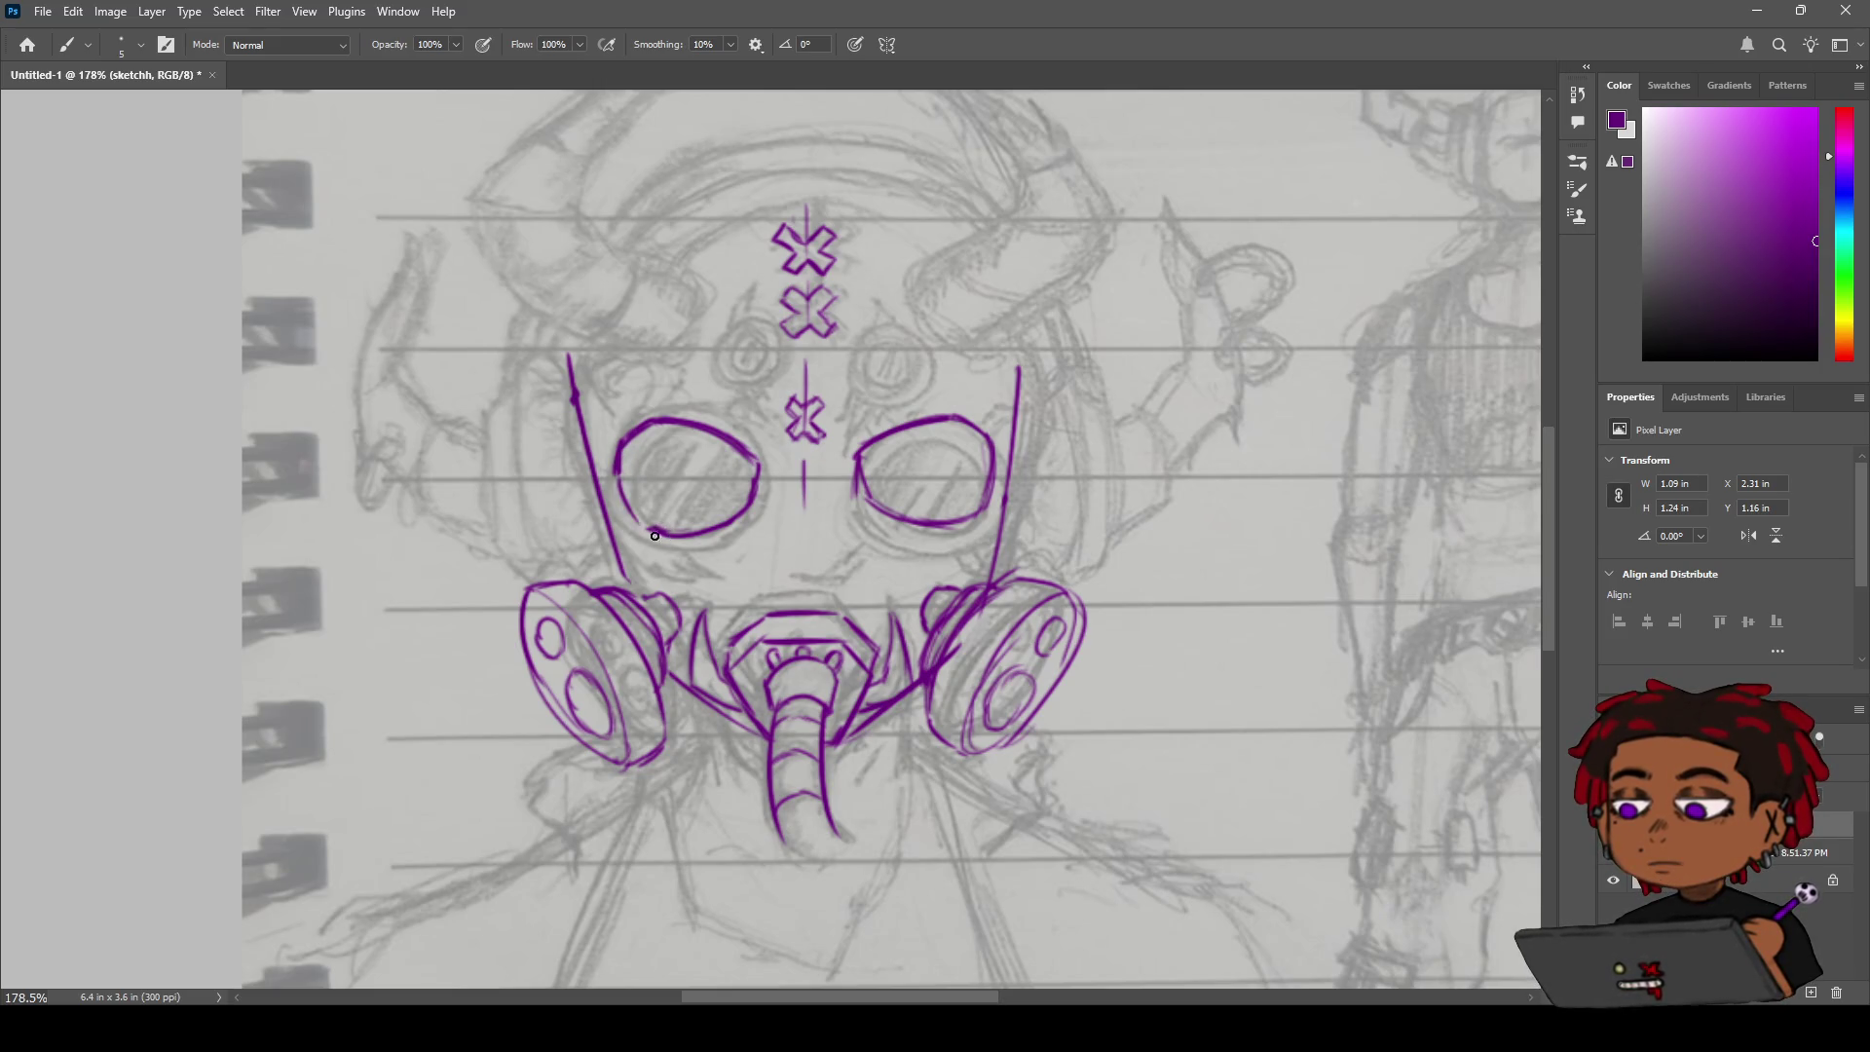
Zoom in on the left eye and redraw the lens's lower-left side.
{"action": "key", "text": "z"}
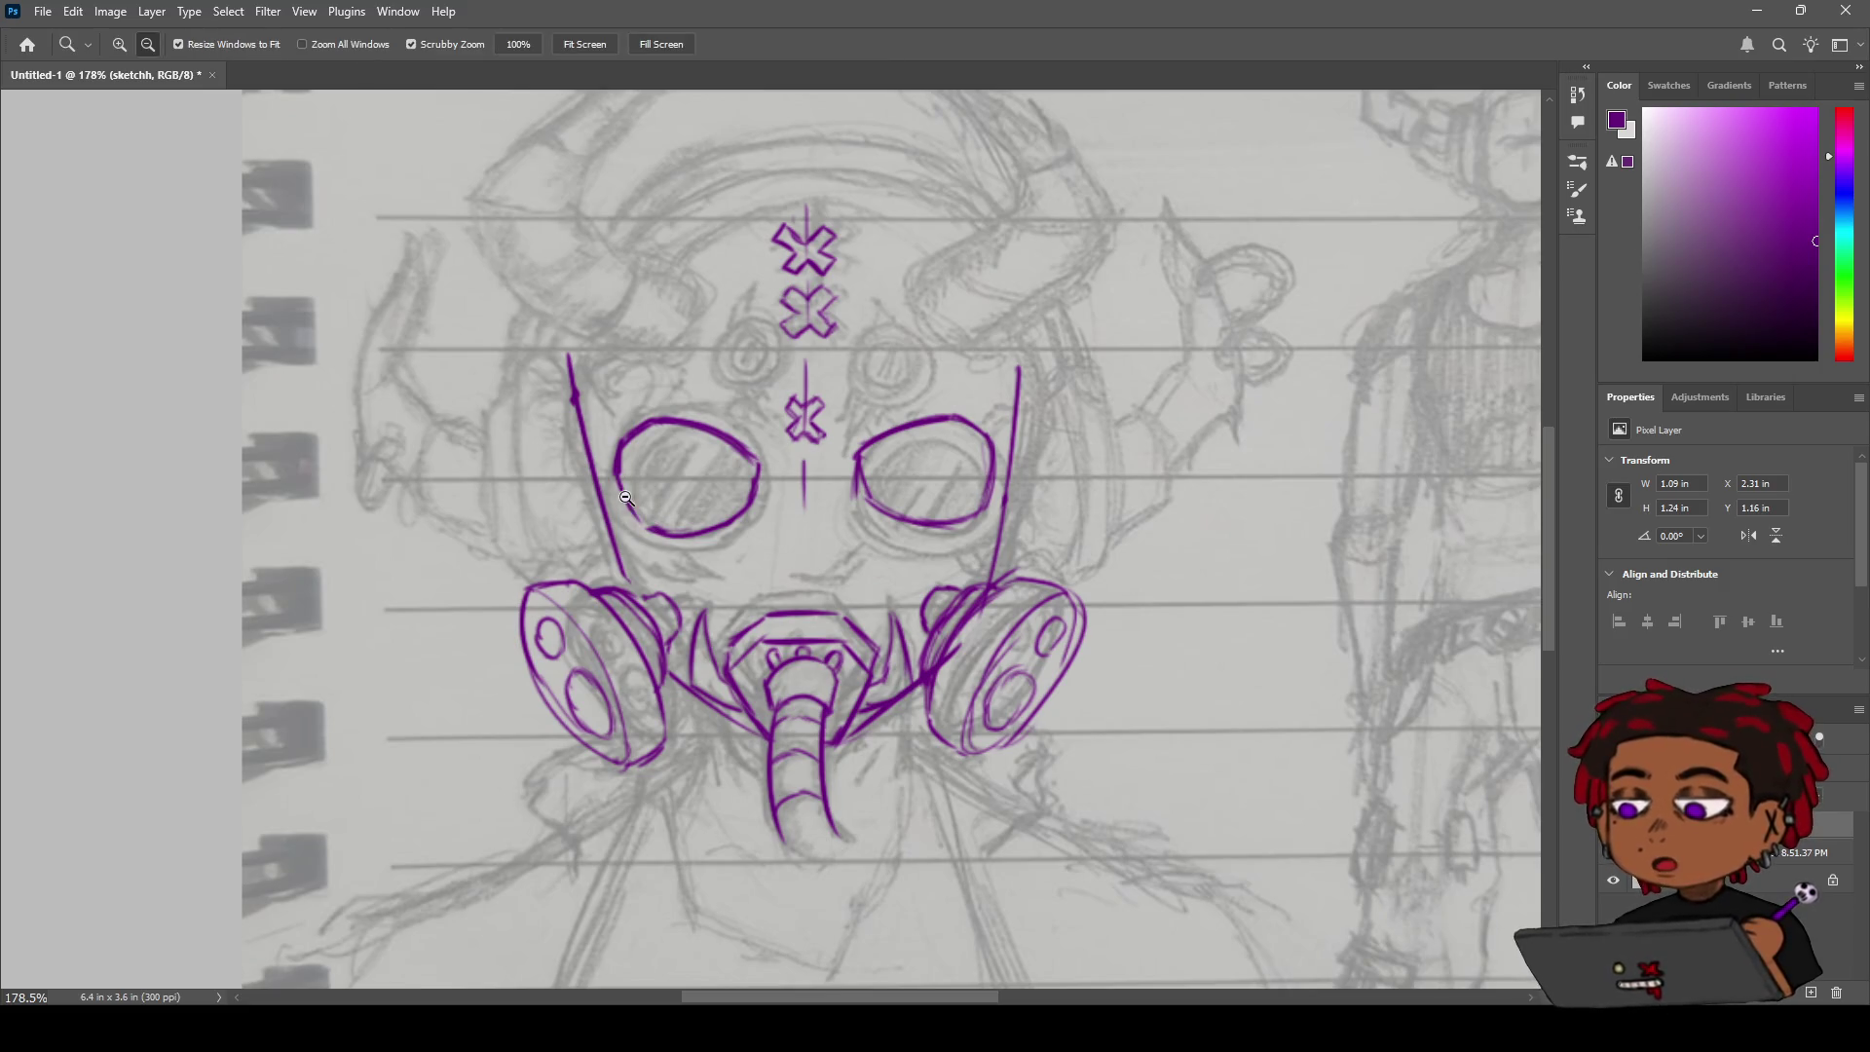
{"action": "left_click_drag", "start_coordinate": [634, 492], "coordinate": [667, 494]}
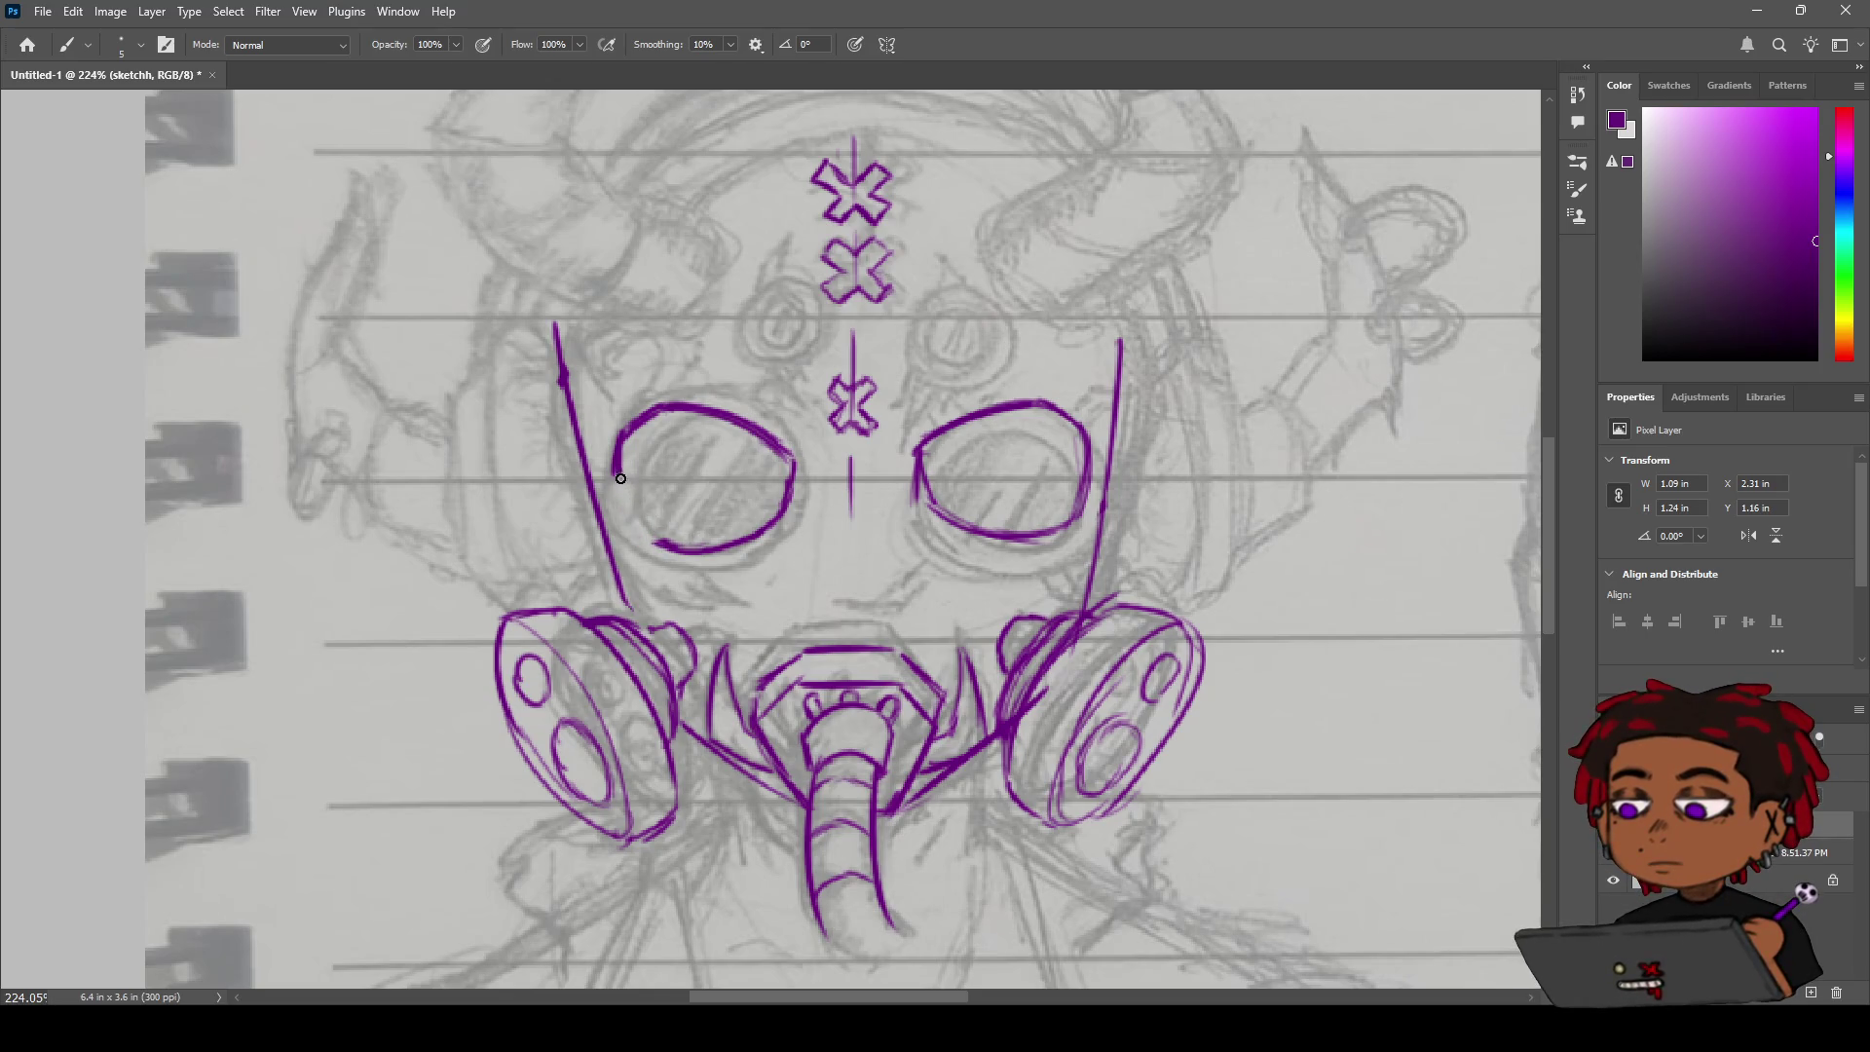
{"action": "mouse_move", "coordinate": [621, 478]}
{"action": "left_mouse_down"}
{"action": "mouse_move", "coordinate": [657, 527]}
{"action": "mouse_move", "coordinate": [643, 539]}
{"action": "left_mouse_up"}
{"action": "key", "text": "ctrl+z"}
{"action": "key", "text": "ctrl+z"}
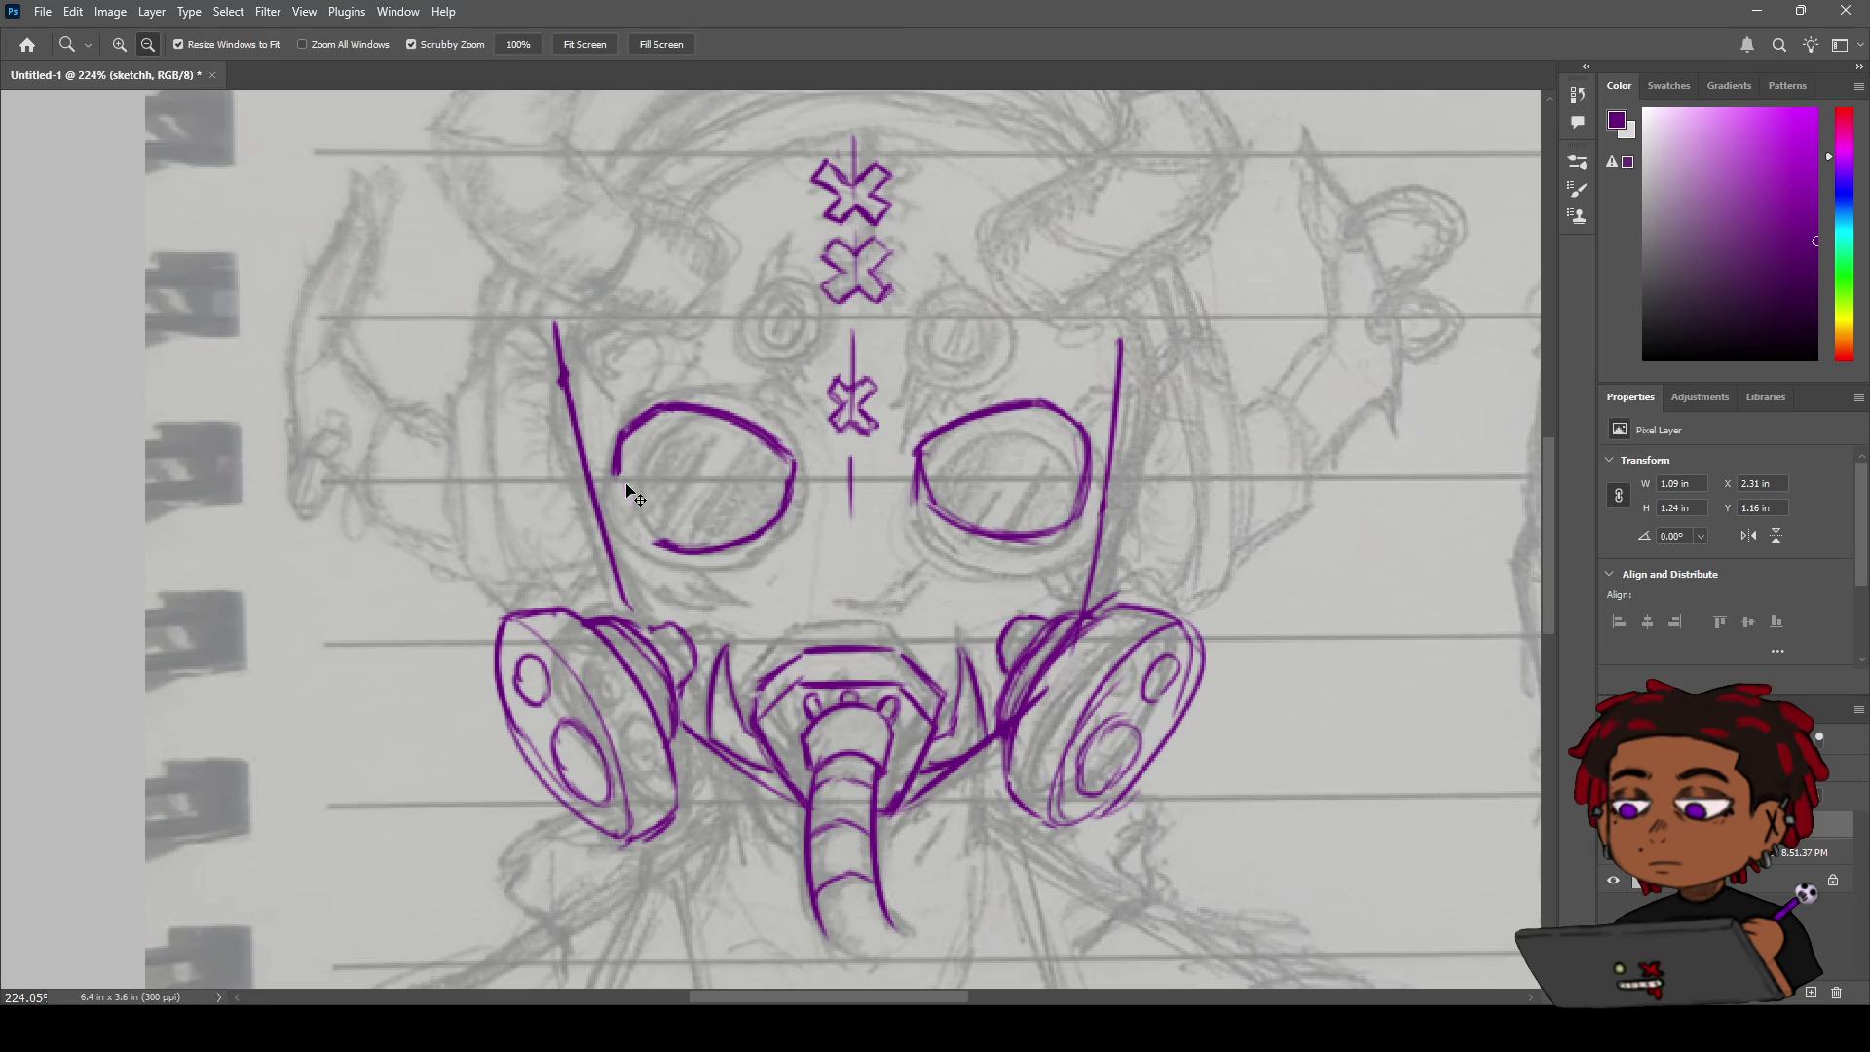
{"action": "left_click_drag", "start_coordinate": [622, 477], "coordinate": [659, 542]}
{"action": "key", "text": "ctrl+z"}
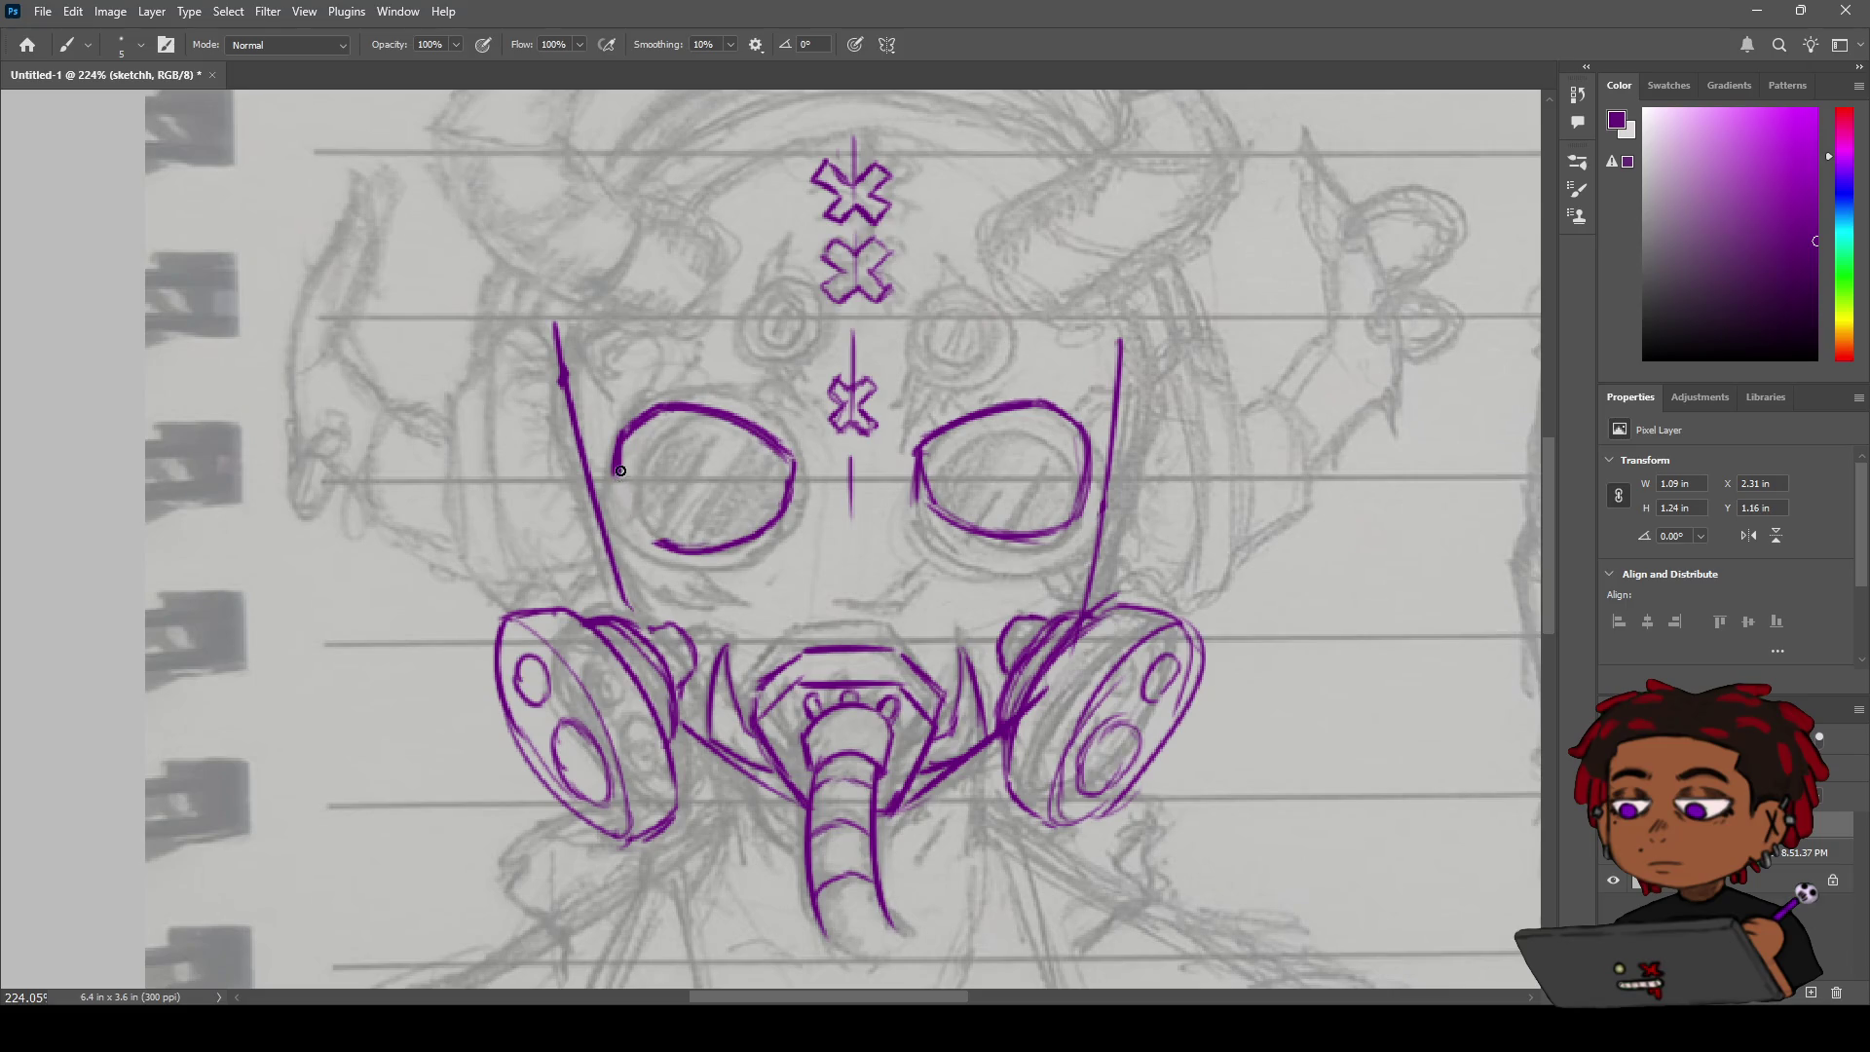
{"action": "left_click_drag", "start_coordinate": [617, 470], "coordinate": [687, 547]}
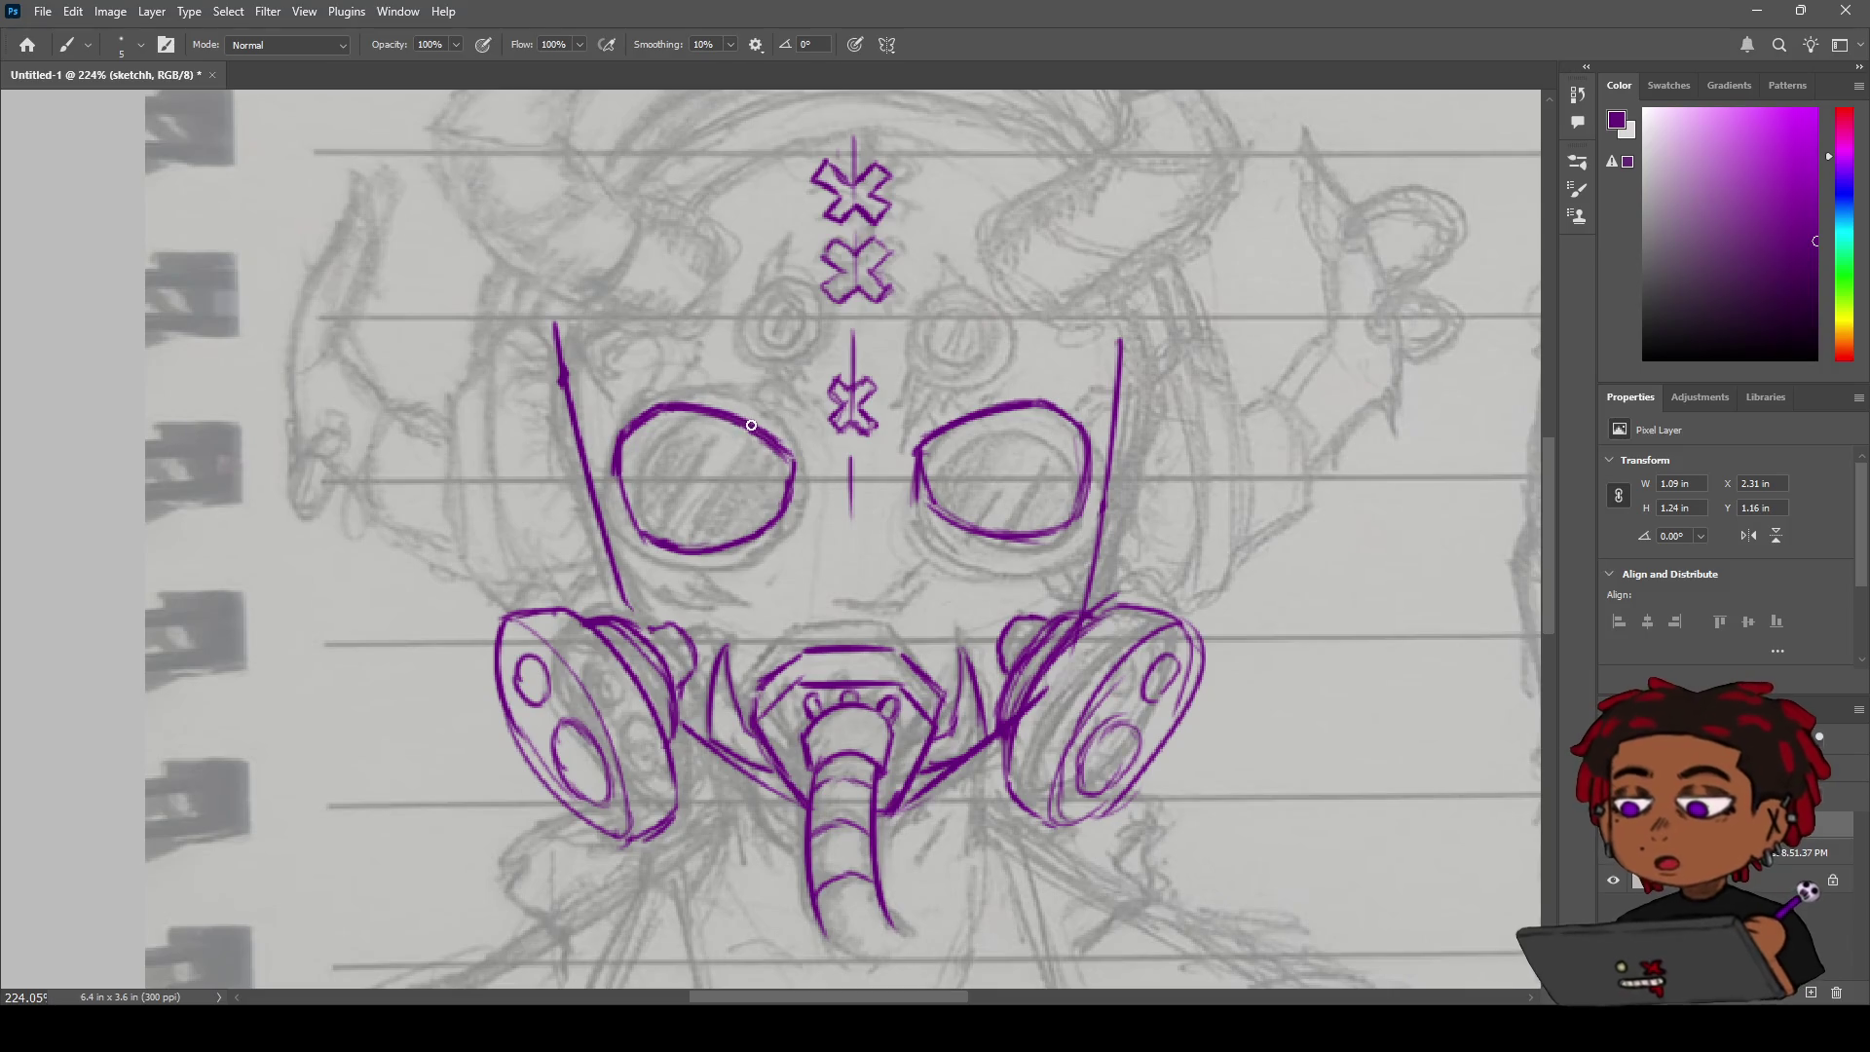
Erase the left lens's old top and lower arcs and draw a new lower arc.
{"action": "key", "text": "e"}
{"action": "mouse_move", "coordinate": [669, 394]}
{"action": "left_mouse_down"}
{"action": "mouse_move", "coordinate": [648, 423]}
{"action": "mouse_move", "coordinate": [723, 452]}
{"action": "left_mouse_up"}
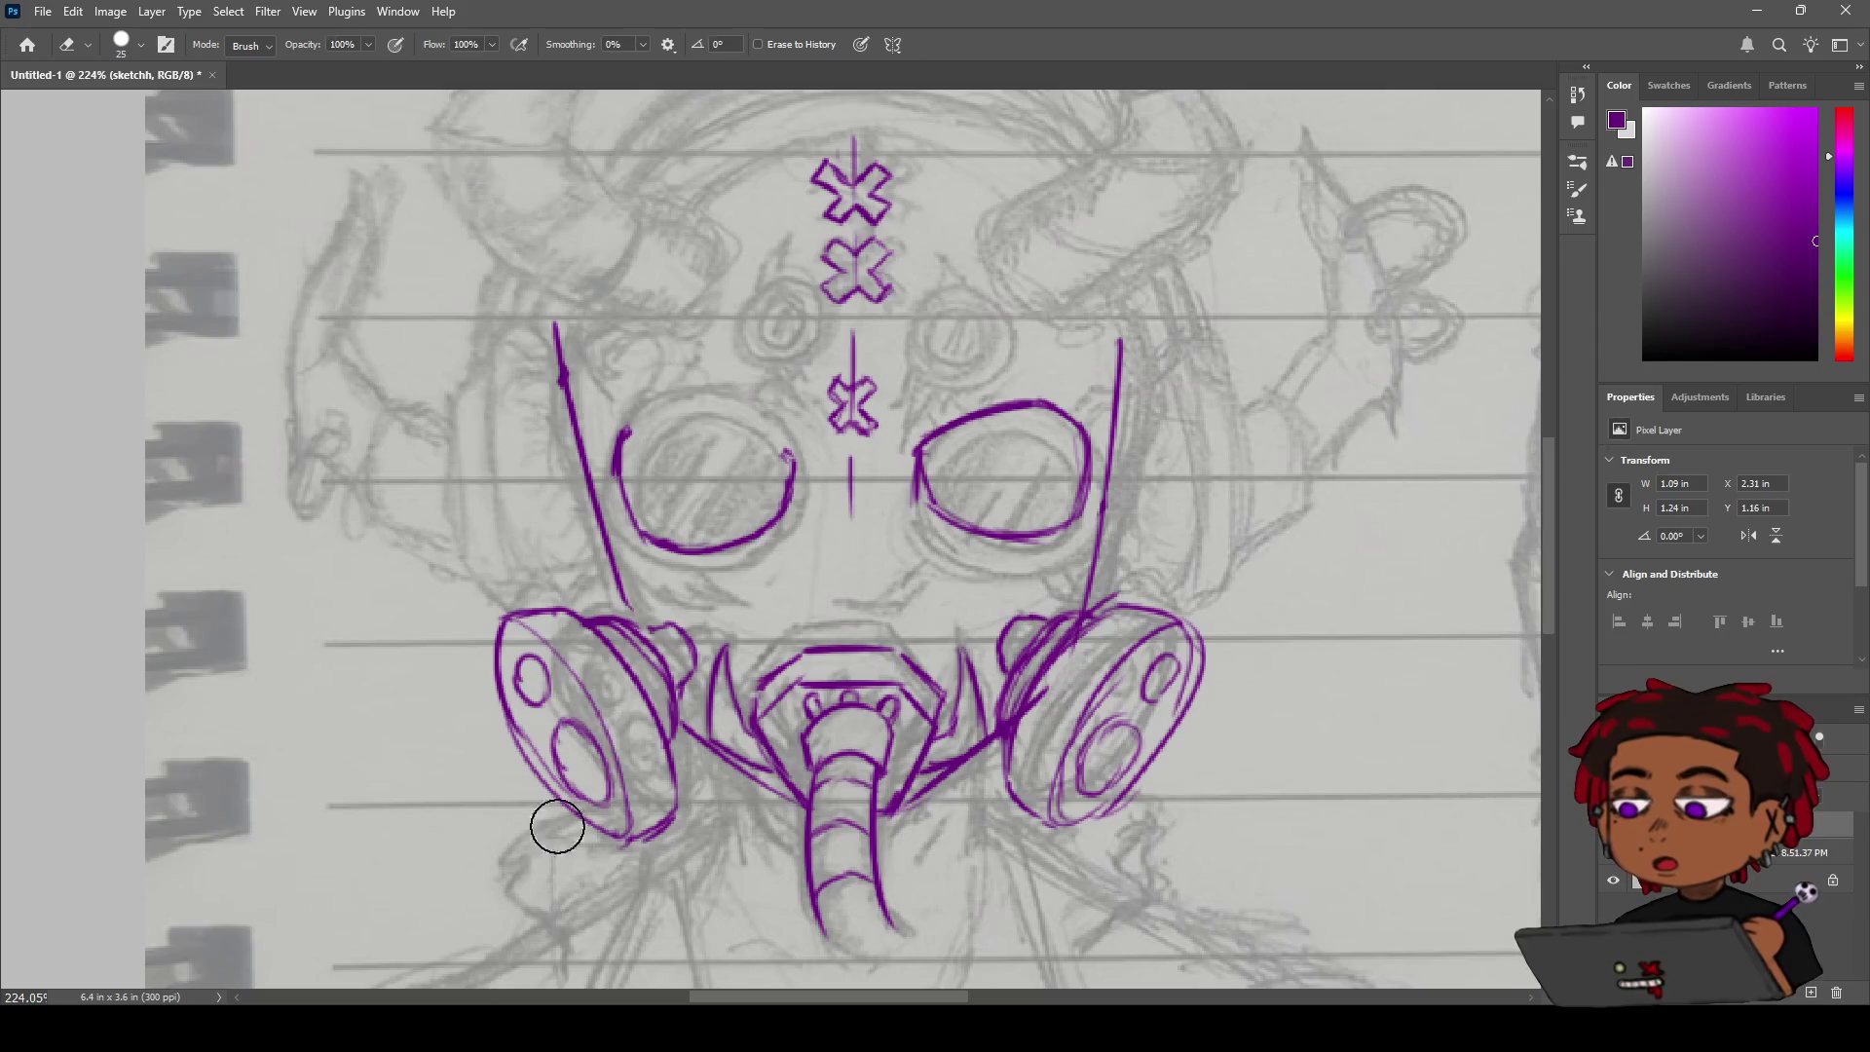
{"action": "key", "text": "b"}
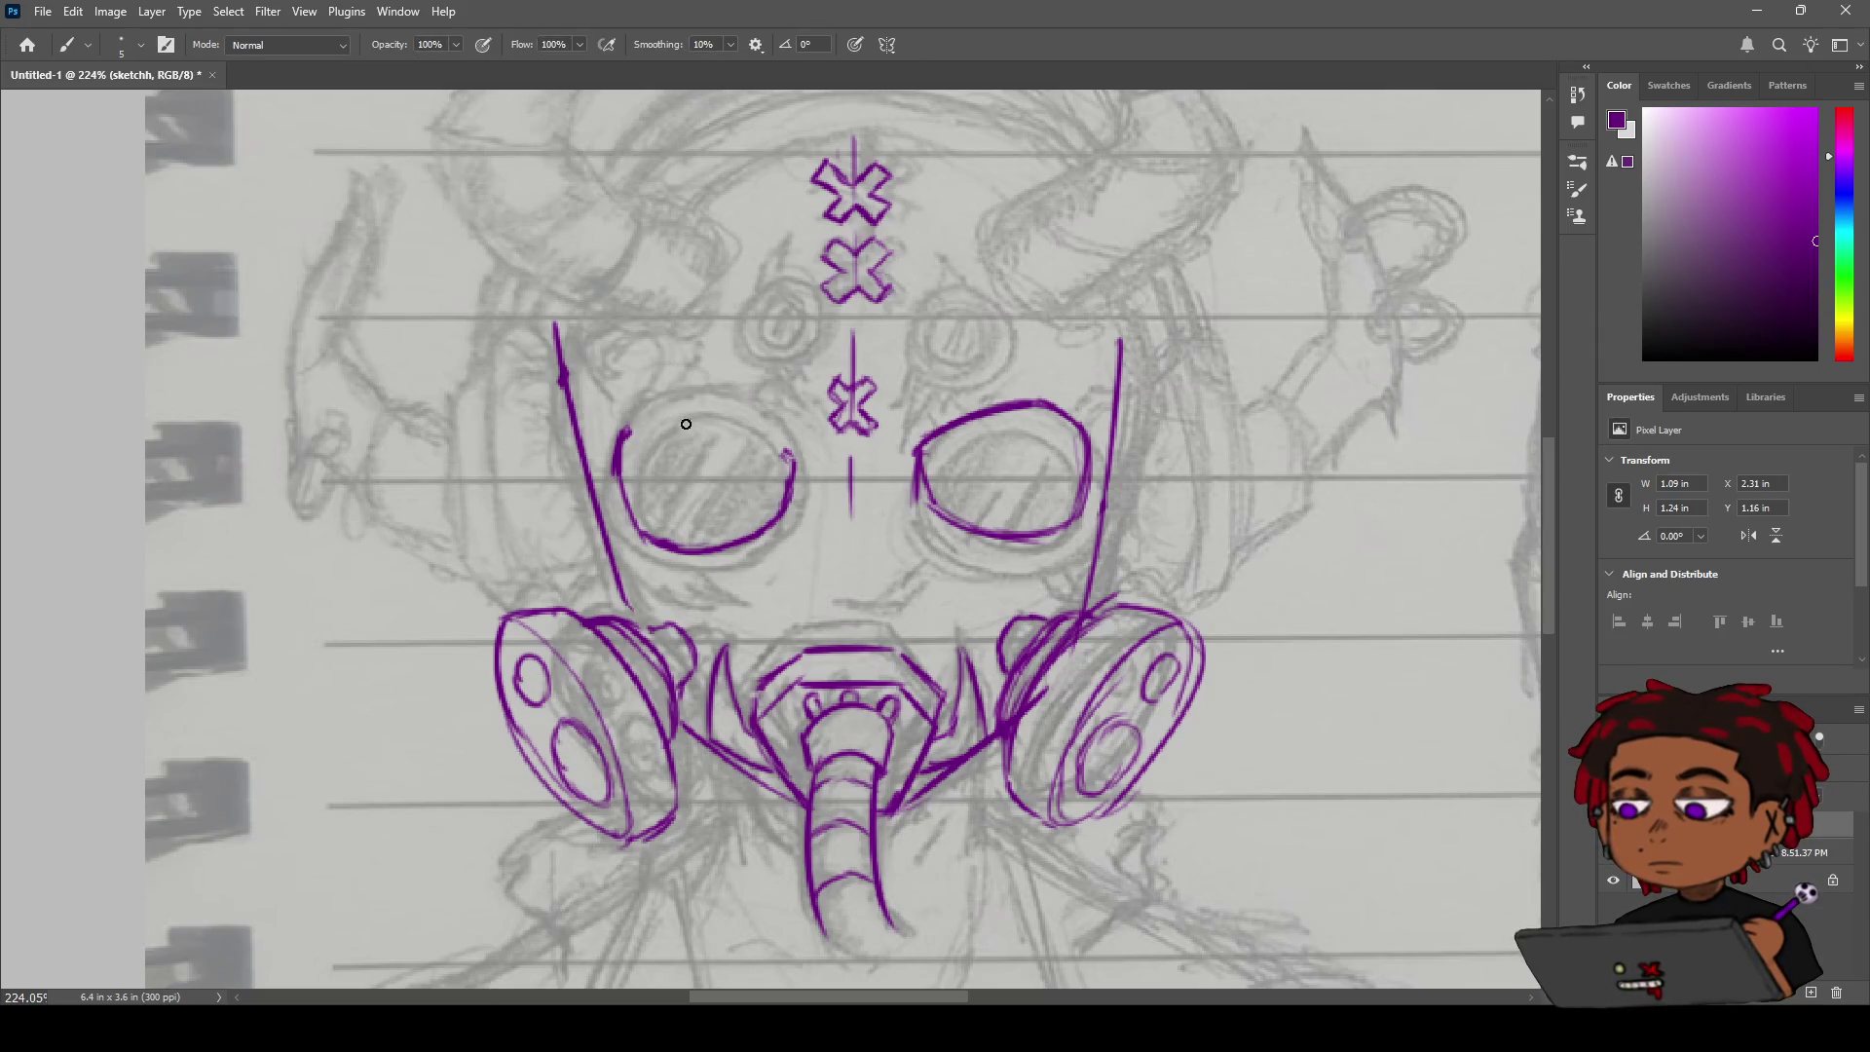
{"action": "key", "text": "e"}
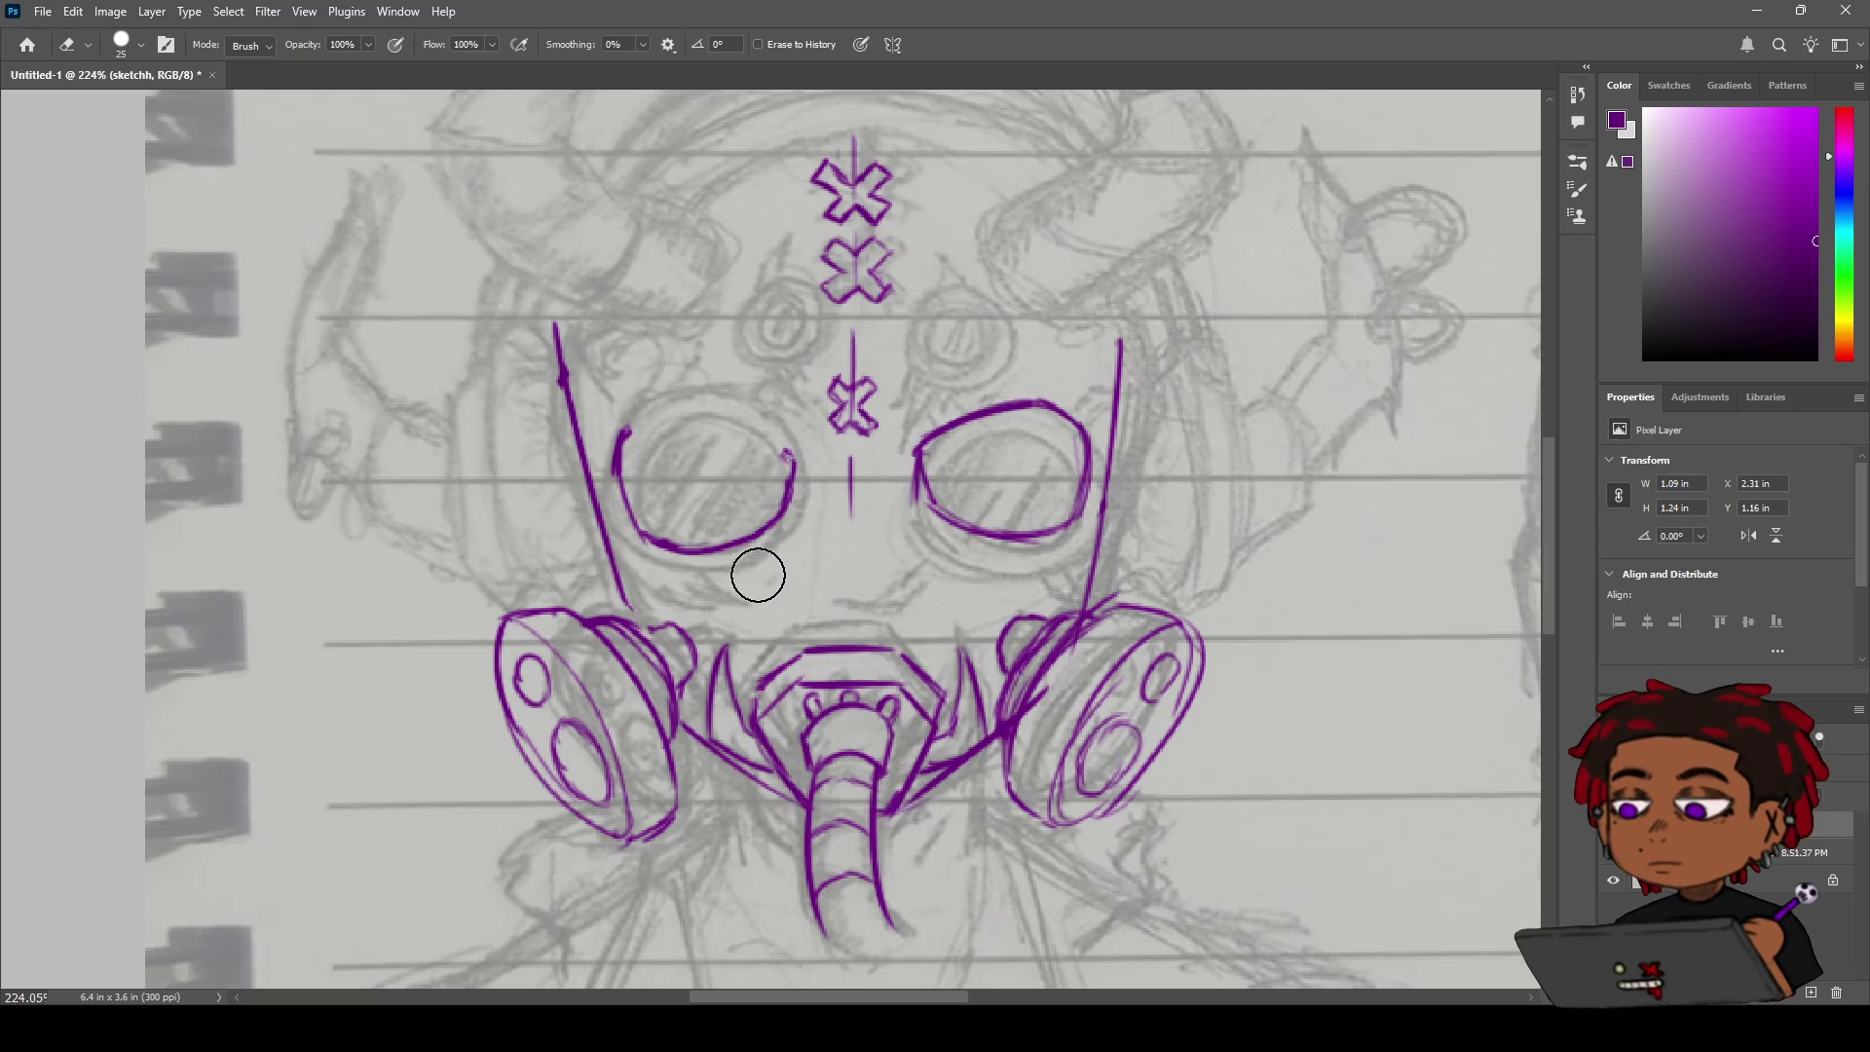
{"action": "left_click_drag", "start_coordinate": [756, 543], "coordinate": [676, 535]}
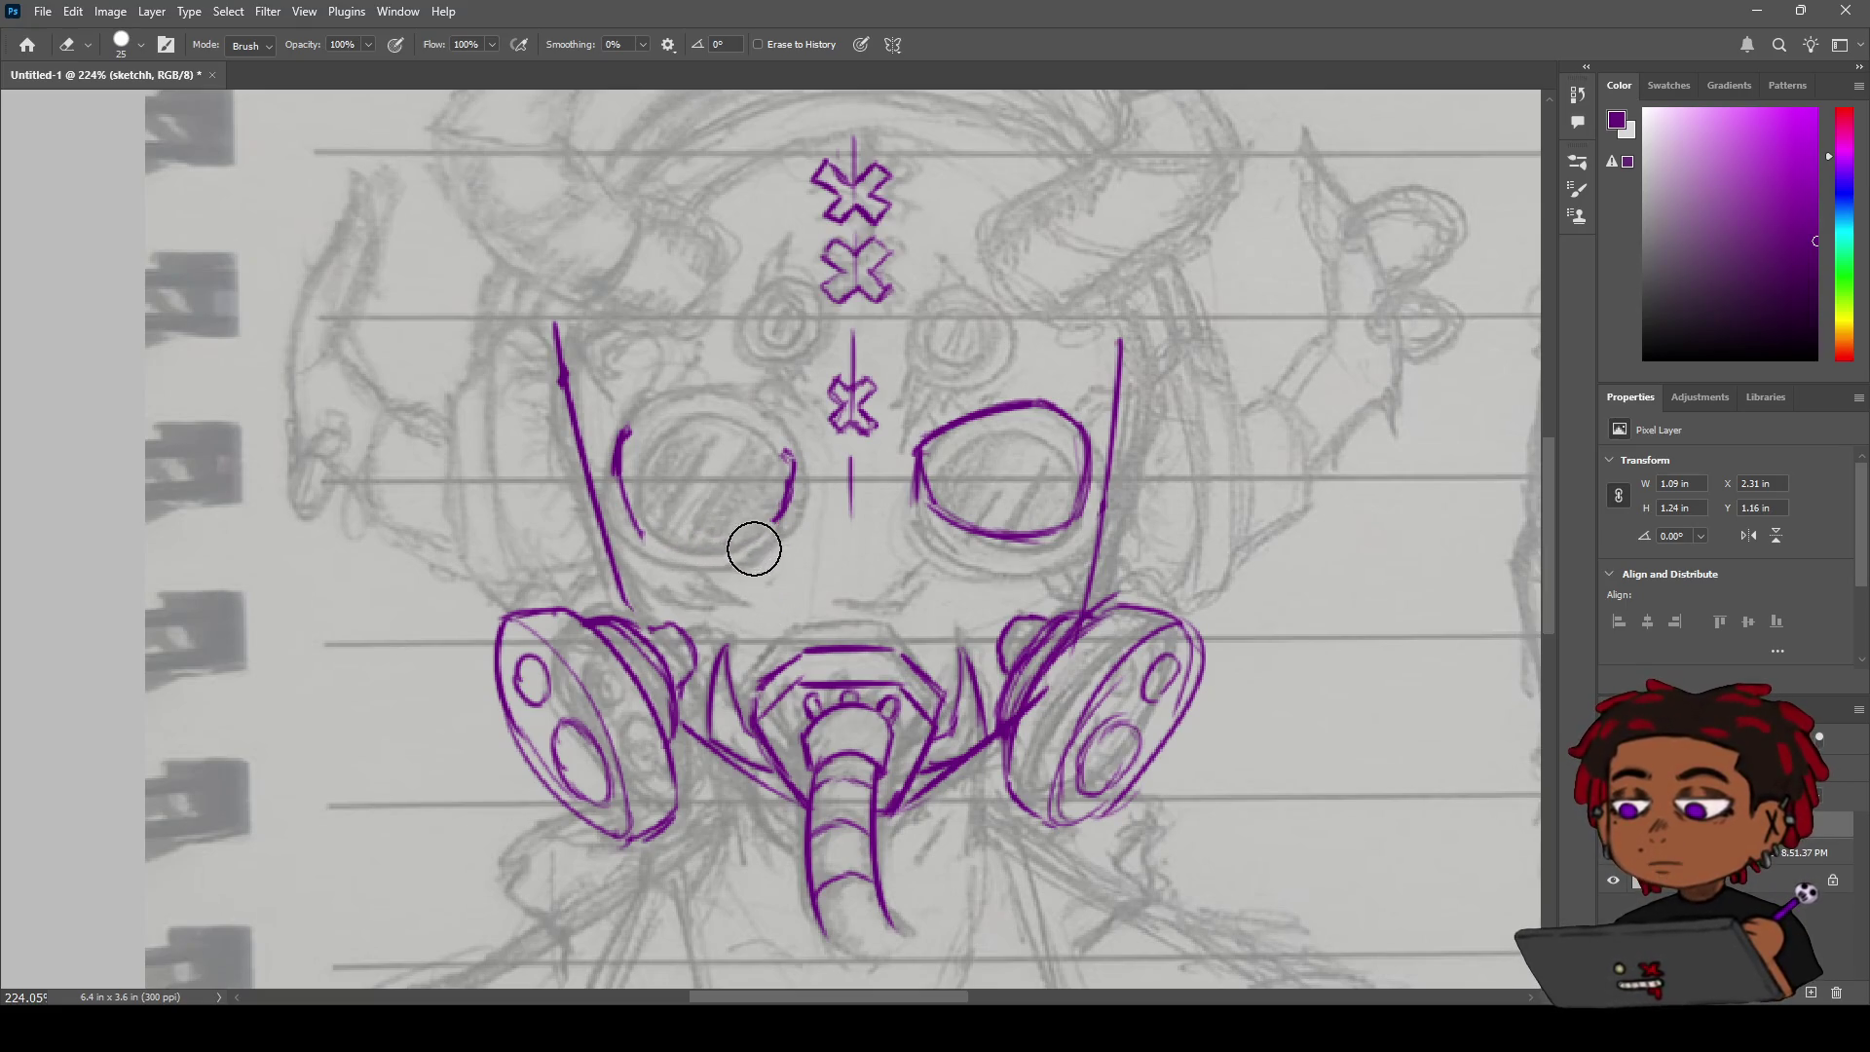
{"action": "key", "text": "b"}
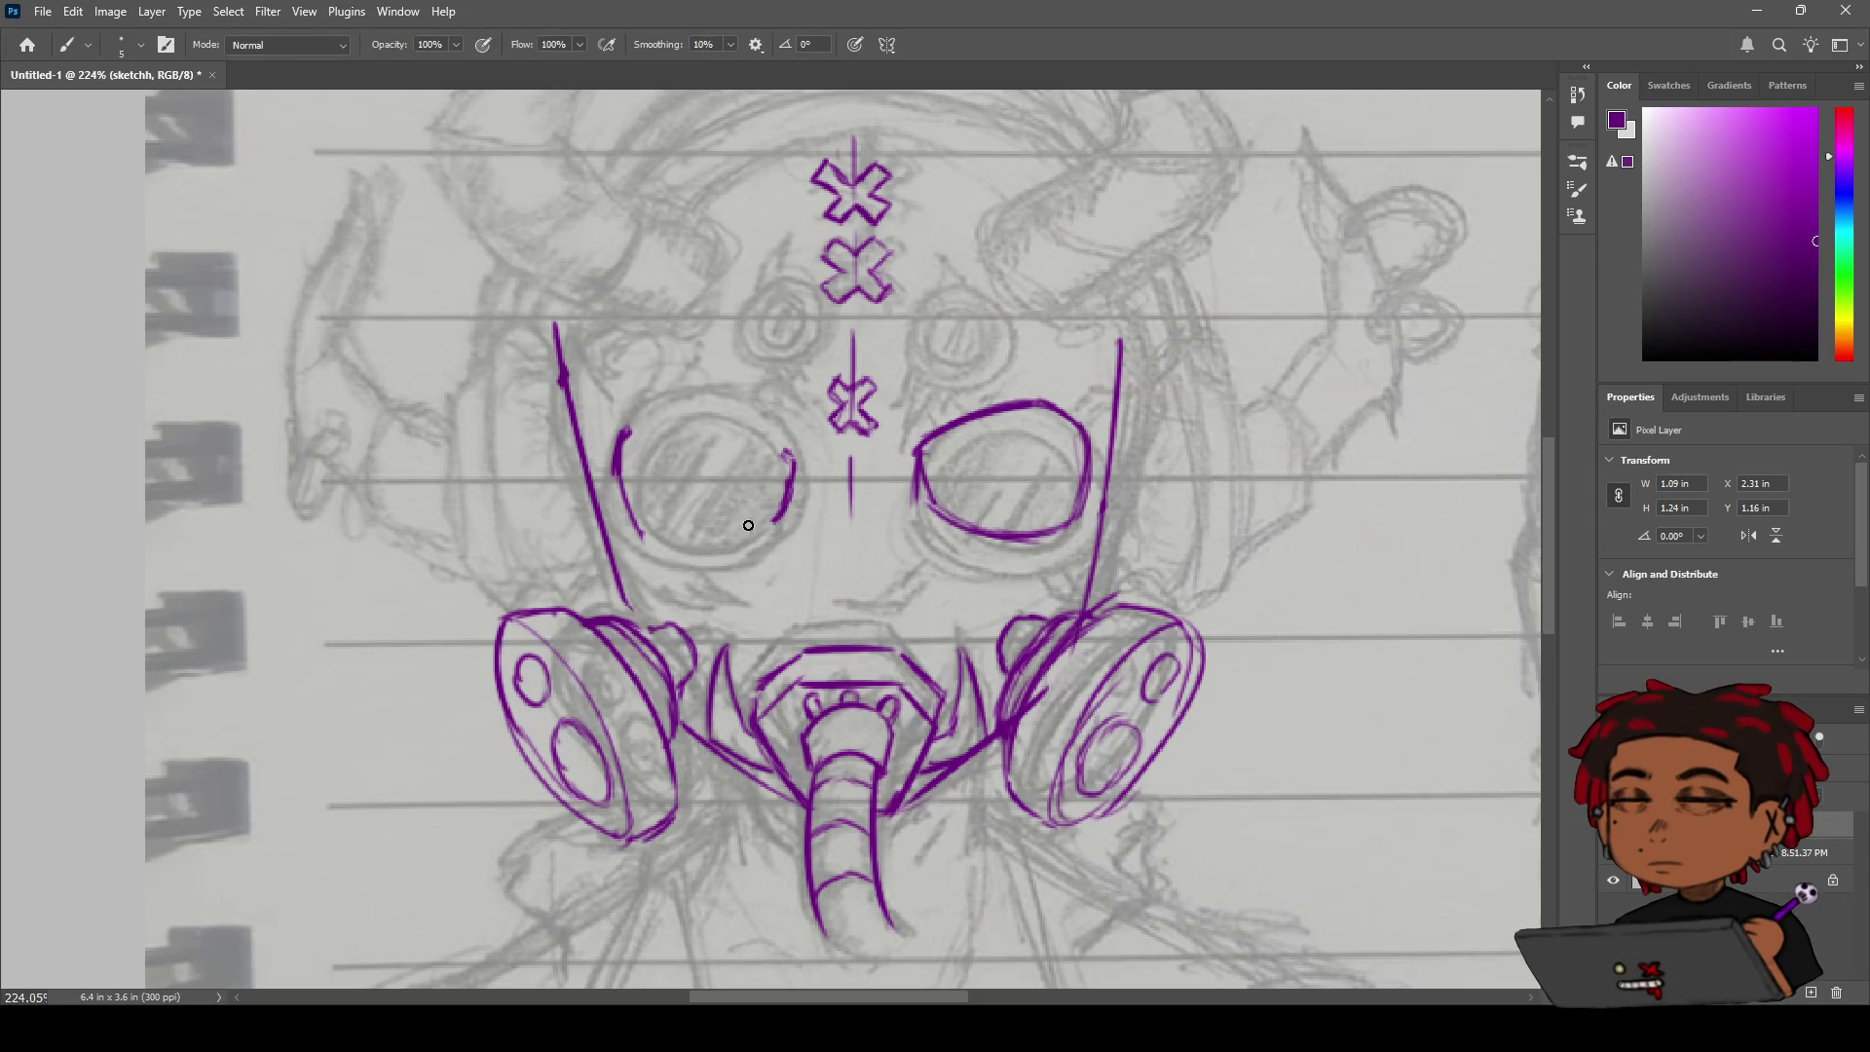
{"action": "left_click_drag", "start_coordinate": [784, 515], "coordinate": [702, 556]}
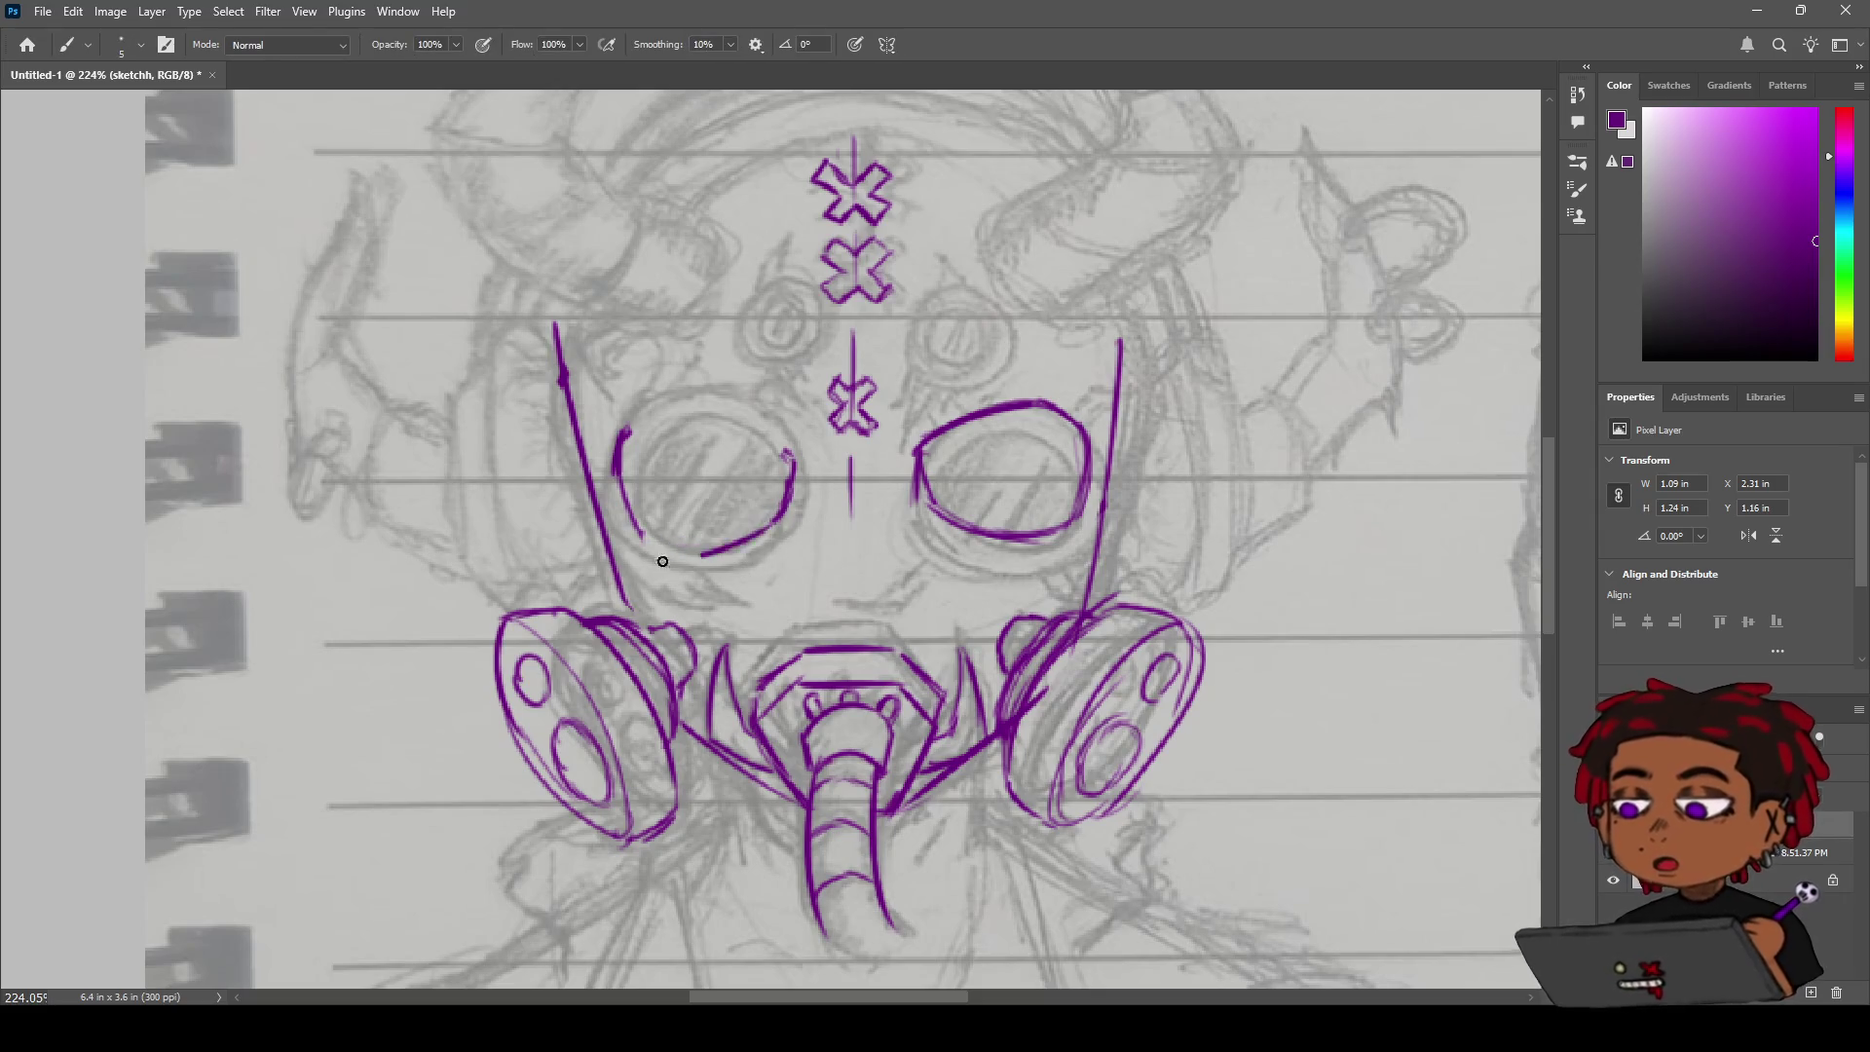
{"action": "key", "text": "ctrl+z"}
{"action": "mouse_move", "coordinate": [779, 519]}
{"action": "left_mouse_down"}
{"action": "mouse_move", "coordinate": [712, 549]}
{"action": "mouse_move", "coordinate": [646, 545]}
{"action": "left_mouse_up"}
{"action": "key", "text": "ctrl+z"}
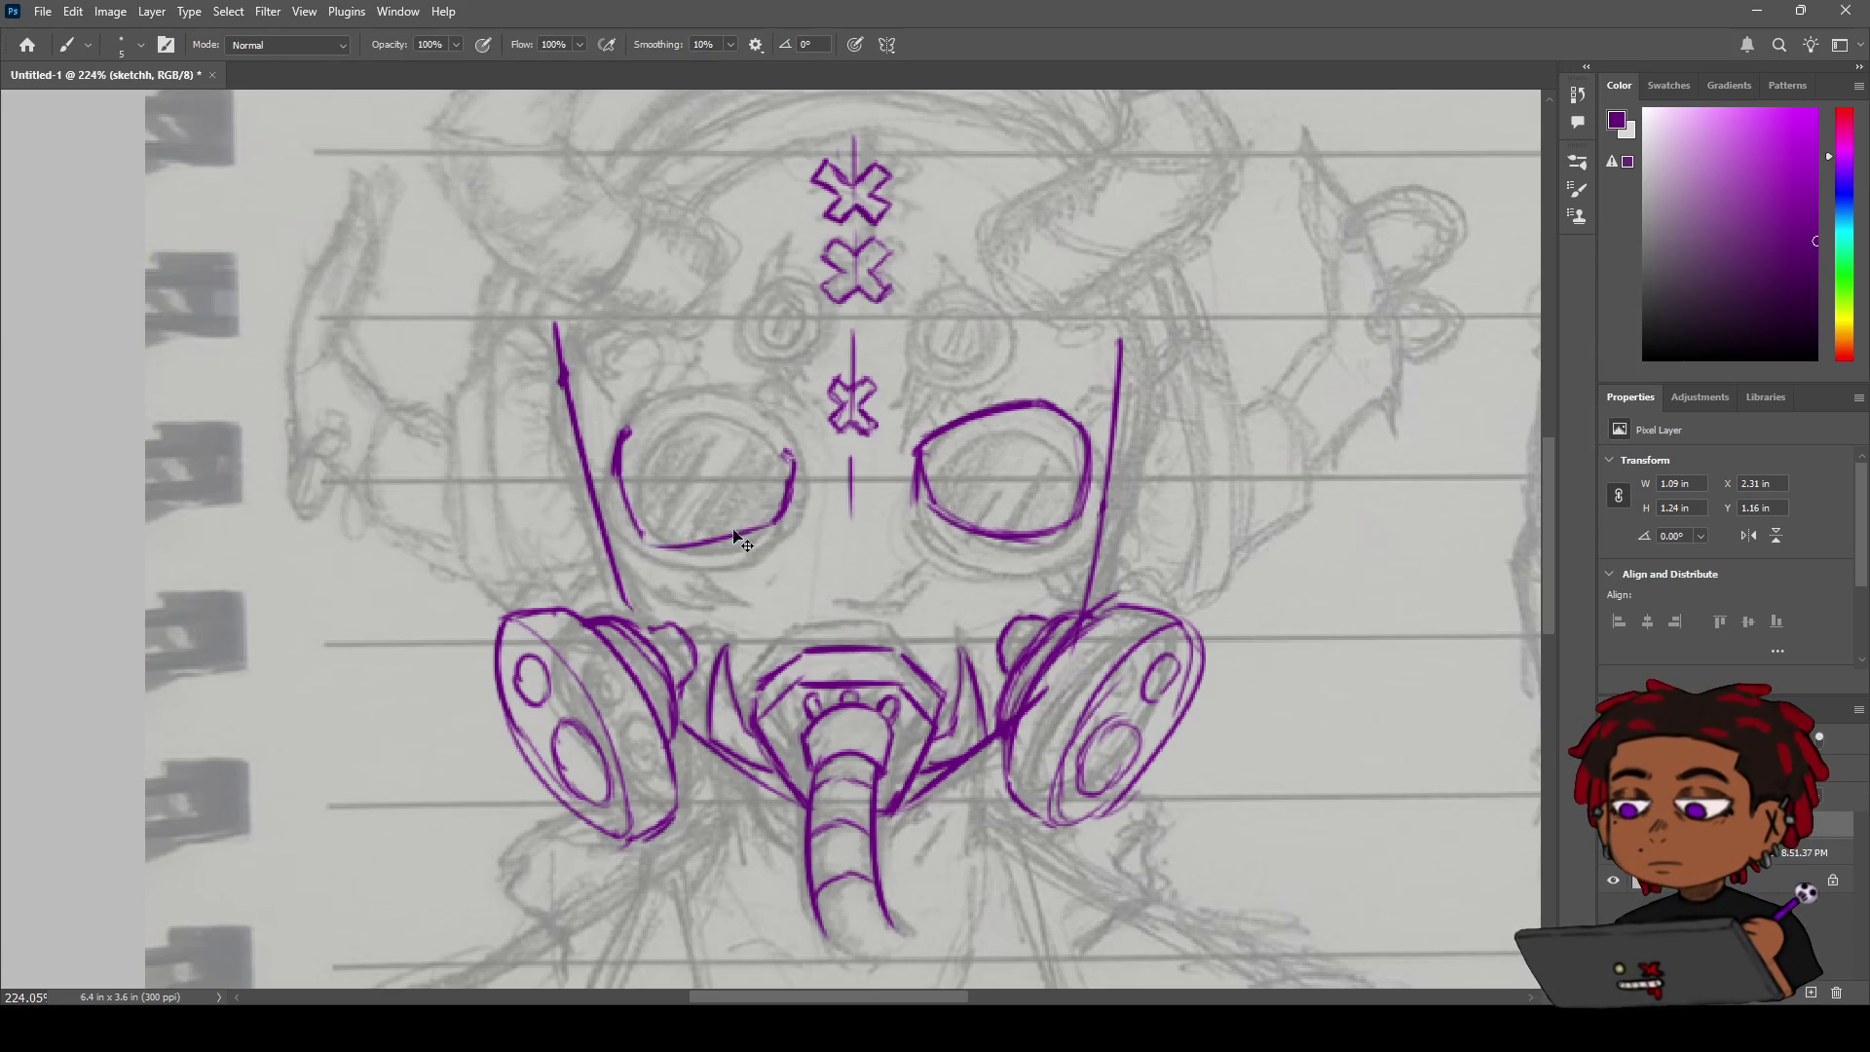
{"action": "key", "text": "ctrl+z"}
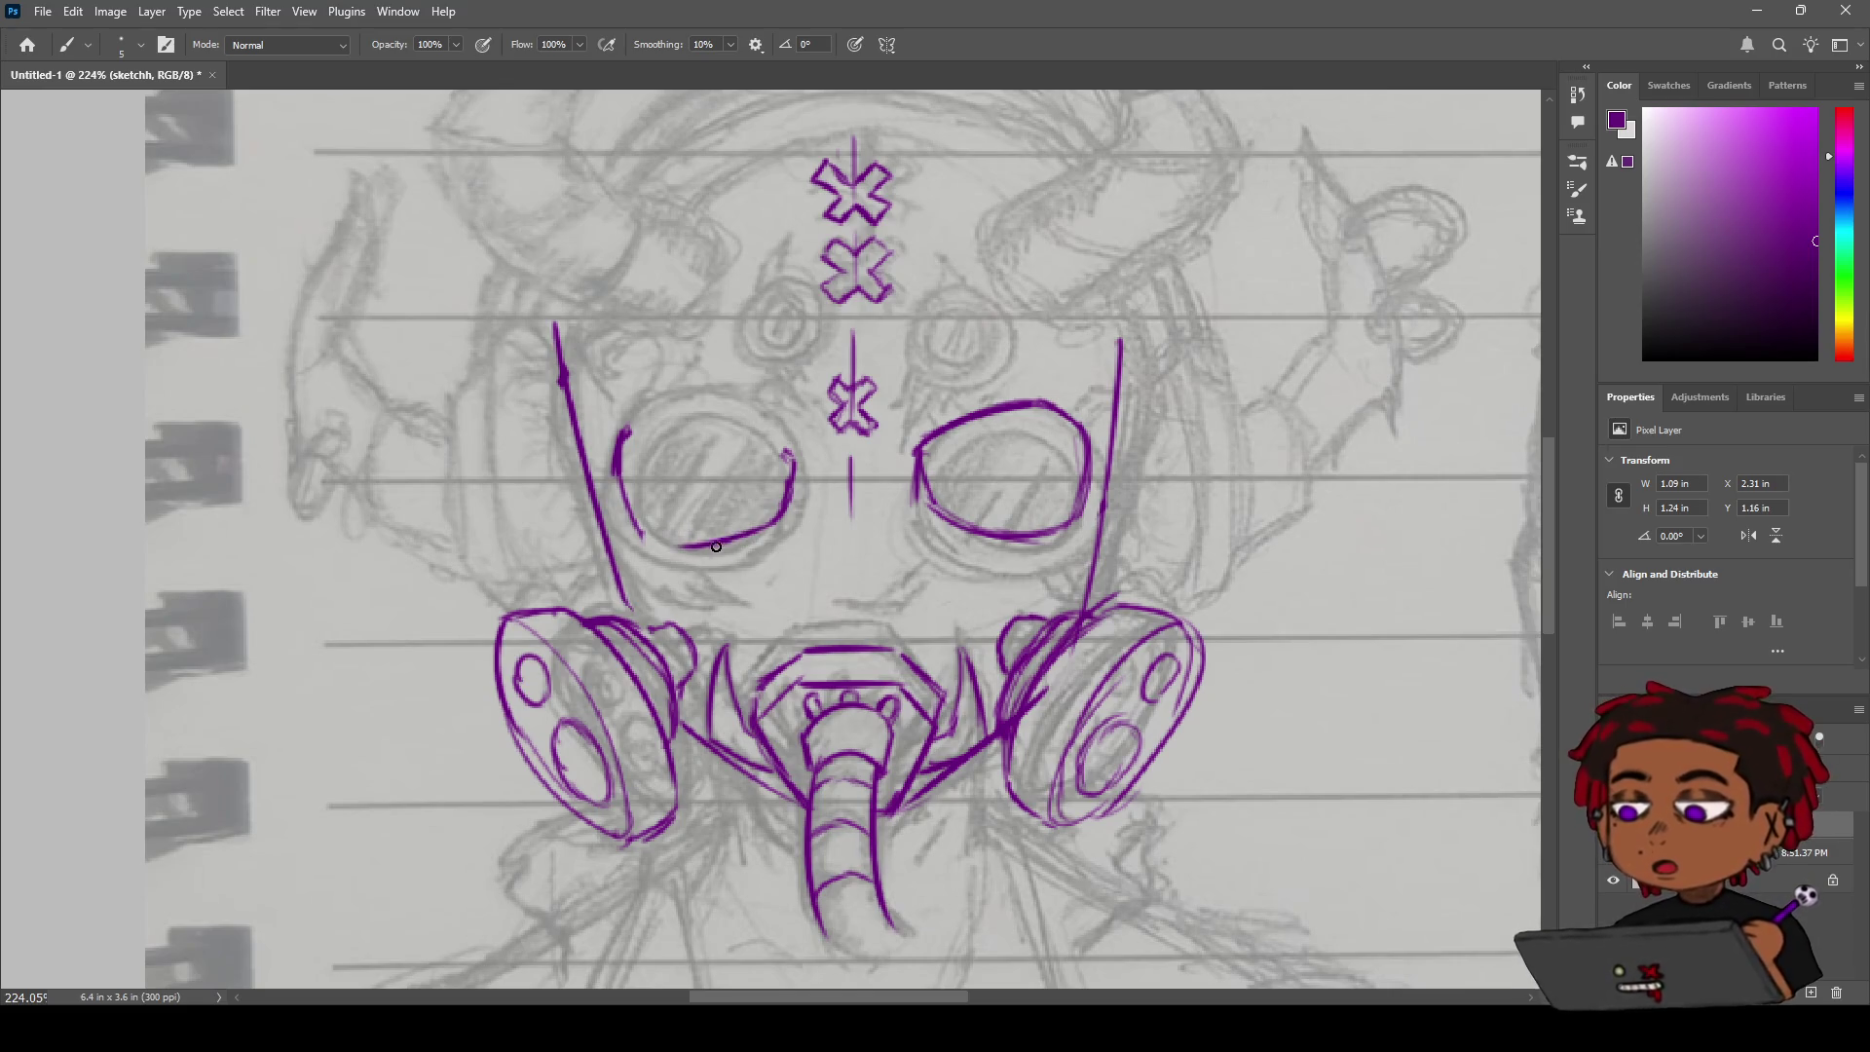
{"action": "left_click_drag", "start_coordinate": [688, 540], "coordinate": [639, 536]}
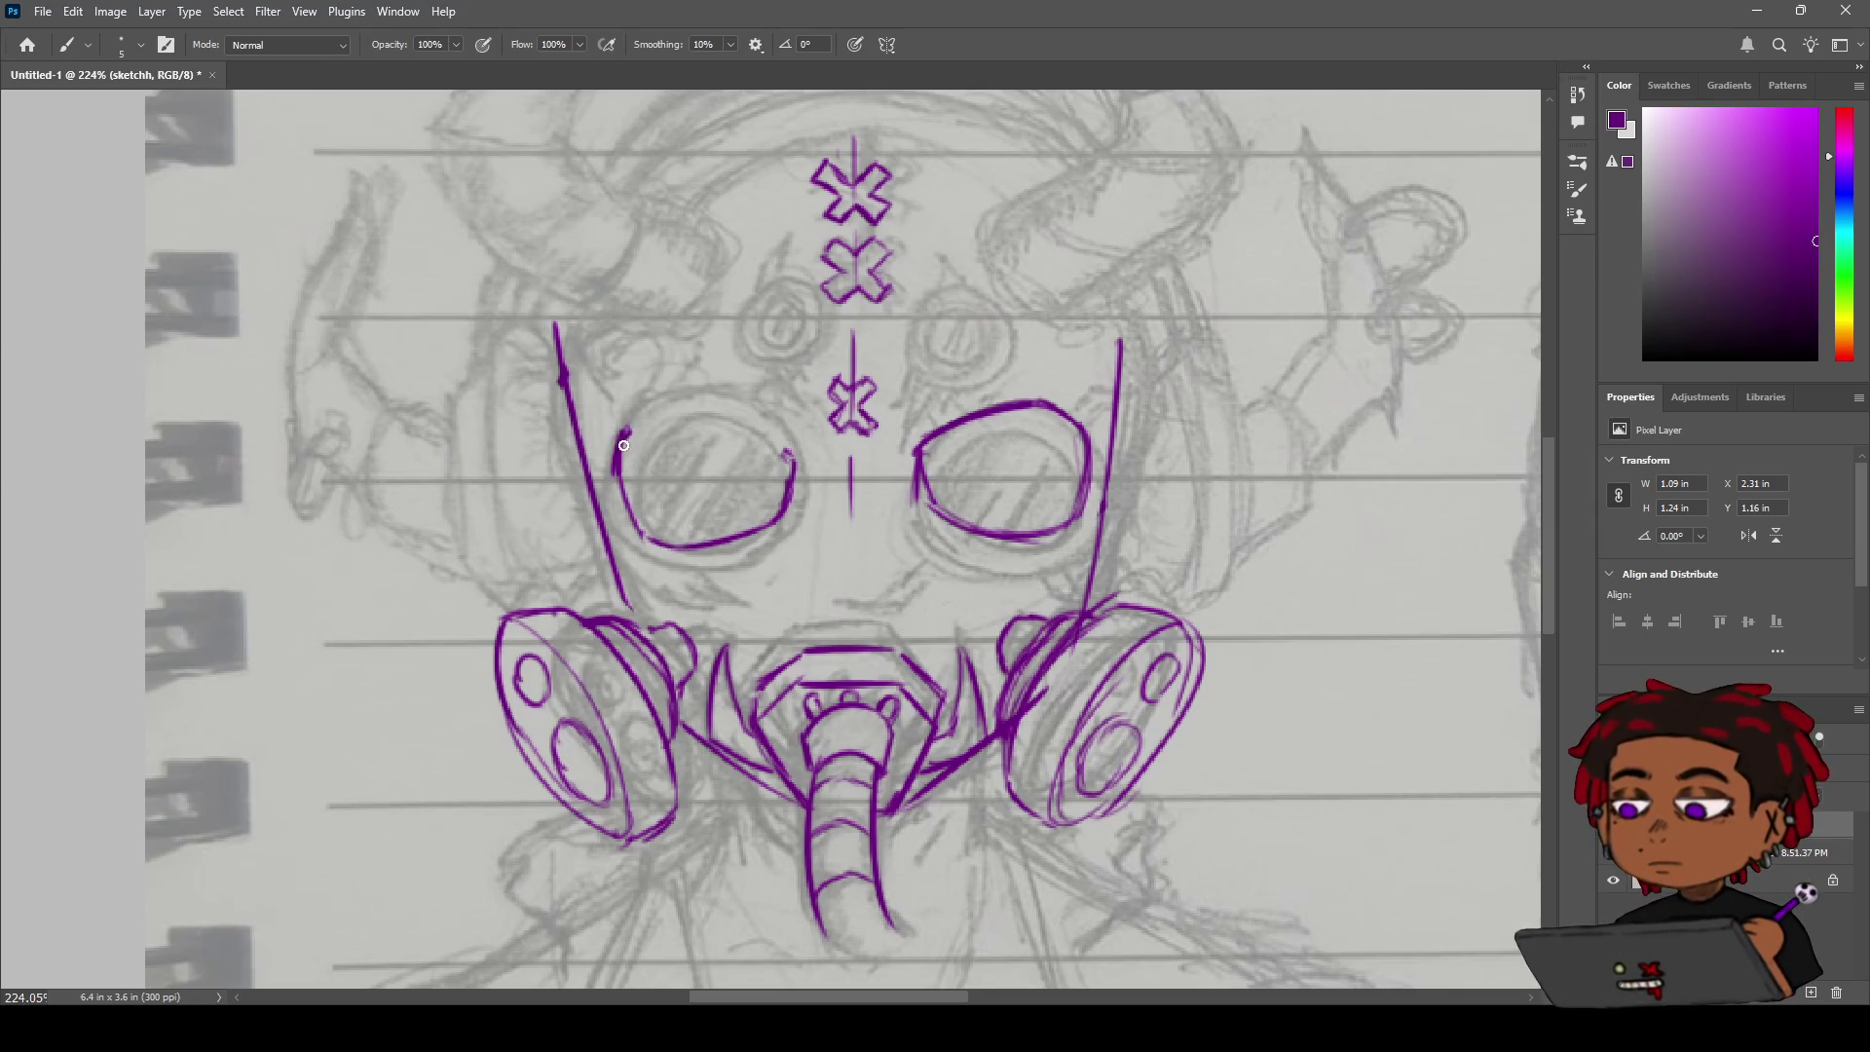
Erase the top-left hook and redraw a continuous upper arc across the left lens.
{"action": "key", "text": "e"}
{"action": "mouse_move", "coordinate": [622, 455]}
{"action": "left_mouse_down"}
{"action": "mouse_move", "coordinate": [631, 442]}
{"action": "mouse_move", "coordinate": [621, 479]}
{"action": "mouse_move", "coordinate": [653, 421]}
{"action": "left_mouse_up"}
{"action": "key", "text": "b"}
{"action": "key", "text": "ctrl+z"}
{"action": "key", "text": "ctrl+z"}
{"action": "left_click_drag", "start_coordinate": [625, 420], "coordinate": [666, 404]}
{"action": "left_click_drag", "start_coordinate": [693, 409], "coordinate": [784, 453]}
{"action": "key", "text": "e"}
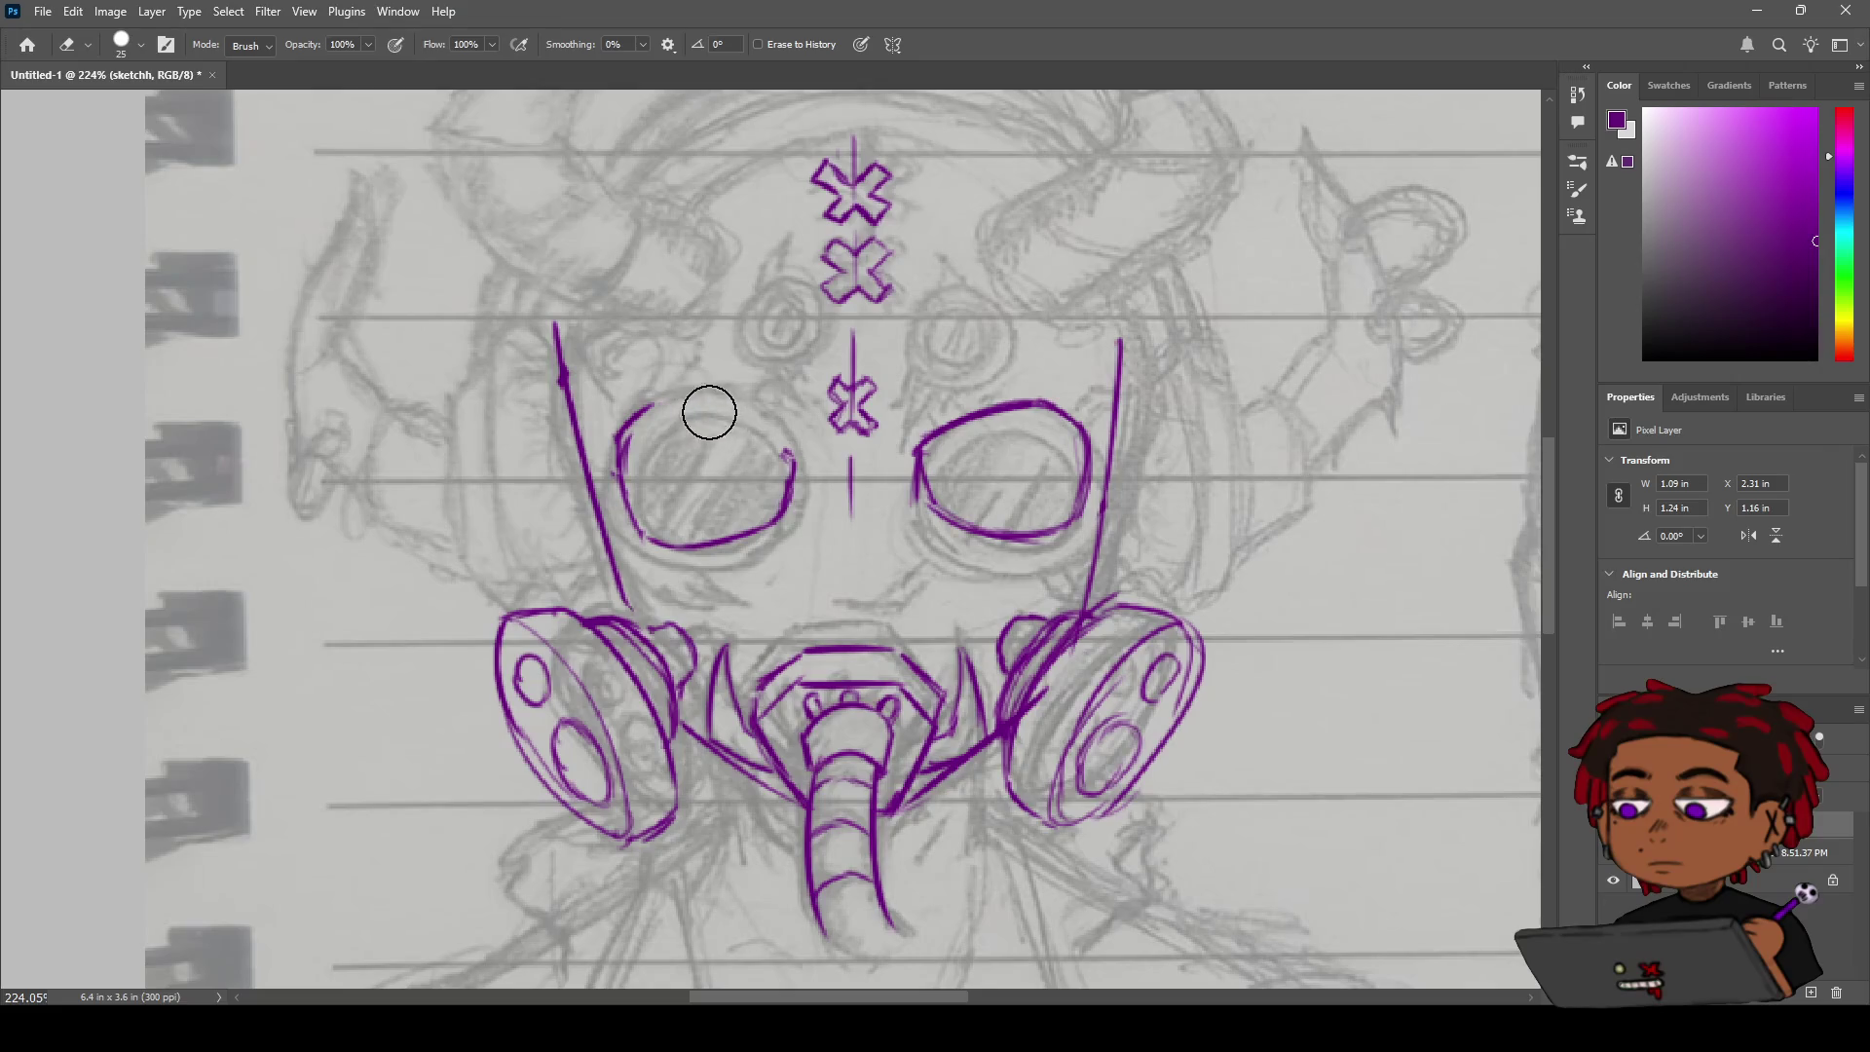
{"action": "mouse_move", "coordinate": [634, 392]}
{"action": "left_mouse_down"}
{"action": "mouse_move", "coordinate": [618, 413]}
{"action": "mouse_move", "coordinate": [656, 410]}
{"action": "left_mouse_up"}
{"action": "key", "text": "b"}
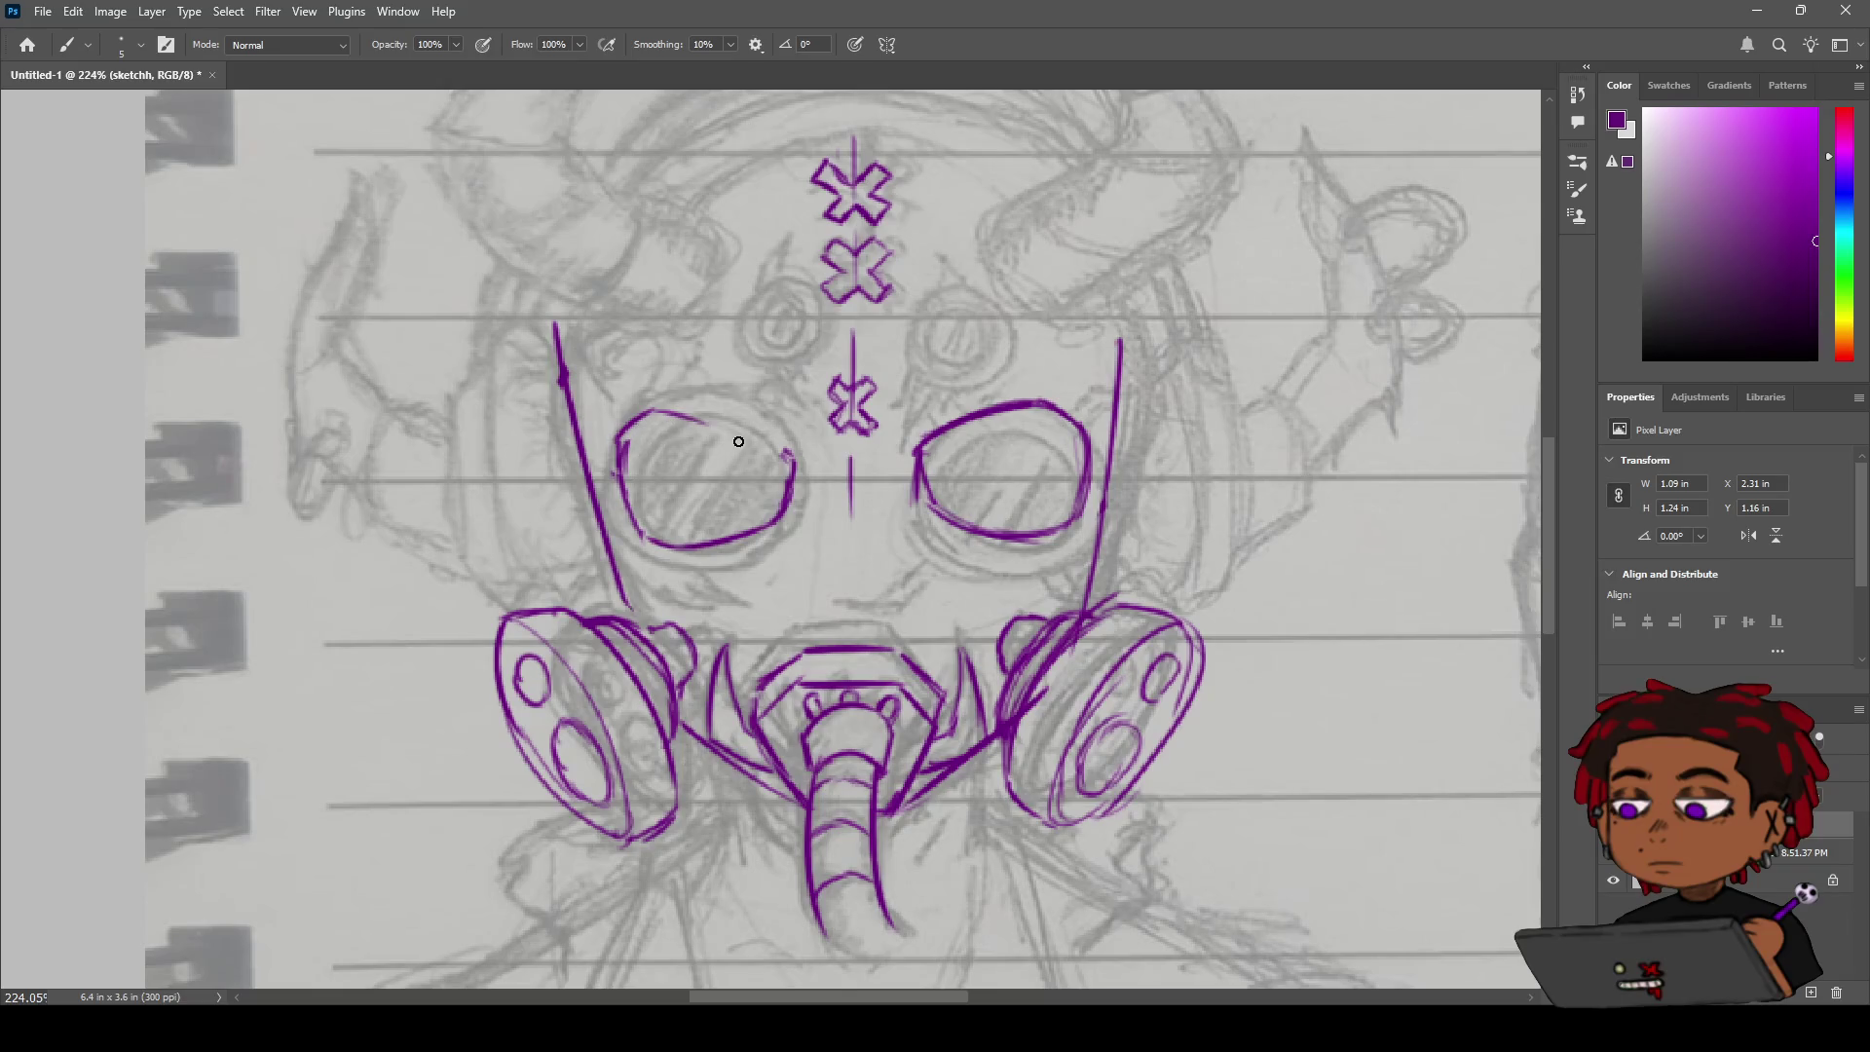
{"action": "key", "text": "ctrl+z"}
{"action": "mouse_move", "coordinate": [694, 410]}
{"action": "left_mouse_down"}
{"action": "mouse_move", "coordinate": [795, 464]}
{"action": "mouse_move", "coordinate": [653, 405]}
{"action": "mouse_move", "coordinate": [619, 451]}
{"action": "mouse_move", "coordinate": [643, 521]}
{"action": "mouse_move", "coordinate": [684, 540]}
{"action": "left_mouse_up"}
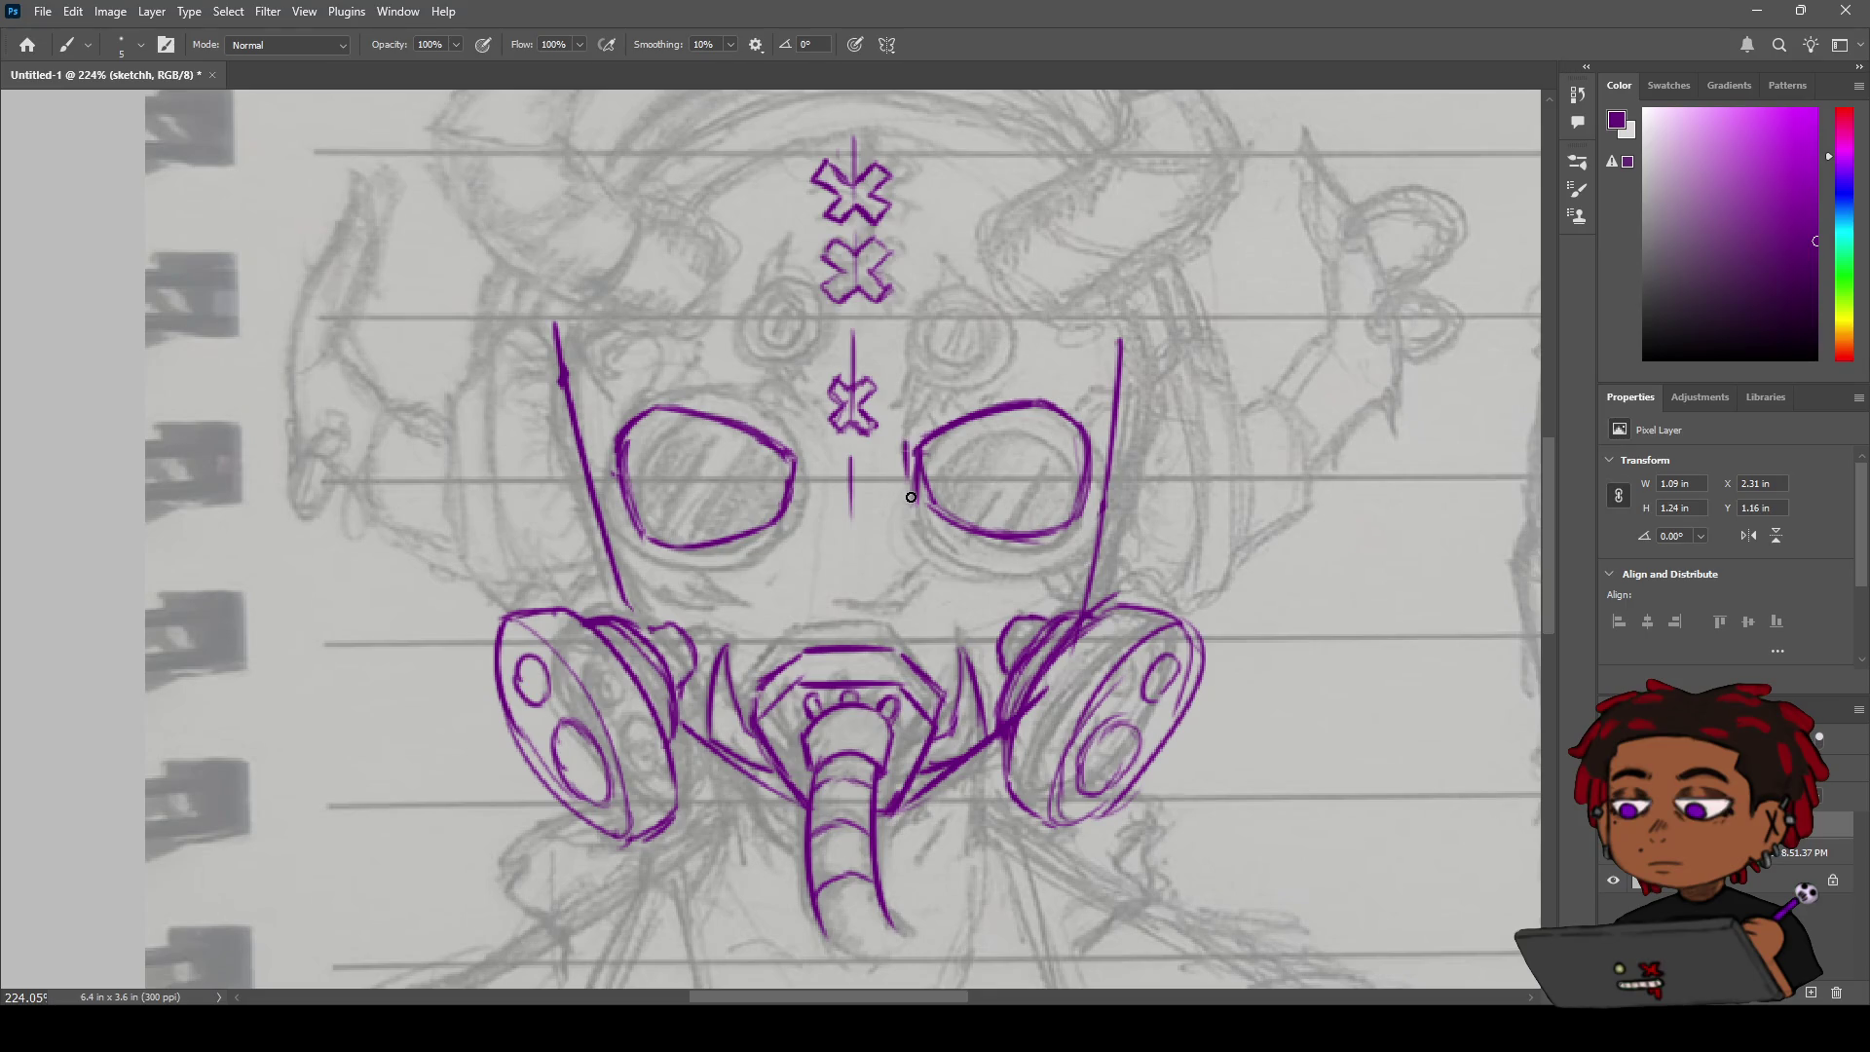
{"action": "key", "text": "e"}
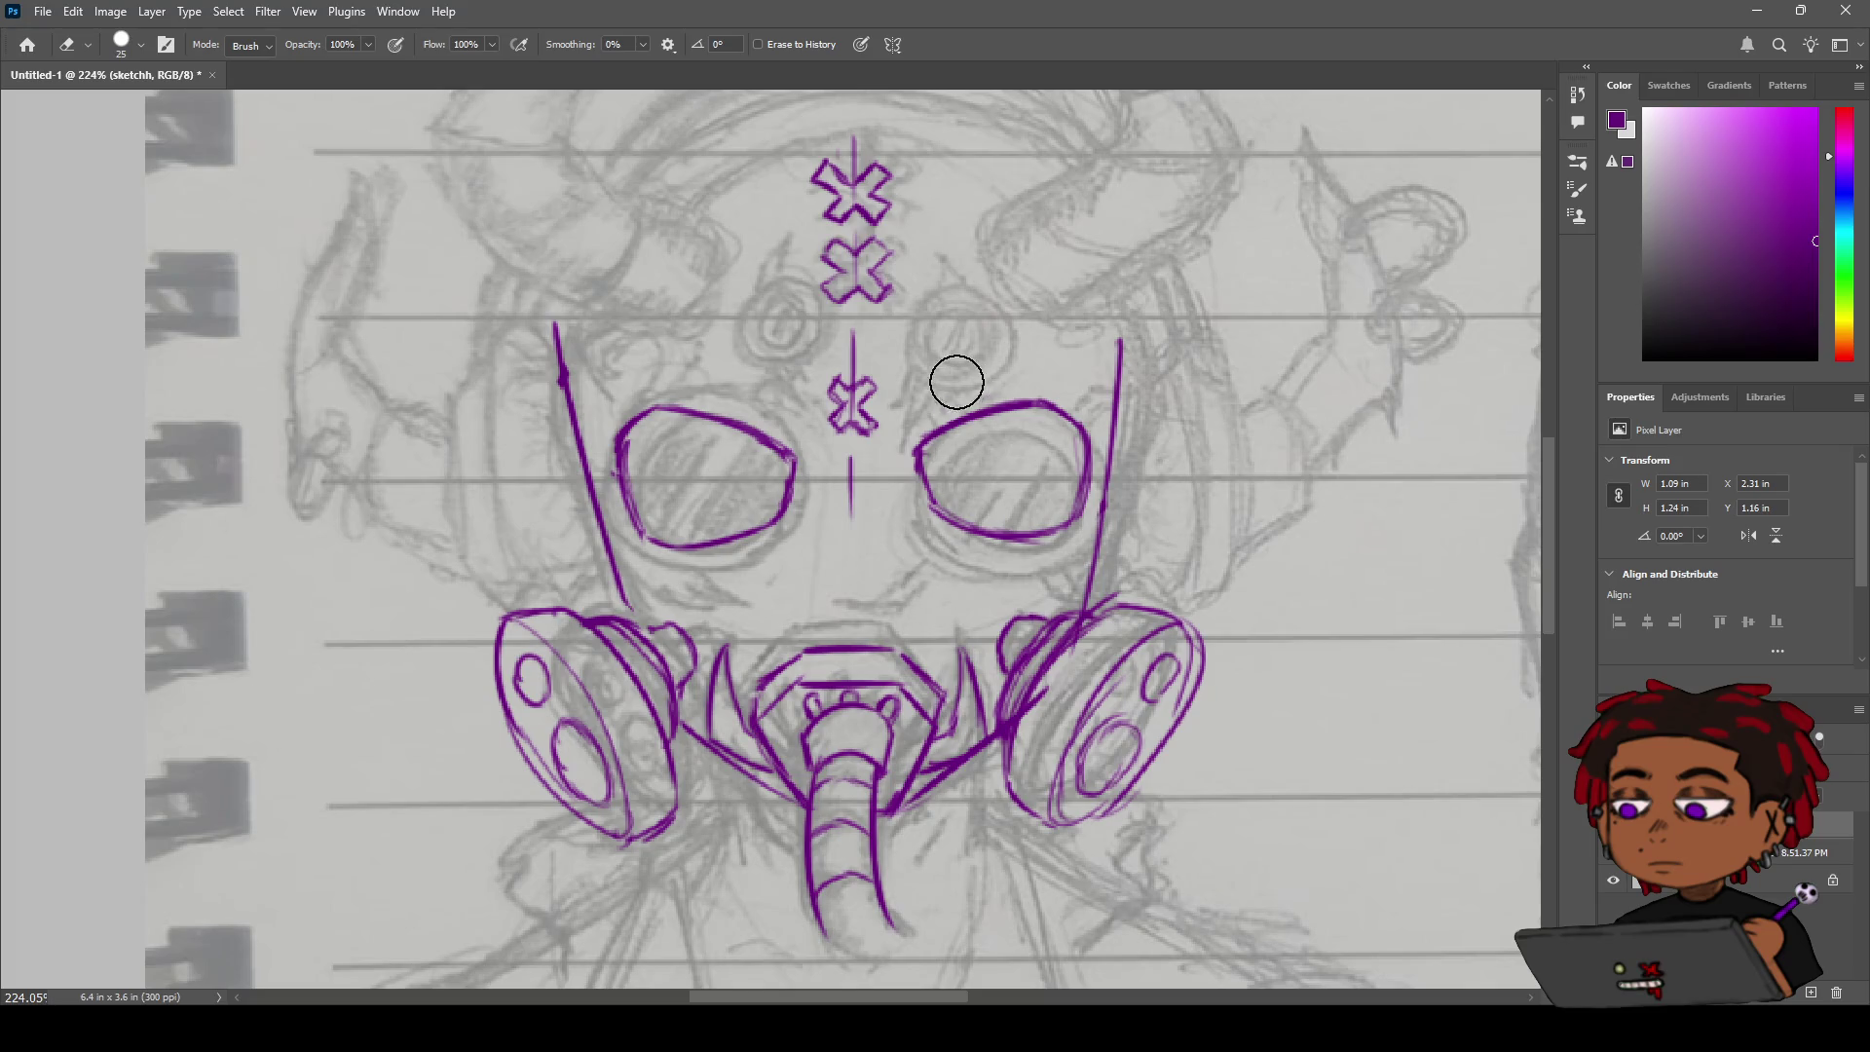
Brush a second purple rim line along the bottom of the right goggle, retrying shaky strokes.
{"action": "key", "text": "b"}
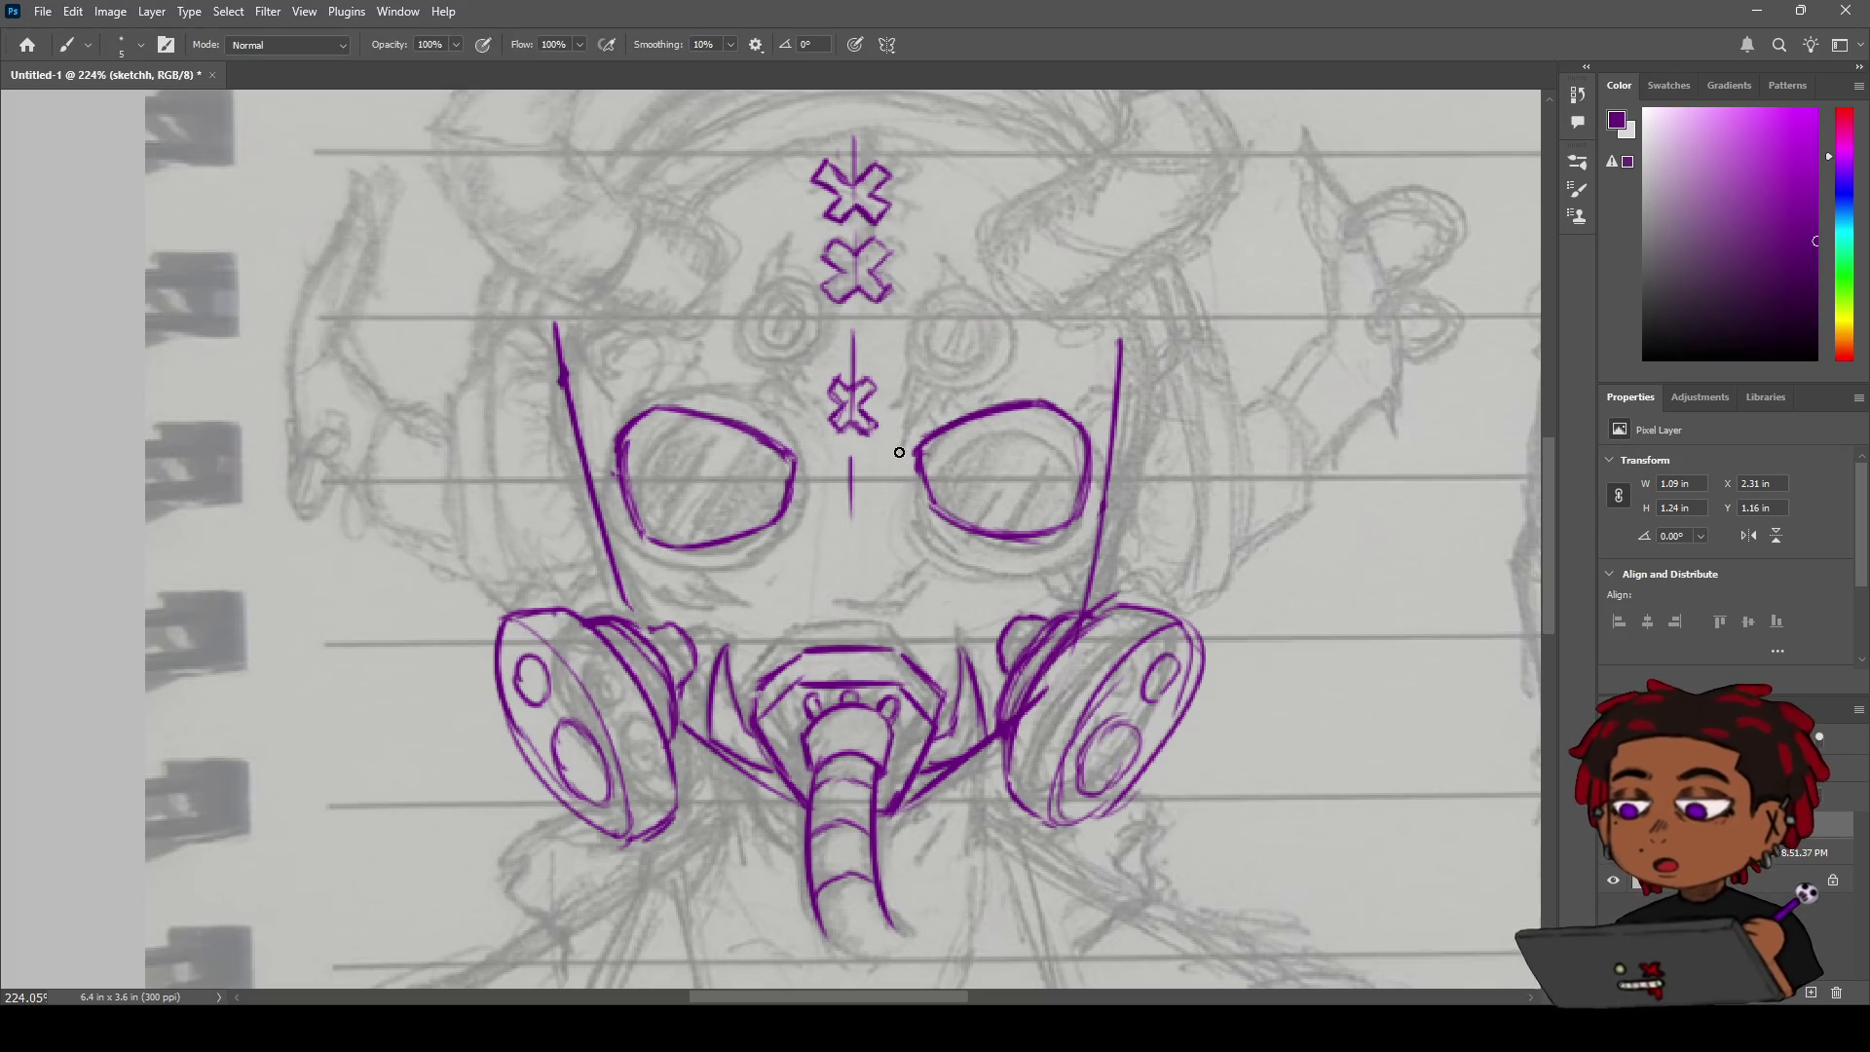
{"action": "left_click_drag", "start_coordinate": [906, 450], "coordinate": [921, 526]}
{"action": "key", "text": "ctrl+z"}
{"action": "left_click_drag", "start_coordinate": [922, 520], "coordinate": [1054, 546]}
{"action": "key", "text": "ctrl+z"}
{"action": "left_click_drag", "start_coordinate": [921, 521], "coordinate": [1048, 555]}
{"action": "key", "text": "ctrl+z"}
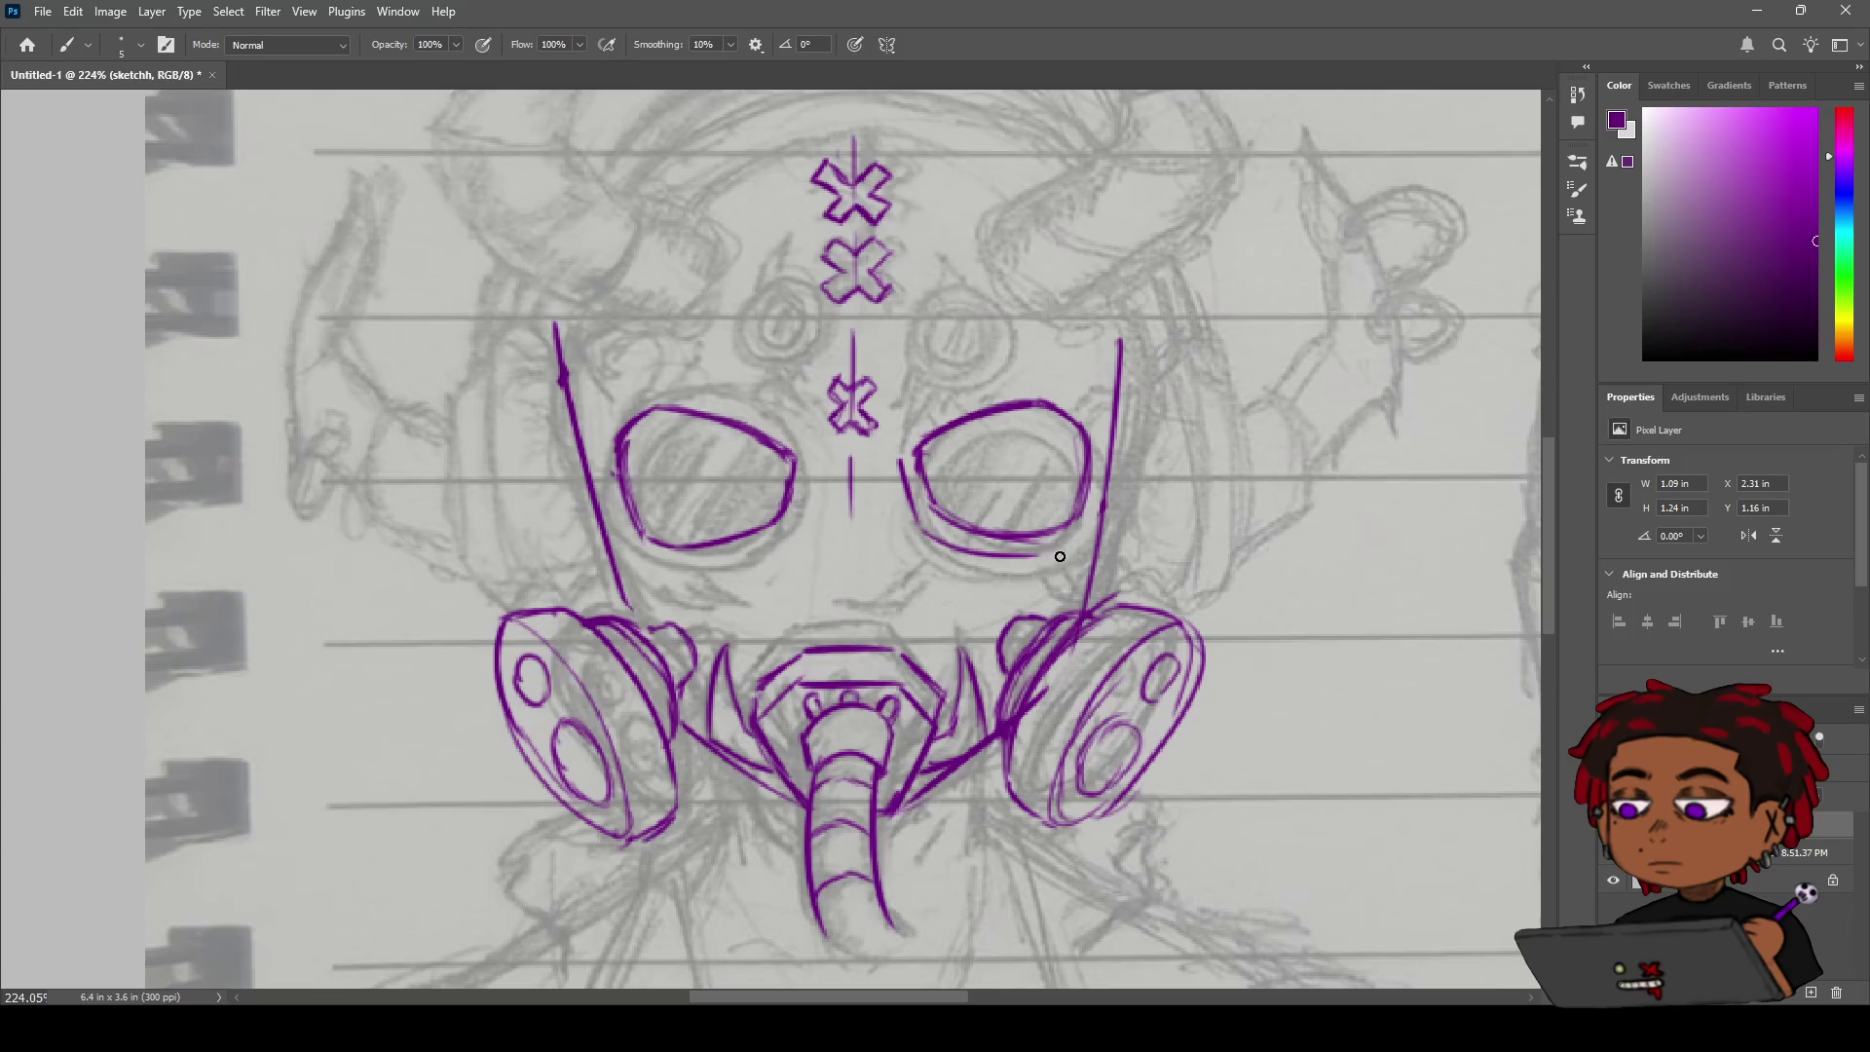
{"action": "key", "text": "ctrl+z"}
{"action": "mouse_move", "coordinate": [925, 534]}
{"action": "left_mouse_down"}
{"action": "mouse_move", "coordinate": [1050, 557]}
{"action": "mouse_move", "coordinate": [1090, 521]}
{"action": "left_mouse_up"}
Add a short rim piece at the right goggle's lower-right corner.
{"action": "left_click_drag", "start_coordinate": [1052, 552], "coordinate": [1111, 492]}
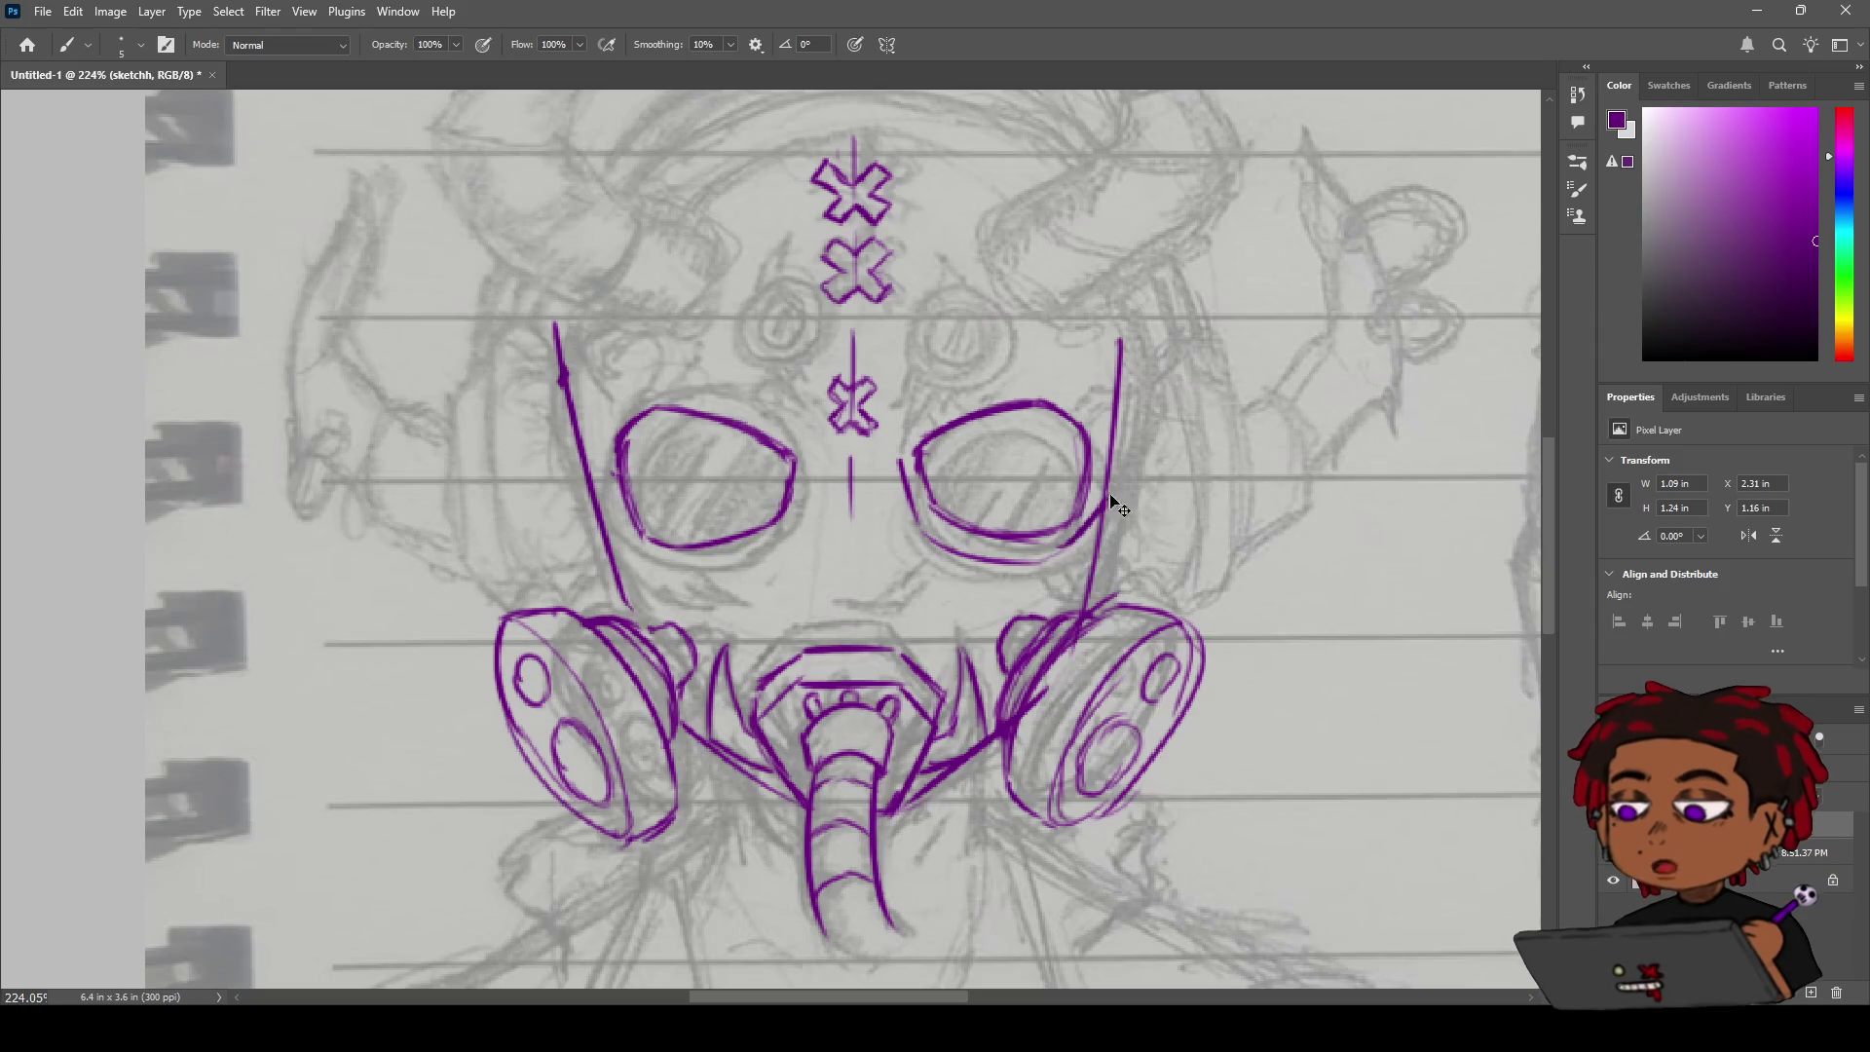
{"action": "key", "text": "ctrl+z"}
{"action": "left_click_drag", "start_coordinate": [1052, 559], "coordinate": [1101, 504]}
{"action": "key", "text": "ctrl+z"}
{"action": "left_click_drag", "start_coordinate": [1039, 561], "coordinate": [1097, 525]}
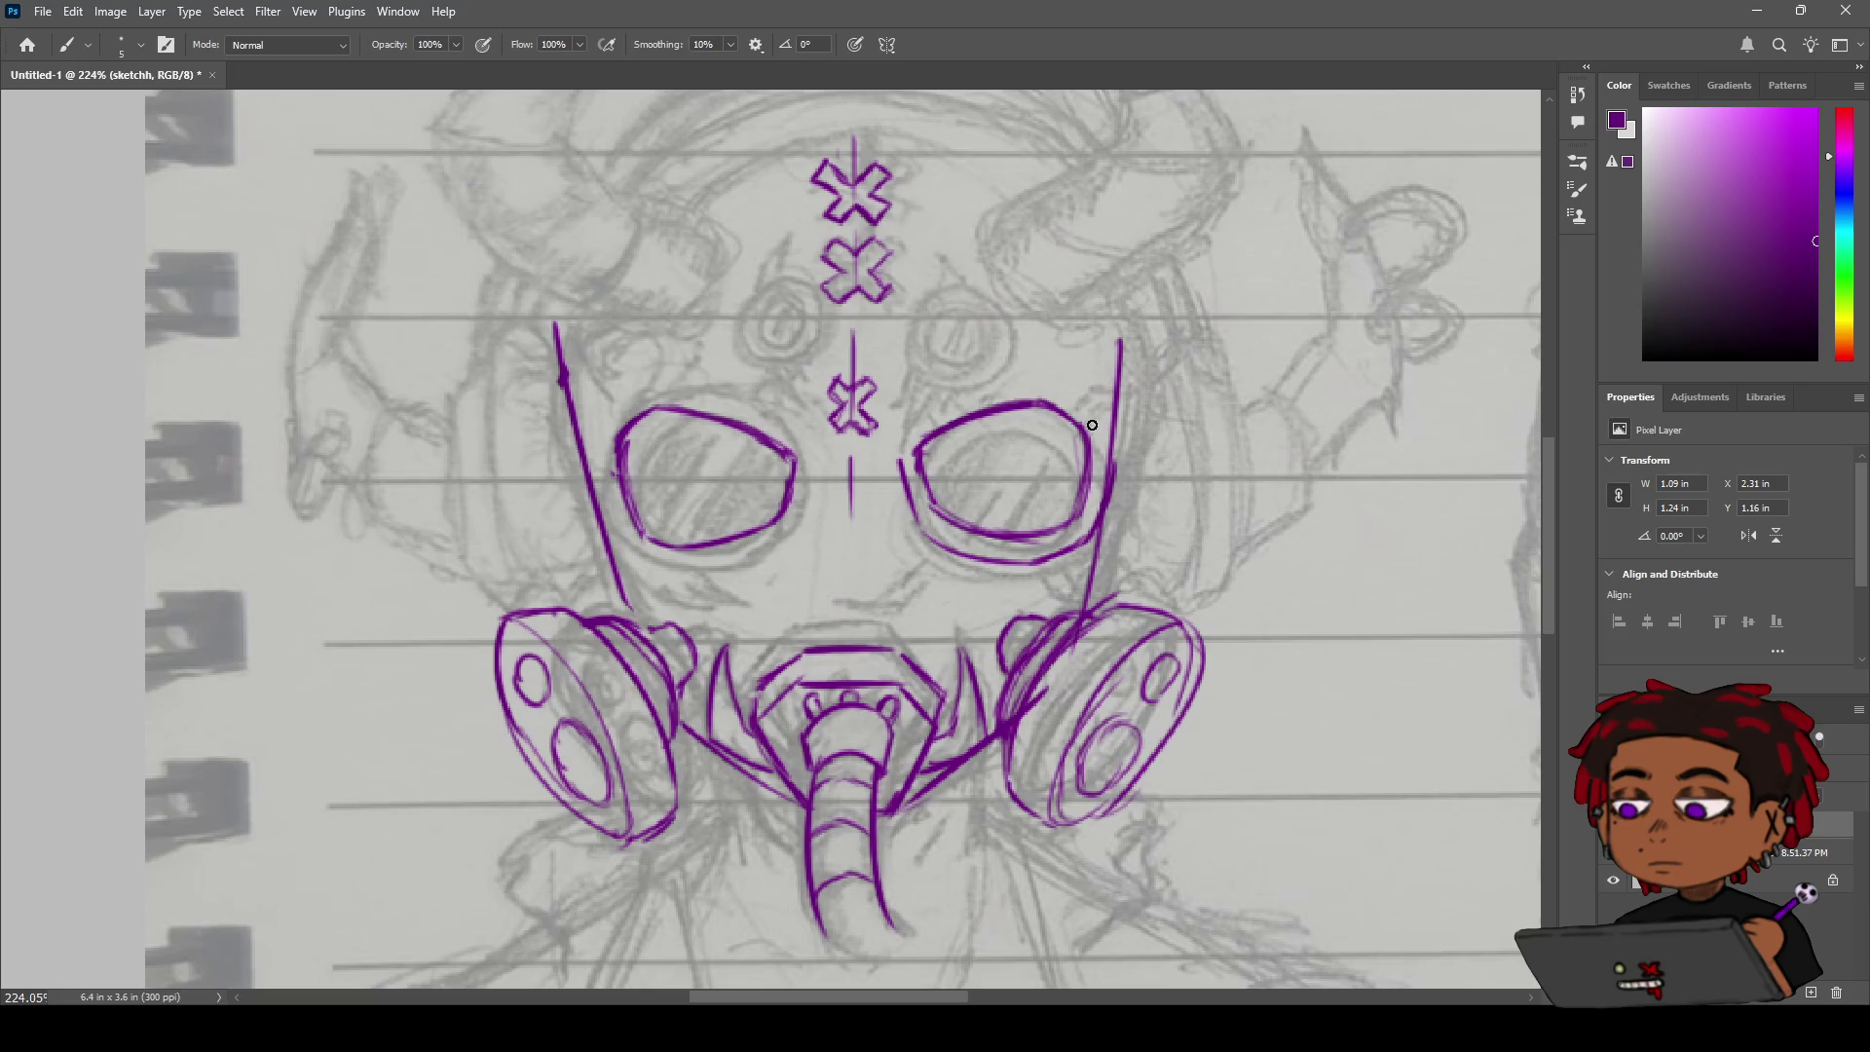
Draw a short stroke above the right goggle's upper-right corner.
{"action": "left_click_drag", "start_coordinate": [1070, 389], "coordinate": [1101, 419]}
{"action": "key", "text": "ctrl+z"}
{"action": "key", "text": "ctrl+z"}
{"action": "left_click_drag", "start_coordinate": [1058, 387], "coordinate": [1107, 427]}
{"action": "key", "text": "ctrl+z"}
{"action": "mouse_move", "coordinate": [1075, 398]}
{"action": "left_mouse_down"}
{"action": "mouse_move", "coordinate": [1102, 433]}
{"action": "mouse_move", "coordinate": [1083, 543]}
{"action": "mouse_move", "coordinate": [1103, 477]}
{"action": "left_mouse_up"}
Trace the outer rim down the right goggle's right side and darken the curve beneath it.
{"action": "left_click_drag", "start_coordinate": [1106, 436], "coordinate": [1091, 542]}
{"action": "key", "text": "ctrl+z"}
{"action": "left_click_drag", "start_coordinate": [1109, 444], "coordinate": [1099, 526]}
{"action": "key", "text": "ctrl+z"}
{"action": "left_click_drag", "start_coordinate": [1107, 449], "coordinate": [1098, 526]}
{"action": "key", "text": "ctrl+z"}
{"action": "mouse_move", "coordinate": [1109, 438]}
{"action": "left_mouse_down"}
{"action": "mouse_move", "coordinate": [1093, 538]}
{"action": "mouse_move", "coordinate": [1031, 554]}
{"action": "left_mouse_up"}
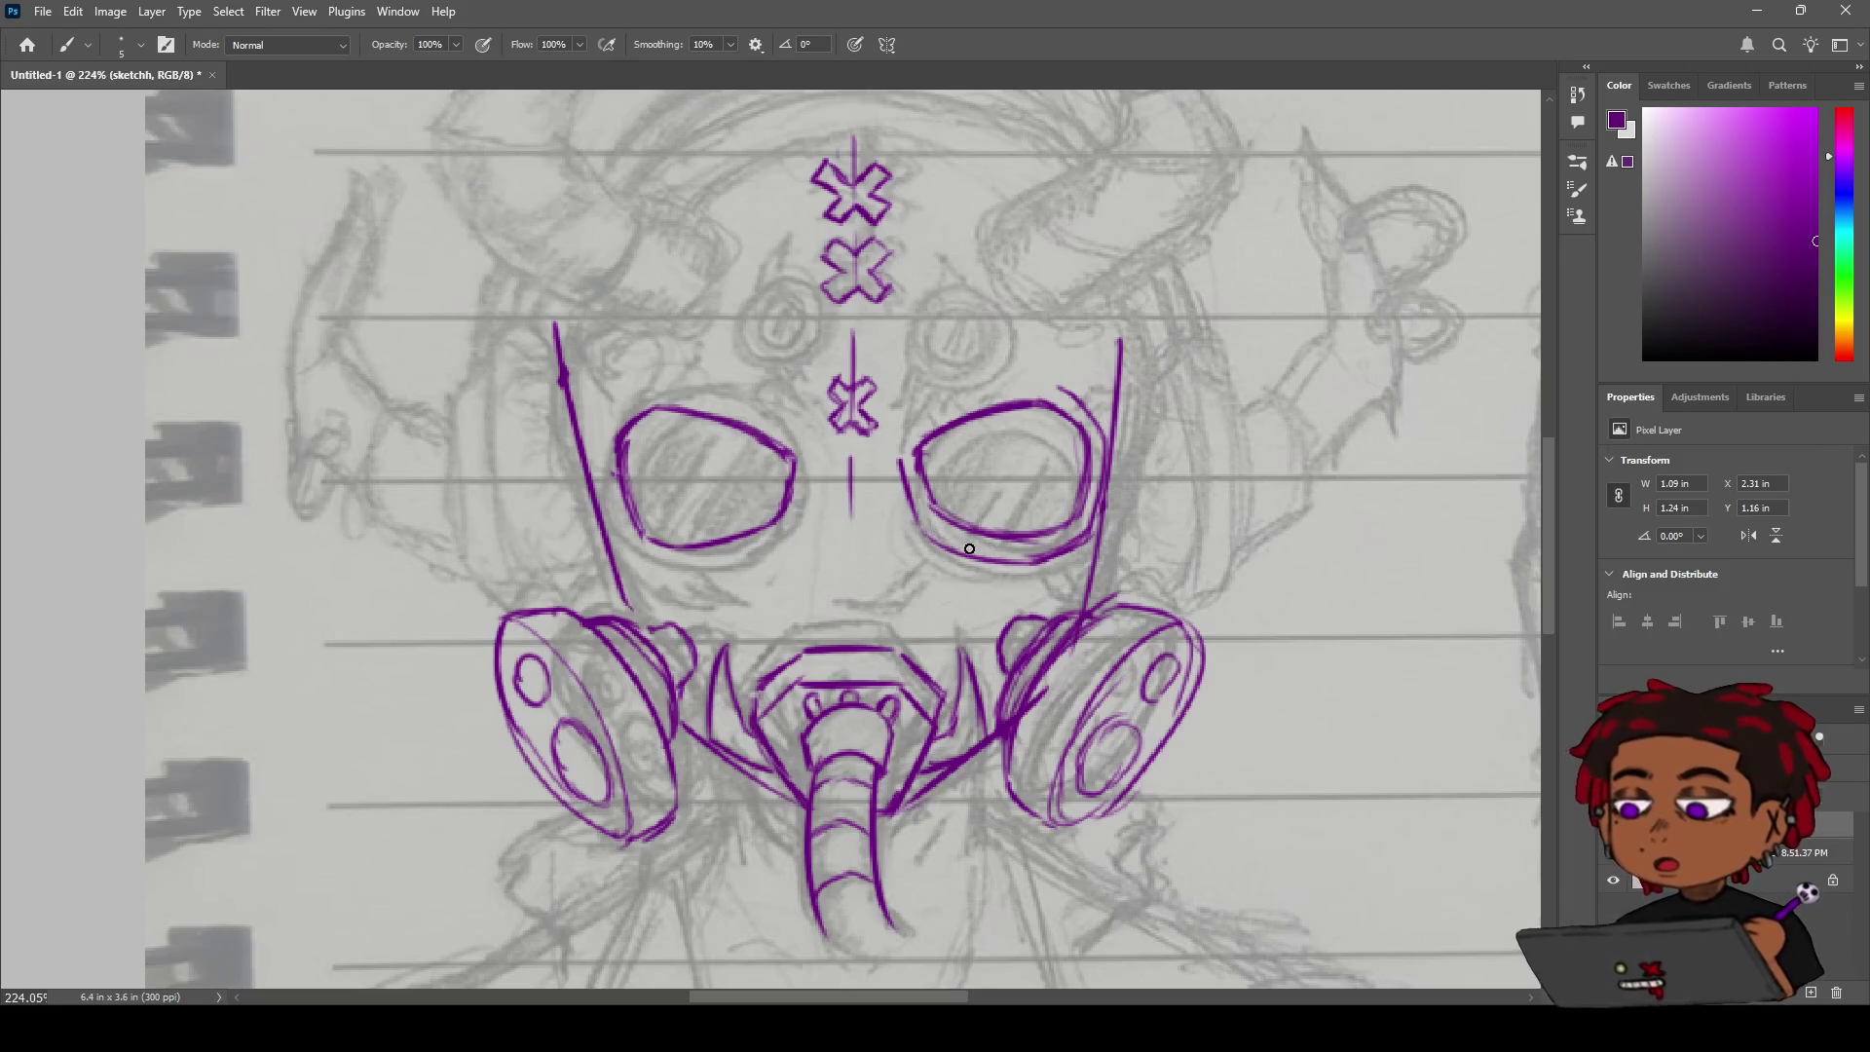
{"action": "left_click_drag", "start_coordinate": [924, 526], "coordinate": [1037, 572]}
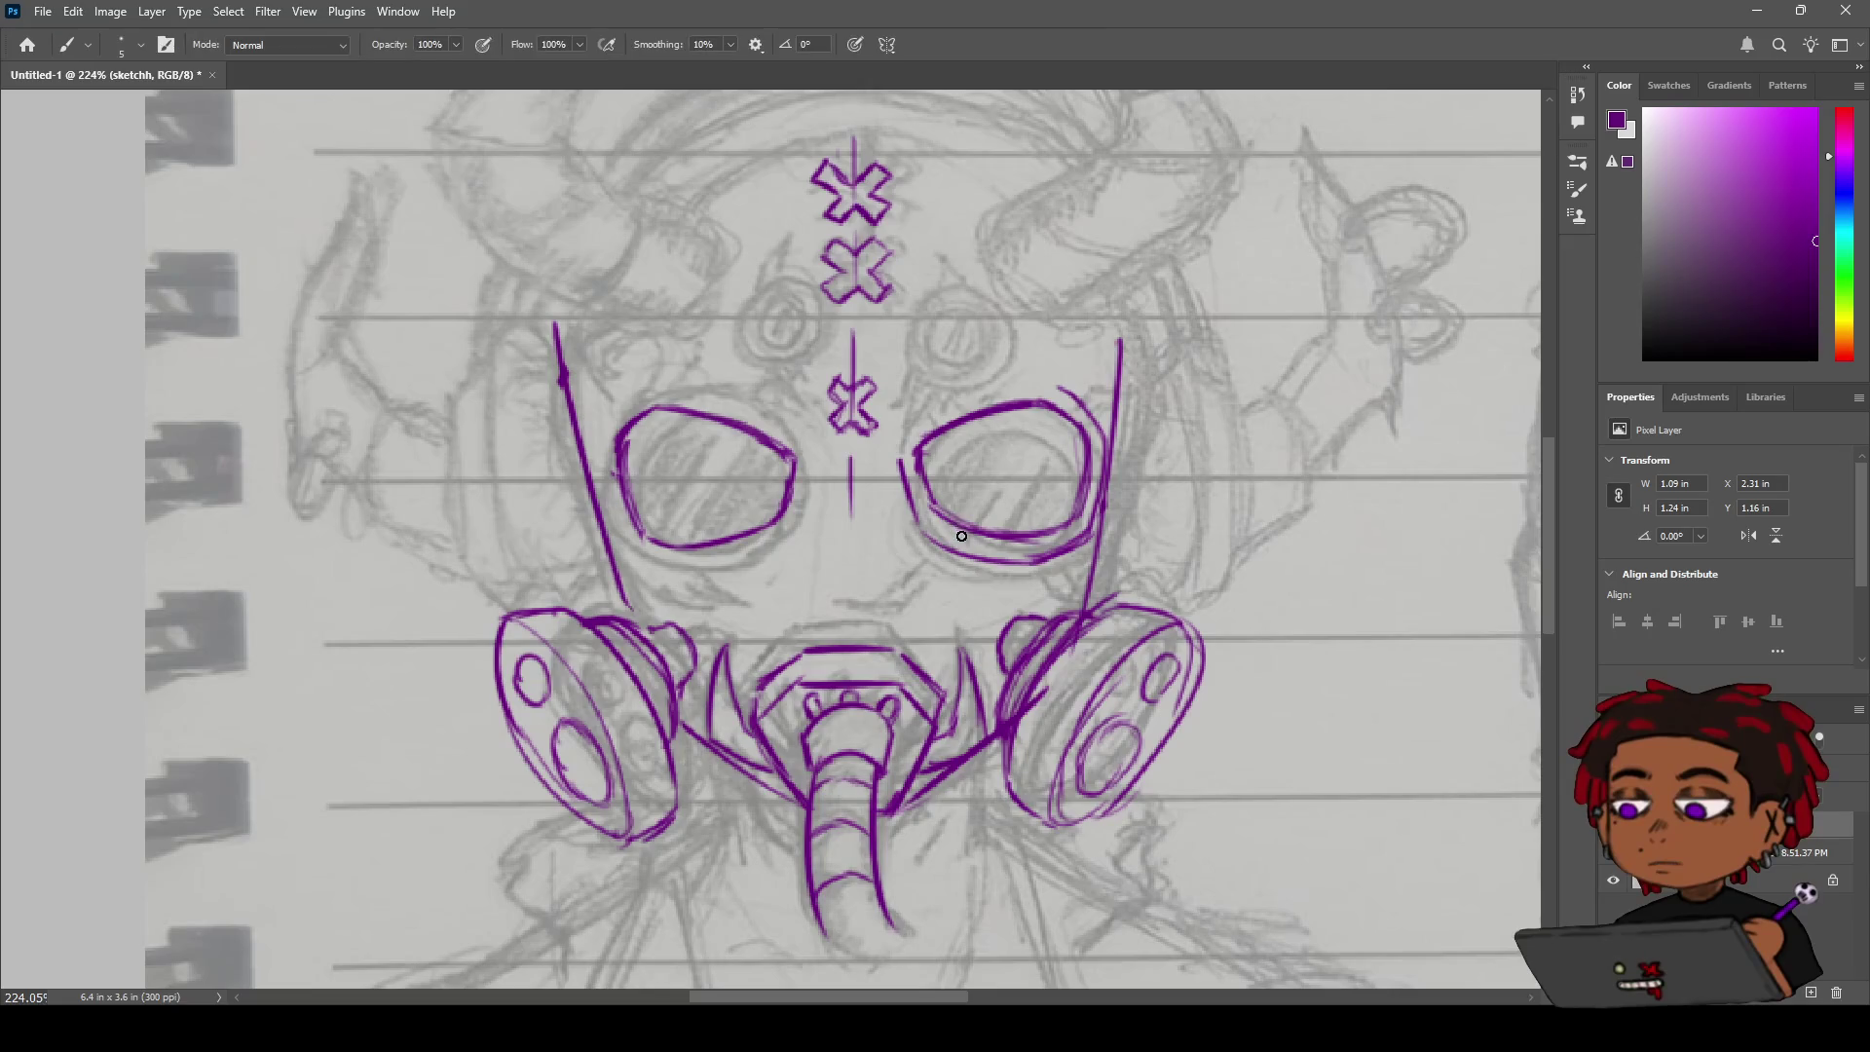
{"action": "left_click_drag", "start_coordinate": [925, 531], "coordinate": [1017, 560]}
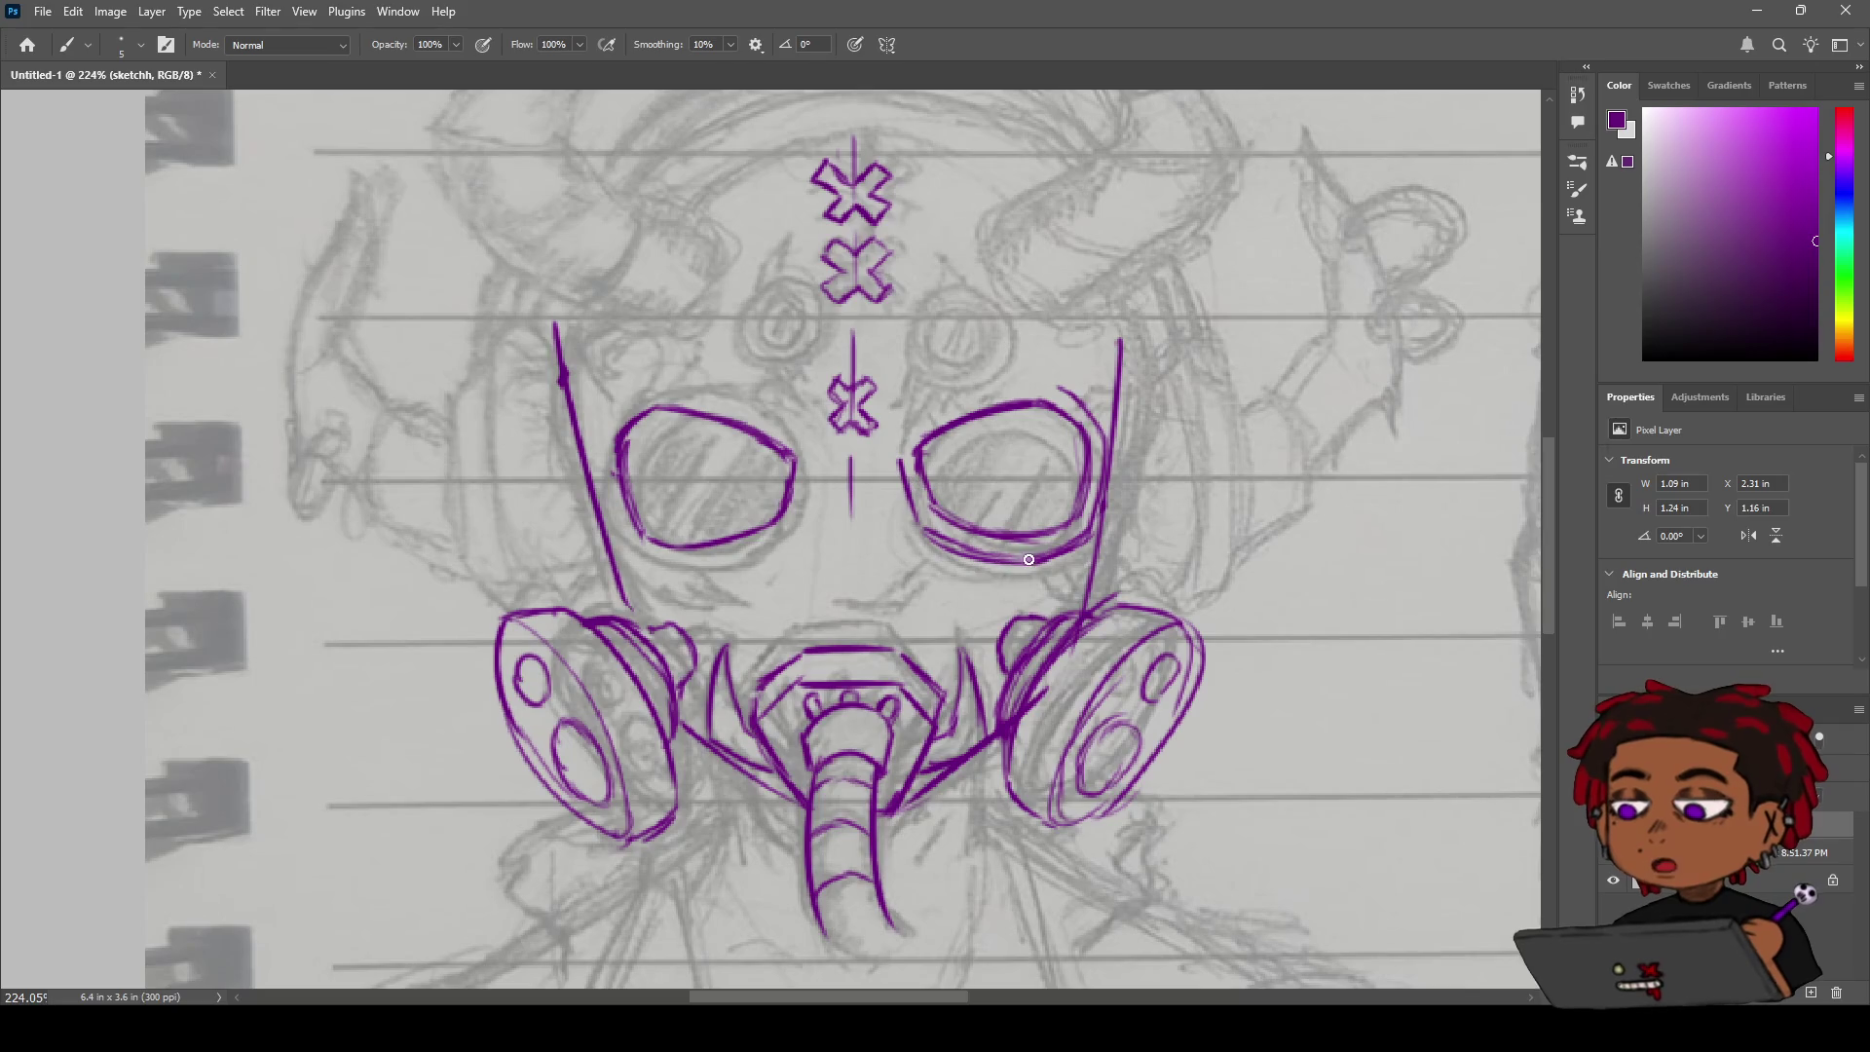
Add a second rim line along the right goggle's left edge and top.
{"action": "left_click_drag", "start_coordinate": [904, 458], "coordinate": [923, 525]}
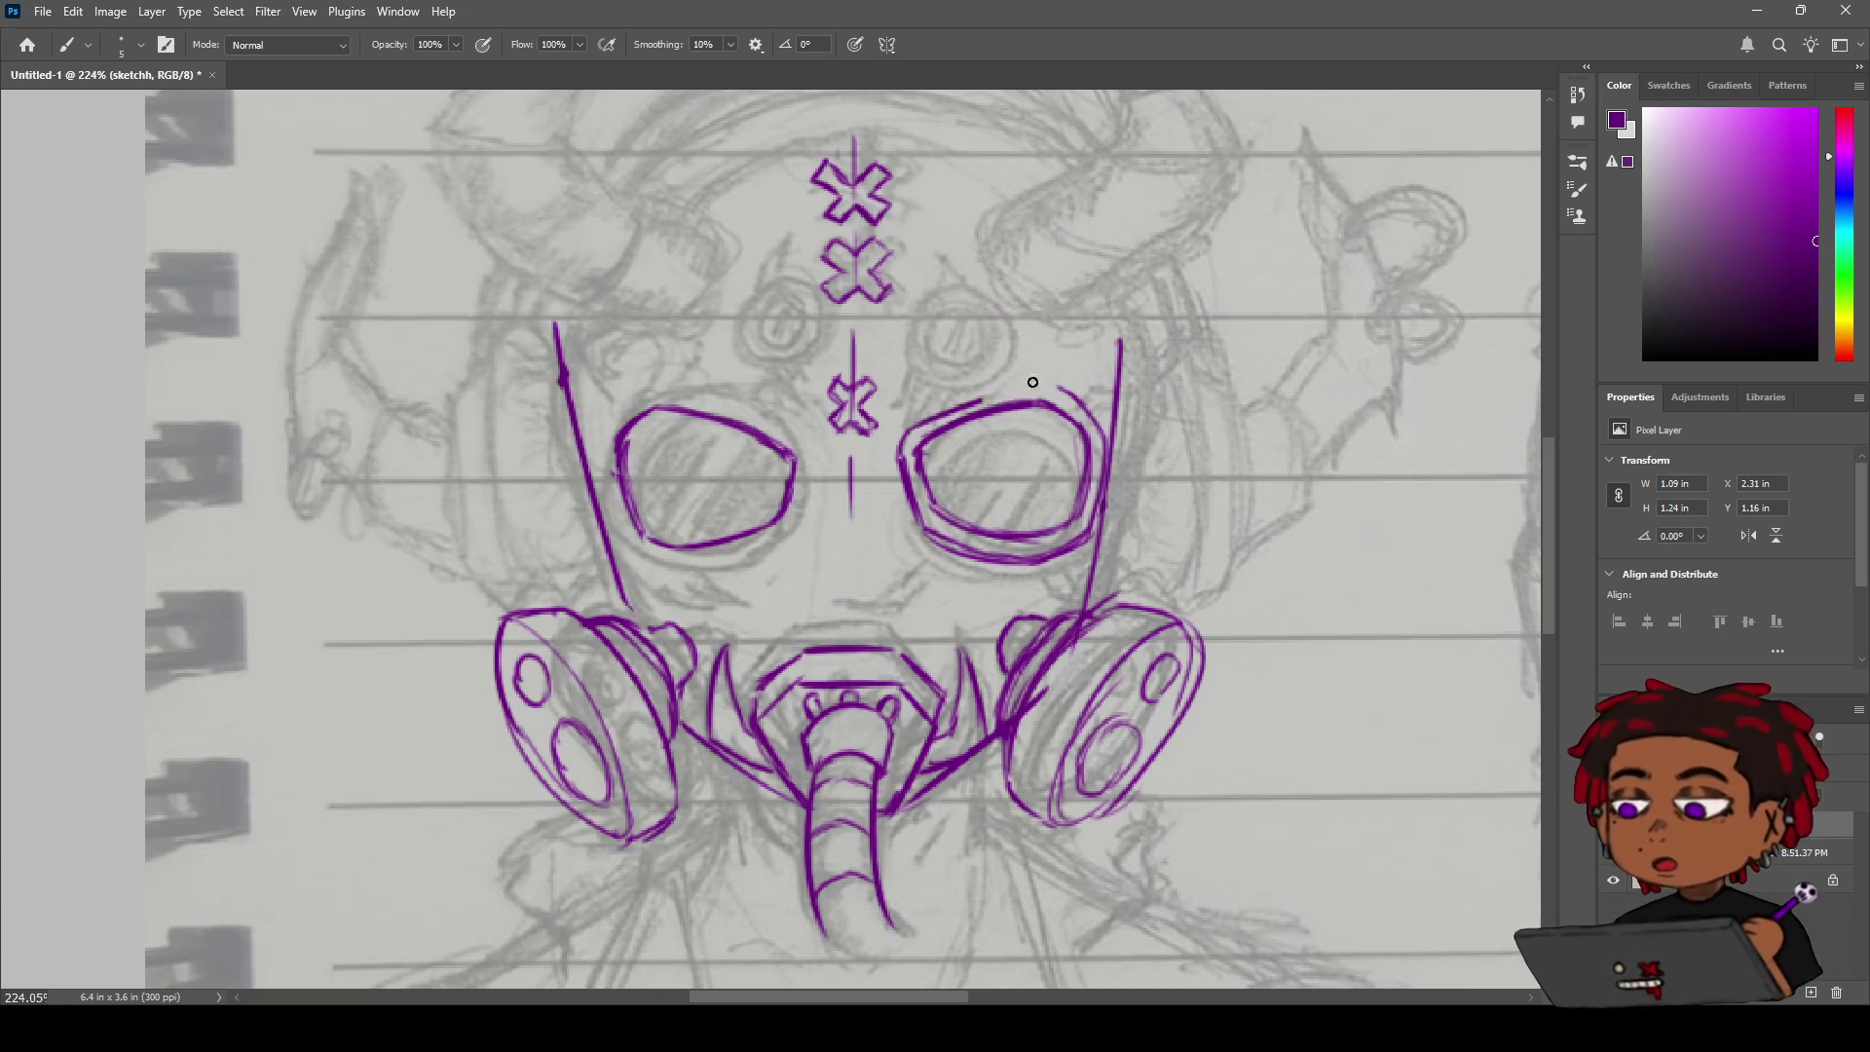
{"action": "key", "text": "ctrl+z"}
{"action": "left_click_drag", "start_coordinate": [906, 430], "coordinate": [1013, 387]}
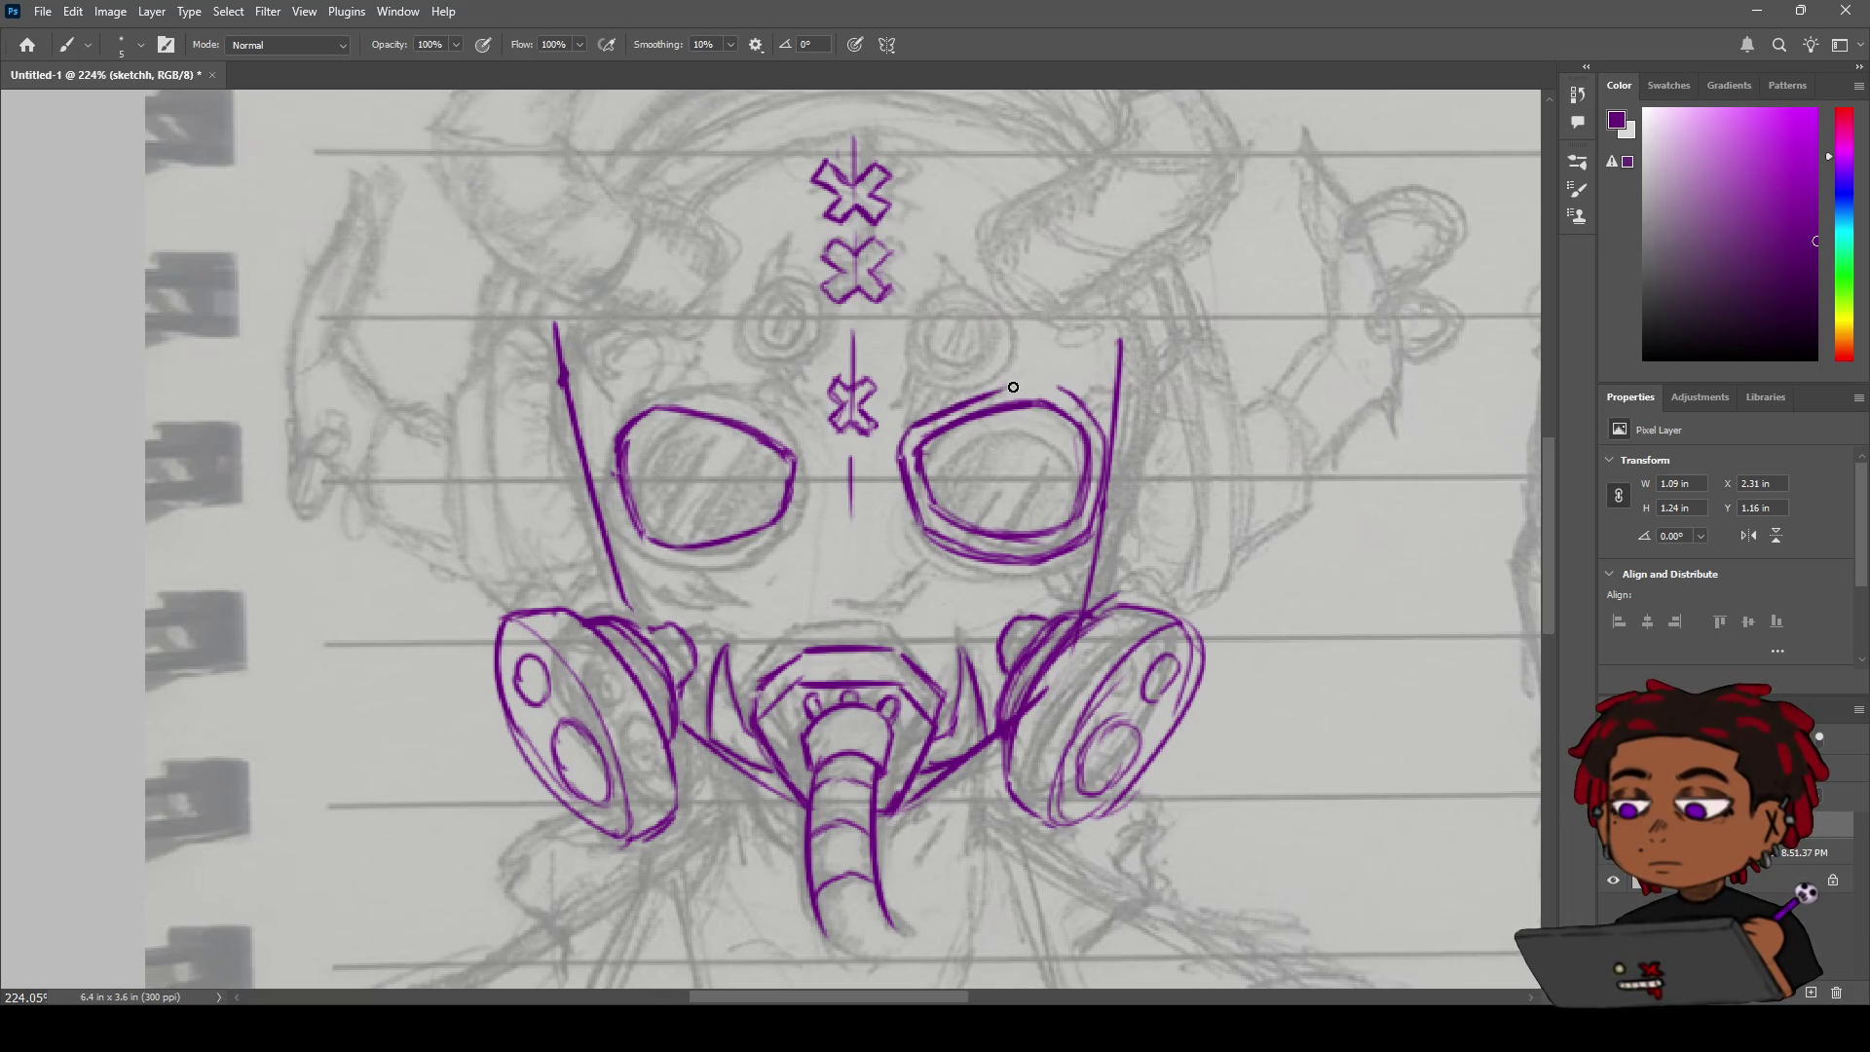
{"action": "key", "text": "ctrl+z"}
{"action": "left_click_drag", "start_coordinate": [909, 427], "coordinate": [1033, 375]}
{"action": "key", "text": "ctrl+z"}
{"action": "left_click_drag", "start_coordinate": [913, 434], "coordinate": [1010, 389]}
Zoom out to check the drawing, then brush a curved line along the left goggle's edge.
{"action": "key", "text": "z"}
{"action": "mouse_move", "coordinate": [806, 470]}
{"action": "left_mouse_down"}
{"action": "mouse_move", "coordinate": [735, 484]}
{"action": "mouse_move", "coordinate": [901, 458]}
{"action": "left_mouse_up"}
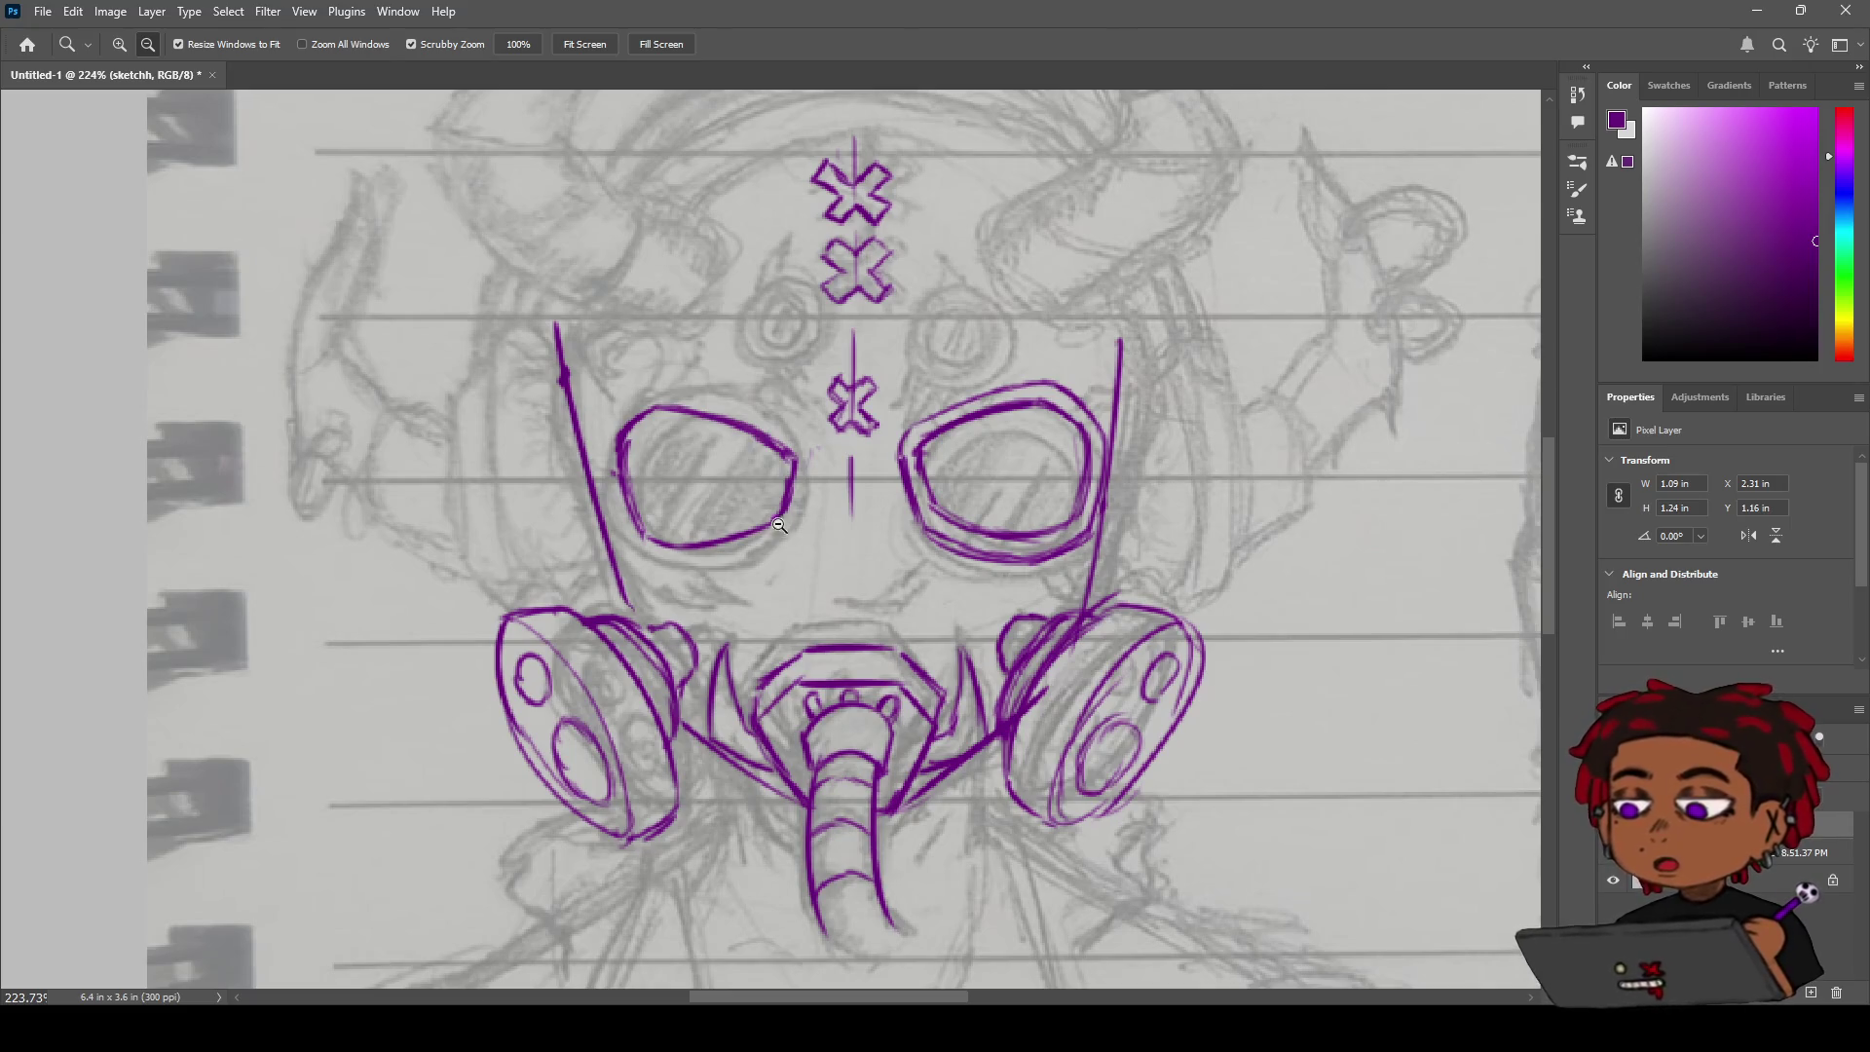
{"action": "key", "text": "b"}
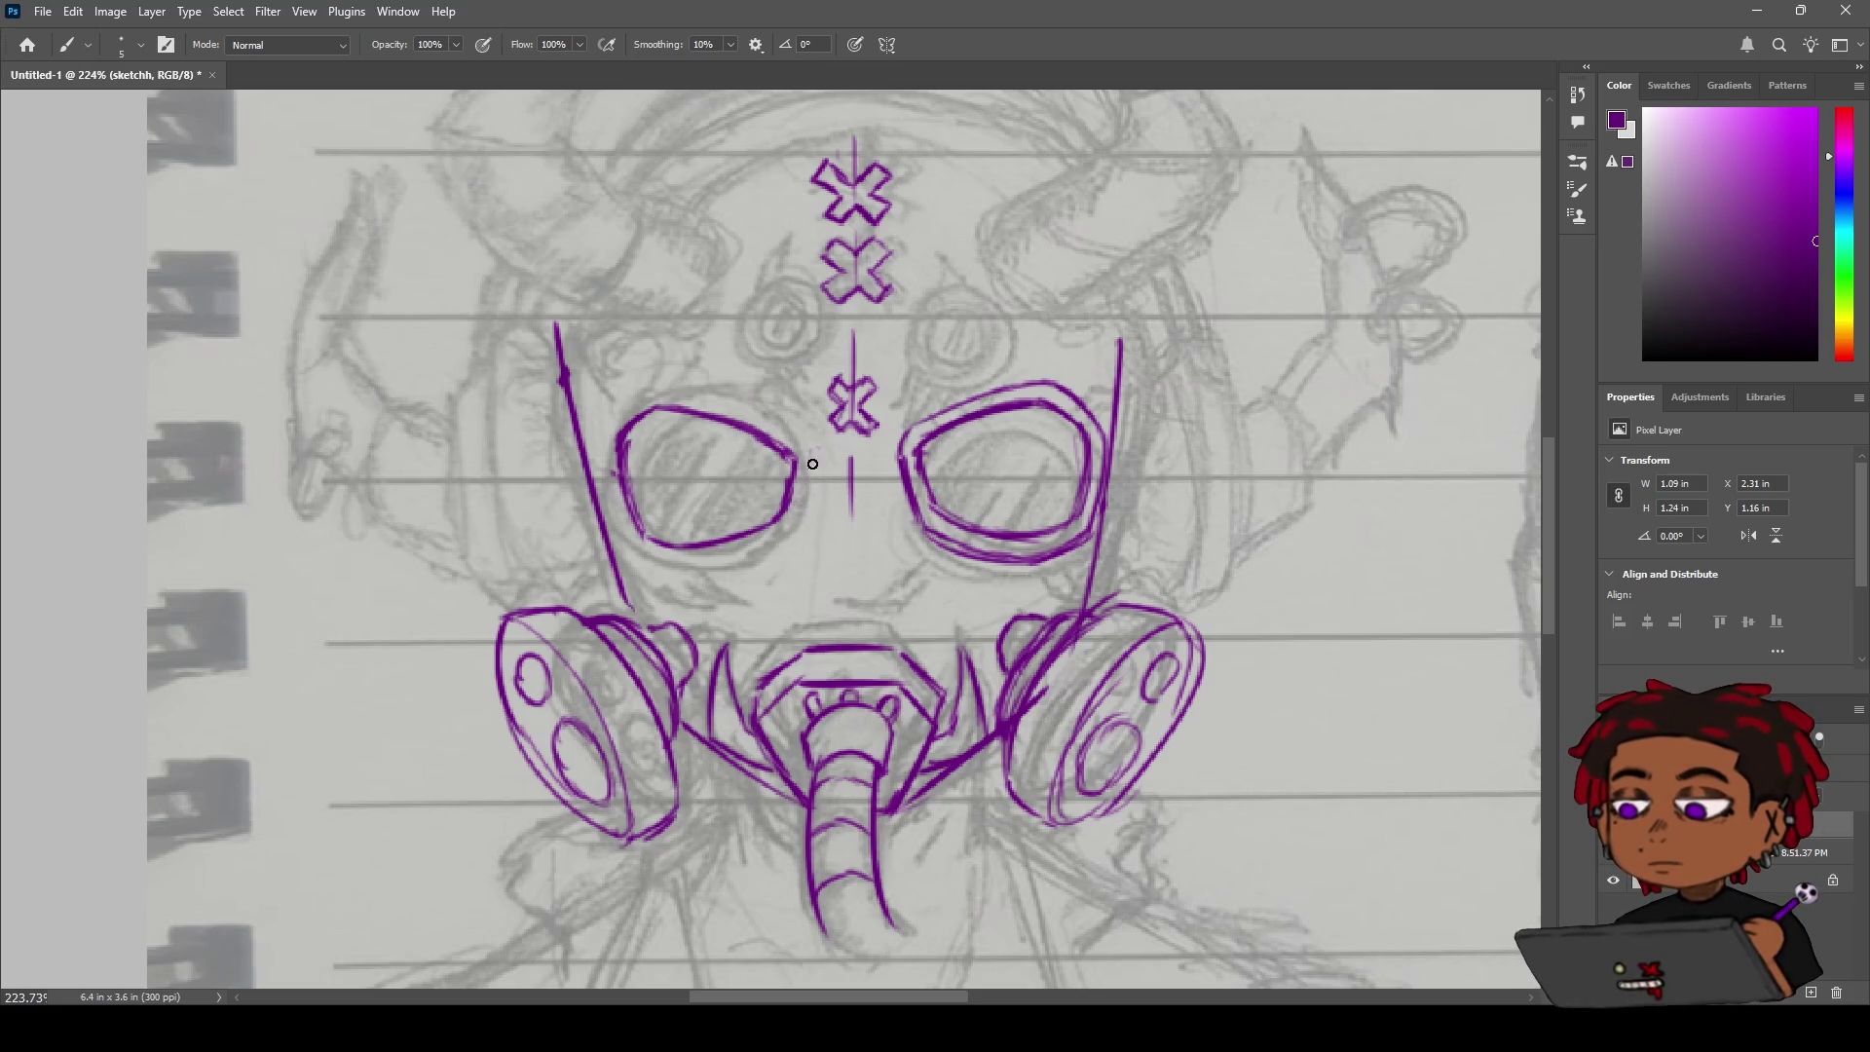
{"action": "left_click_drag", "start_coordinate": [814, 453], "coordinate": [807, 517]}
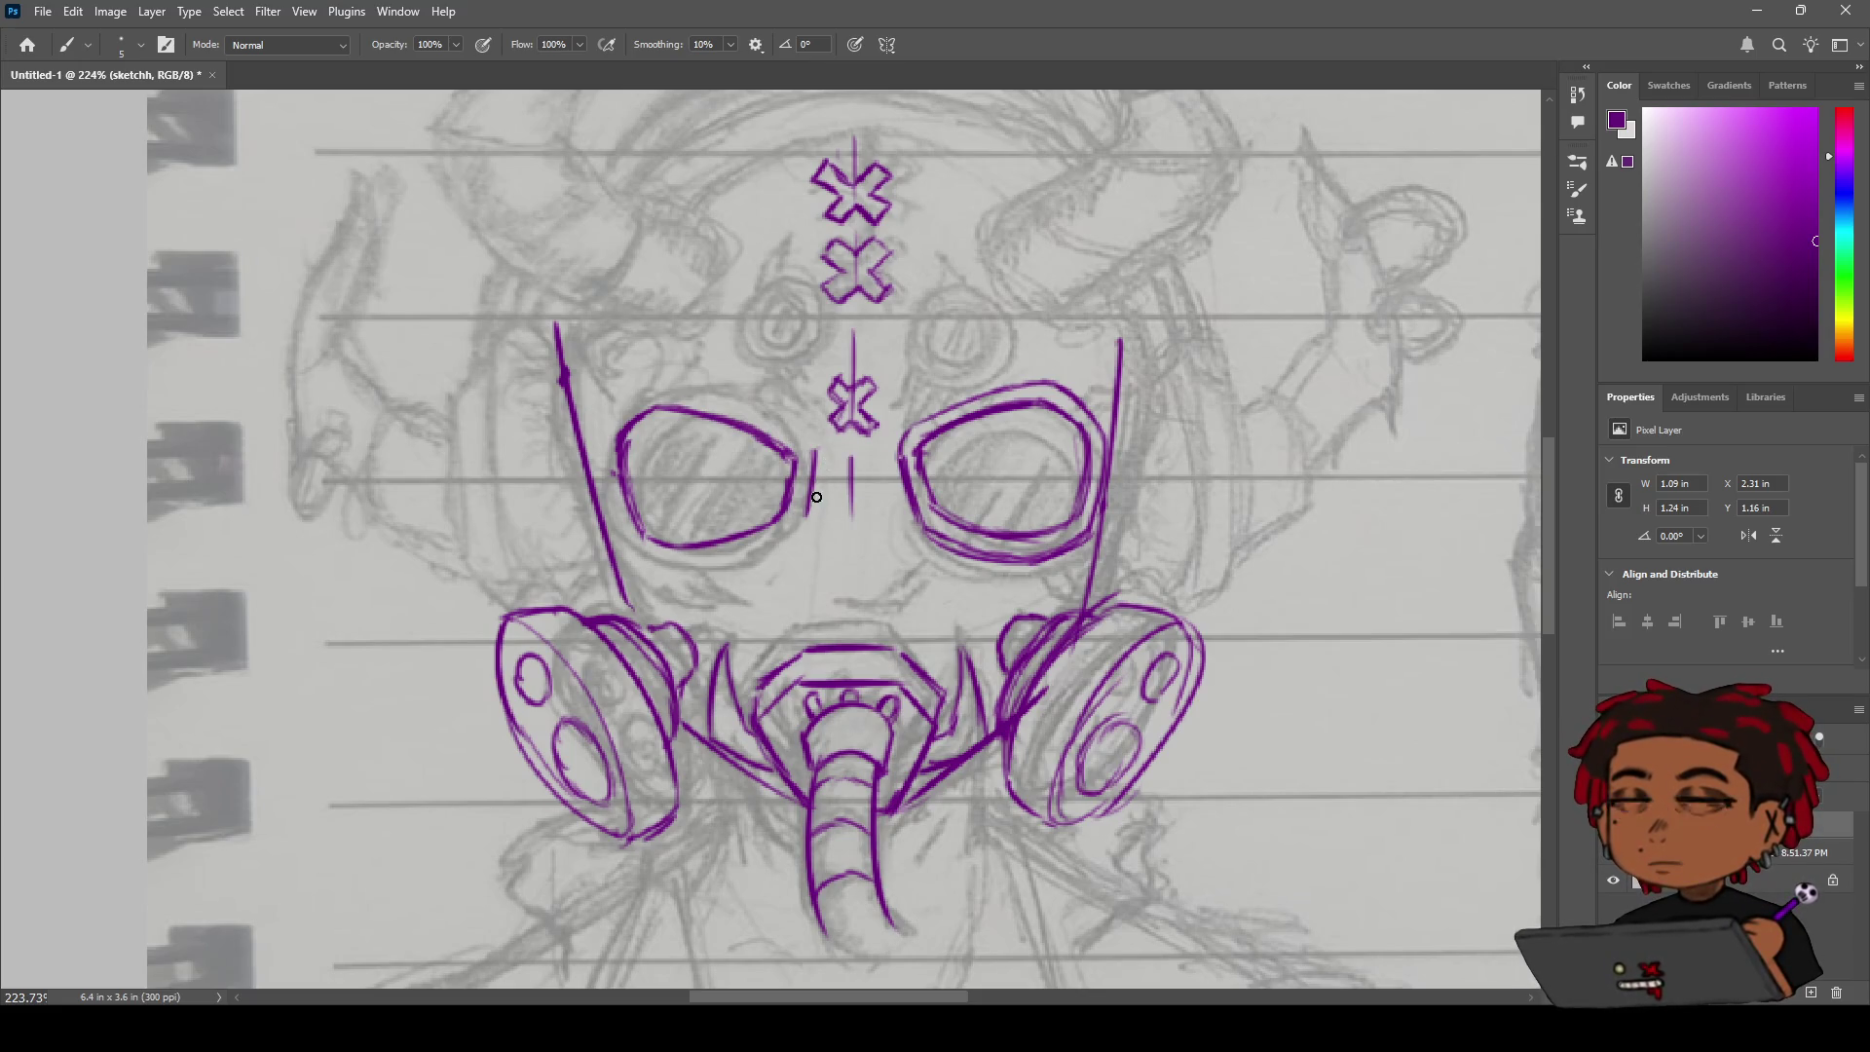
{"action": "key", "text": "ctrl+z"}
{"action": "left_click_drag", "start_coordinate": [814, 452], "coordinate": [795, 534]}
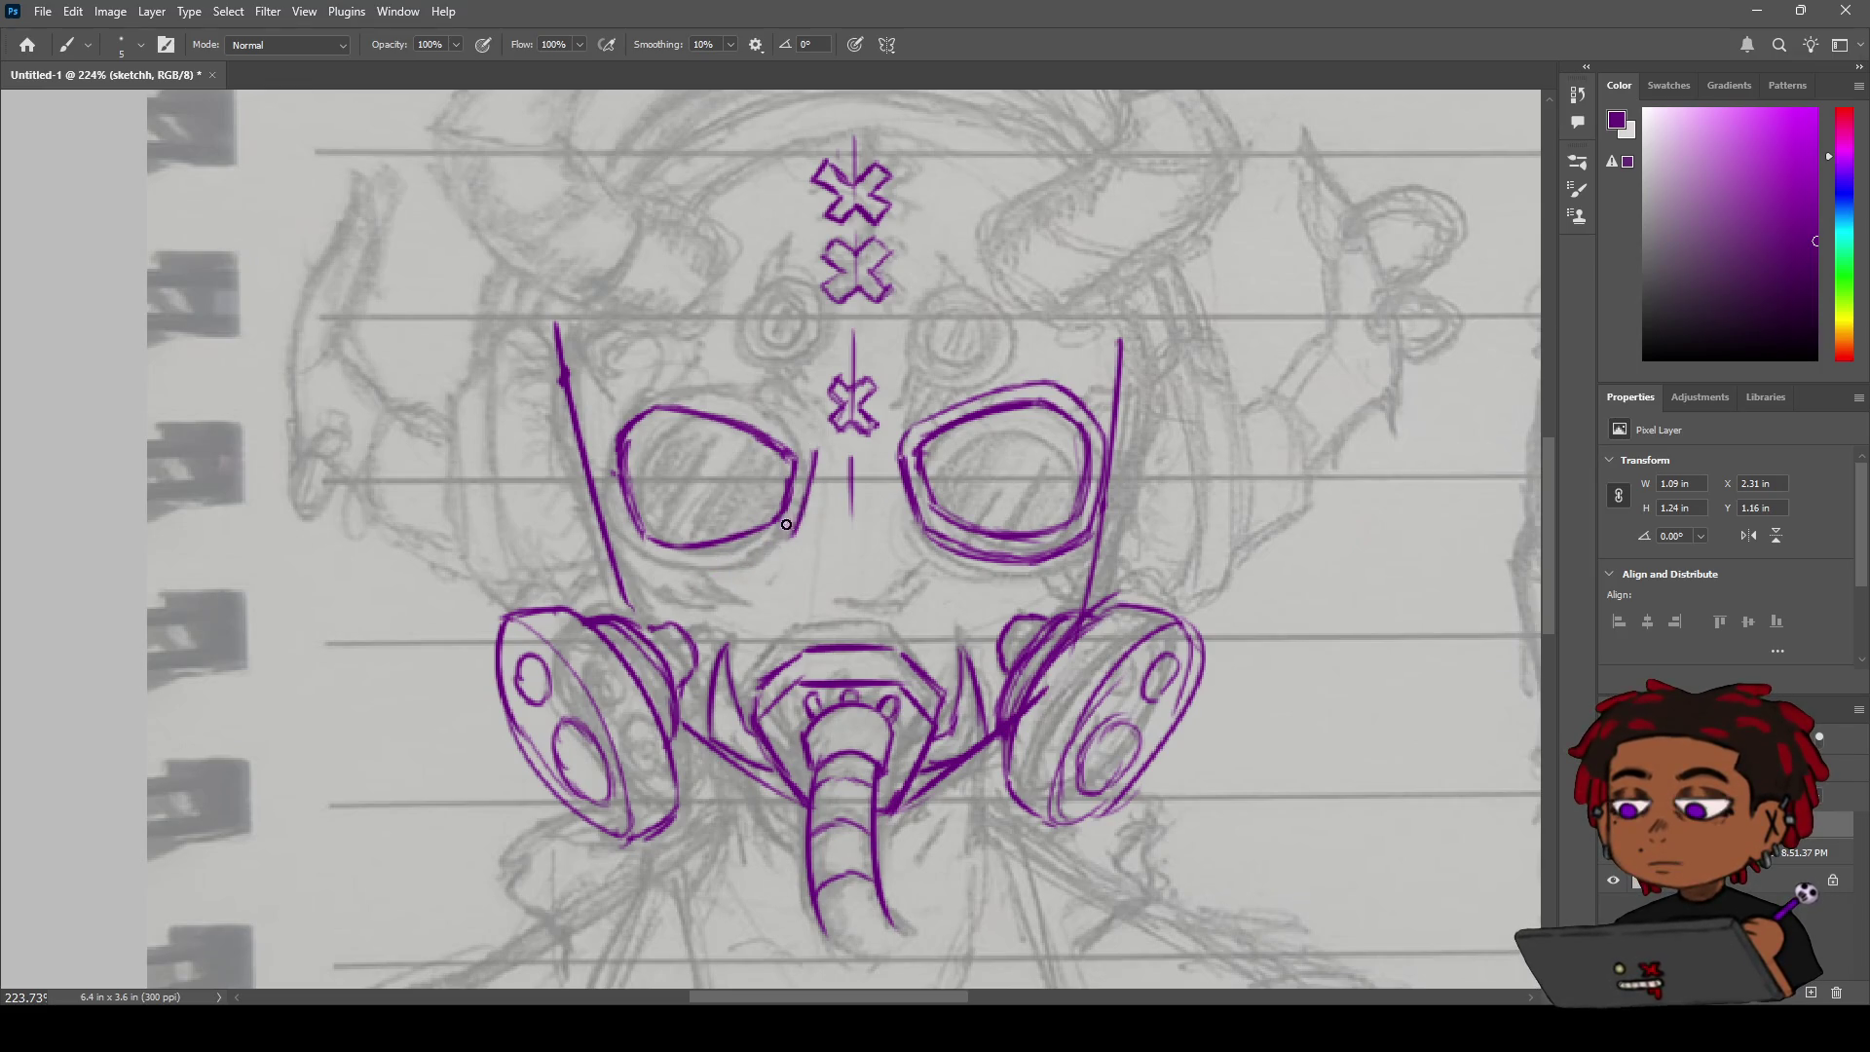
Try a second line under the left goggle, then zoom out slightly.
{"action": "left_click_drag", "start_coordinate": [792, 536], "coordinate": [675, 592]}
{"action": "key", "text": "ctrl+z"}
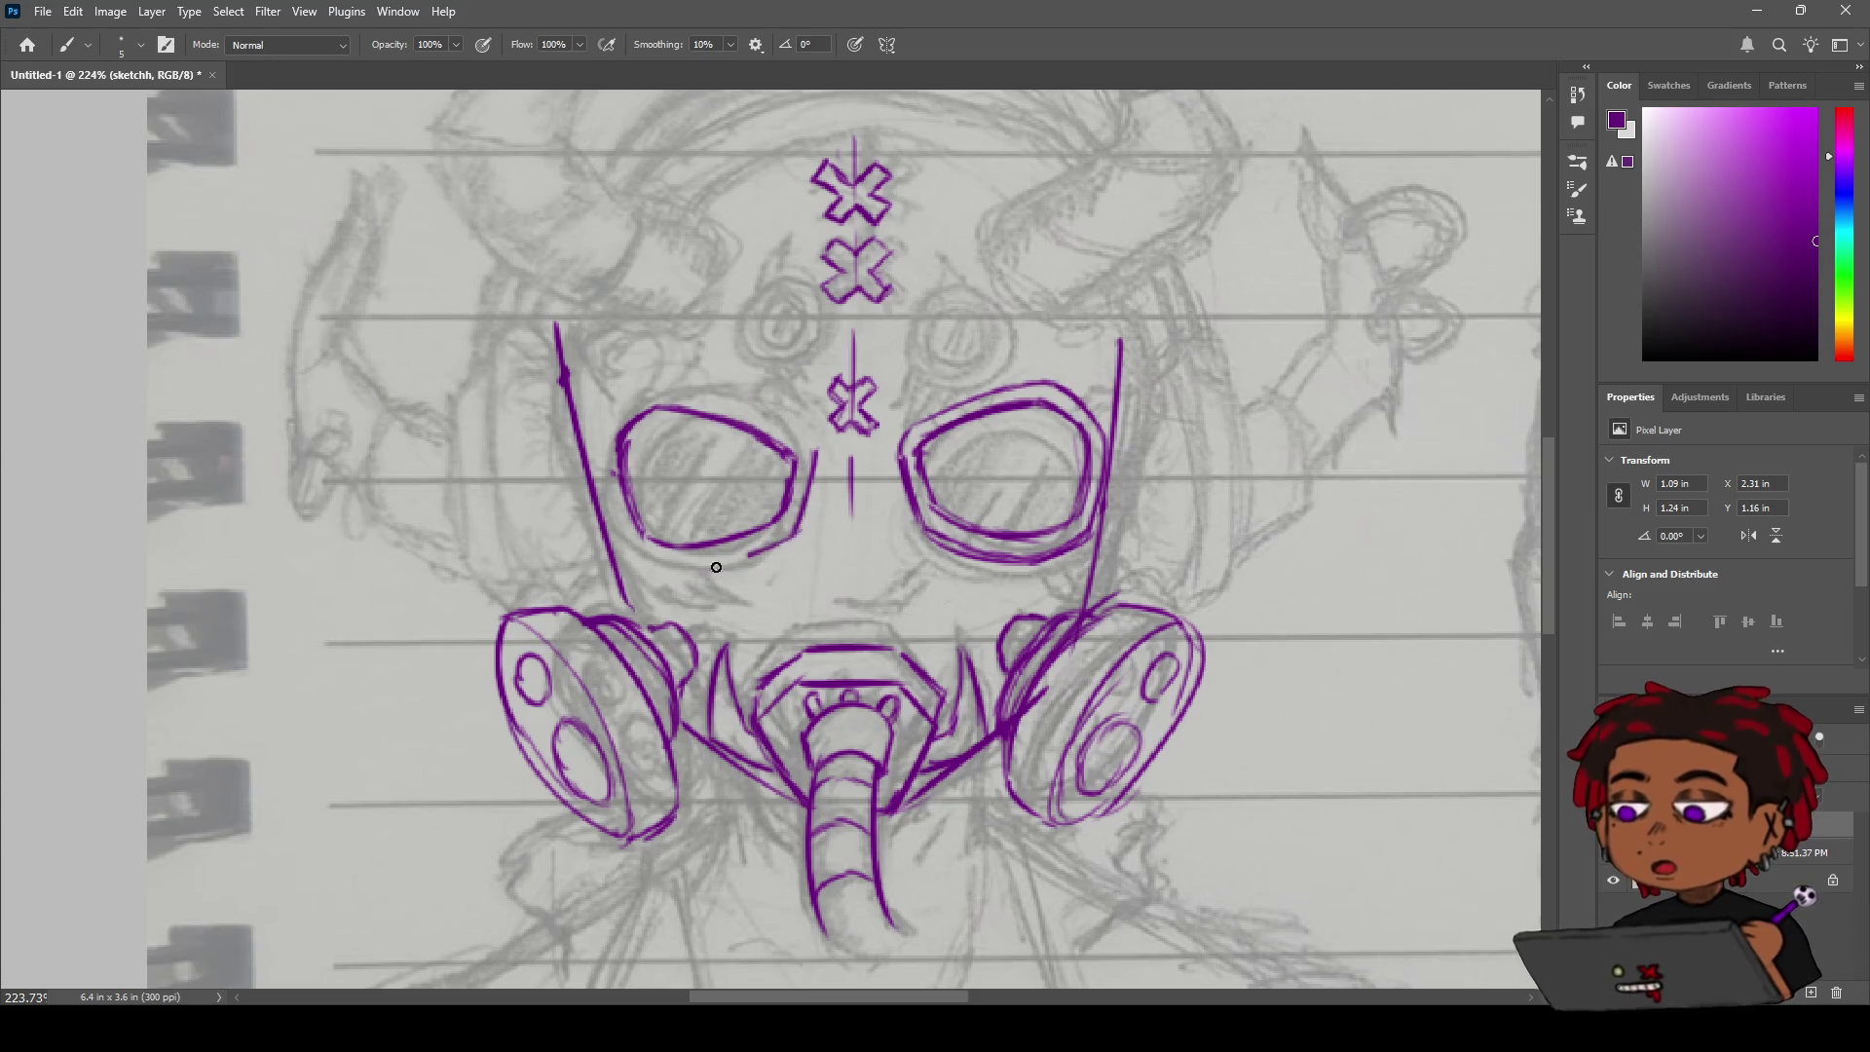
{"action": "left_click_drag", "start_coordinate": [770, 550], "coordinate": [697, 572]}
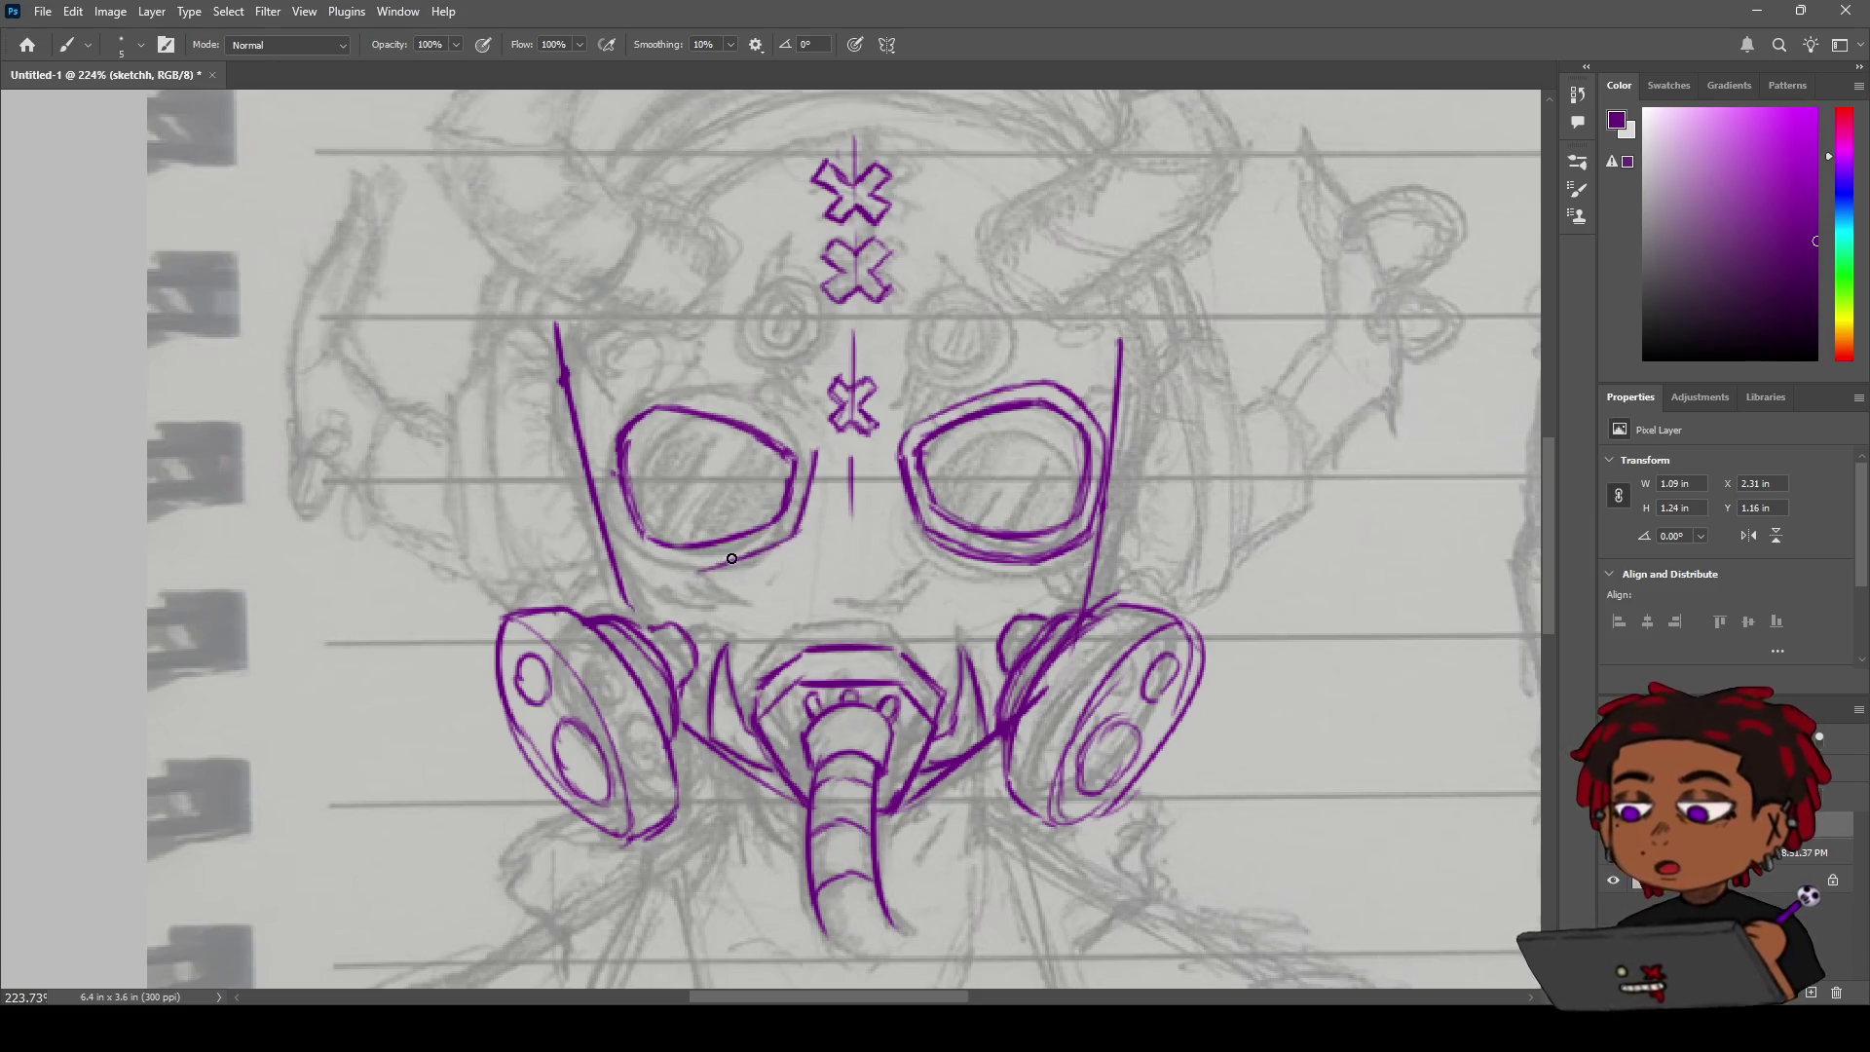
{"action": "key", "text": "ctrl+z"}
{"action": "left_click_drag", "start_coordinate": [793, 535], "coordinate": [690, 567]}
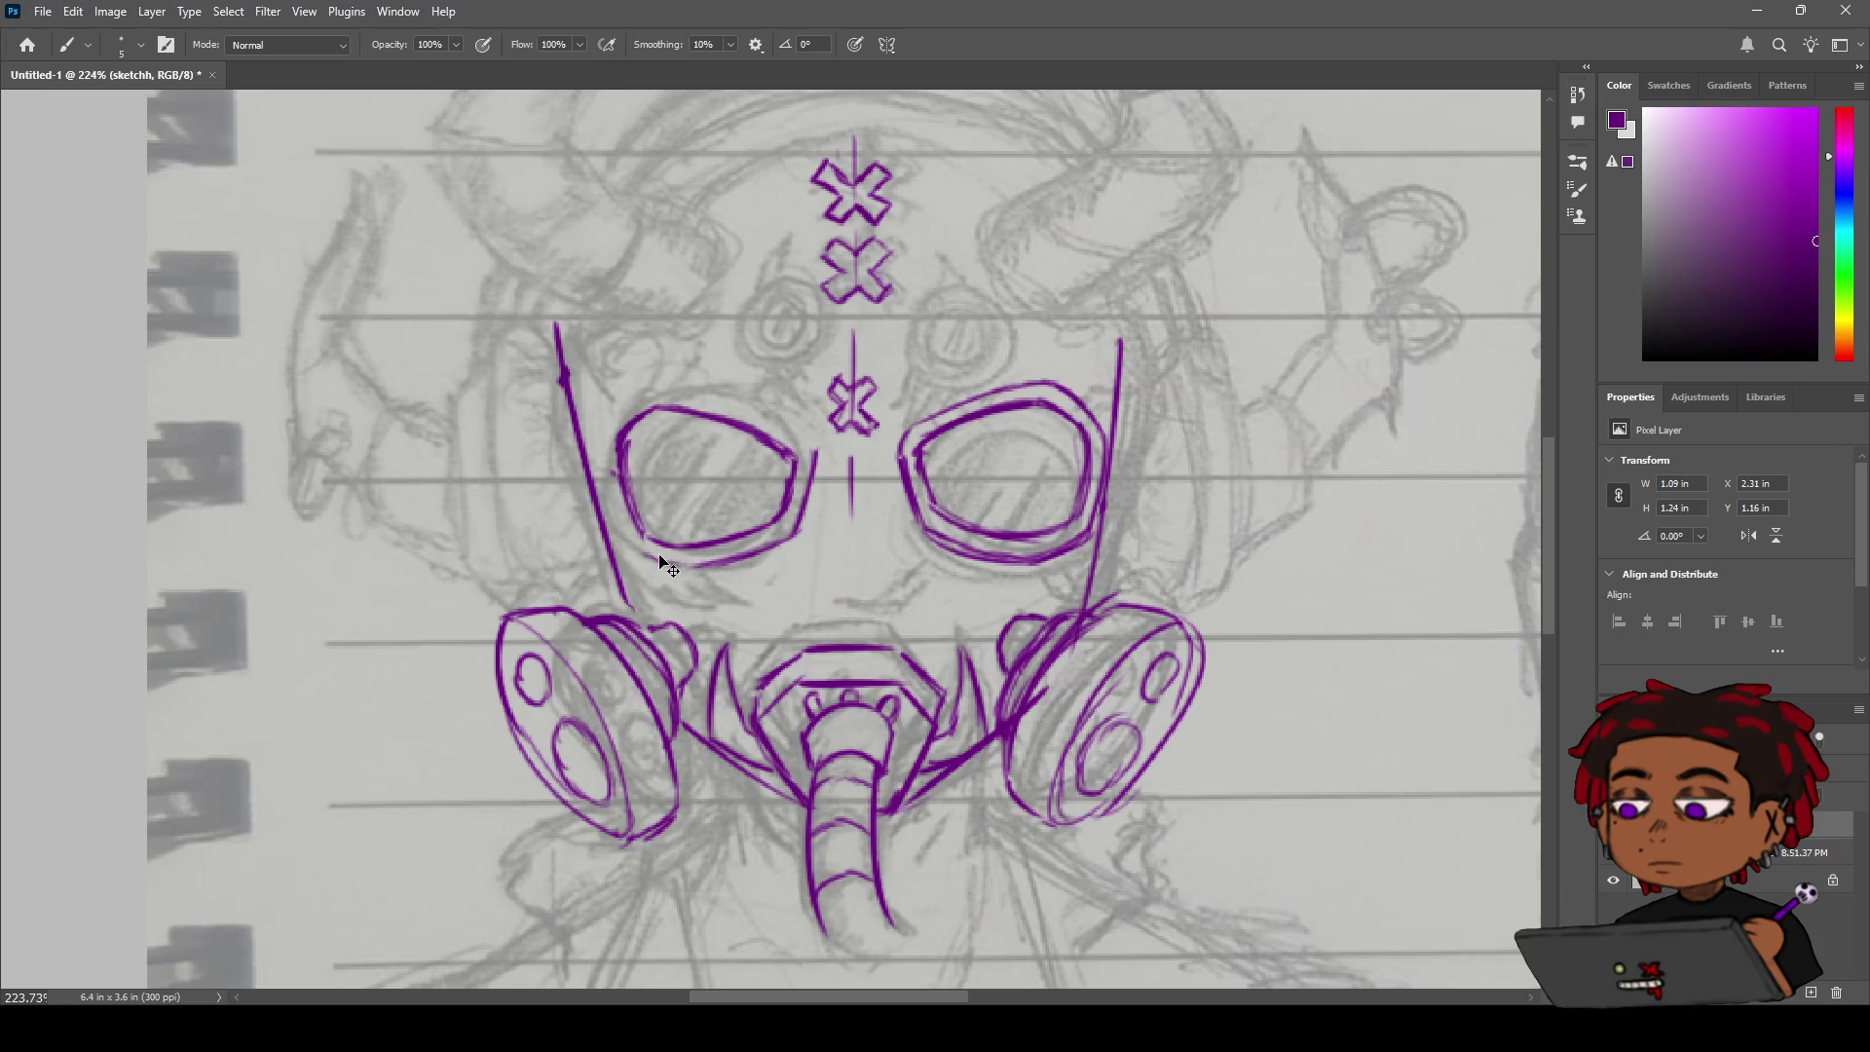
{"action": "key", "text": "ctrl+z"}
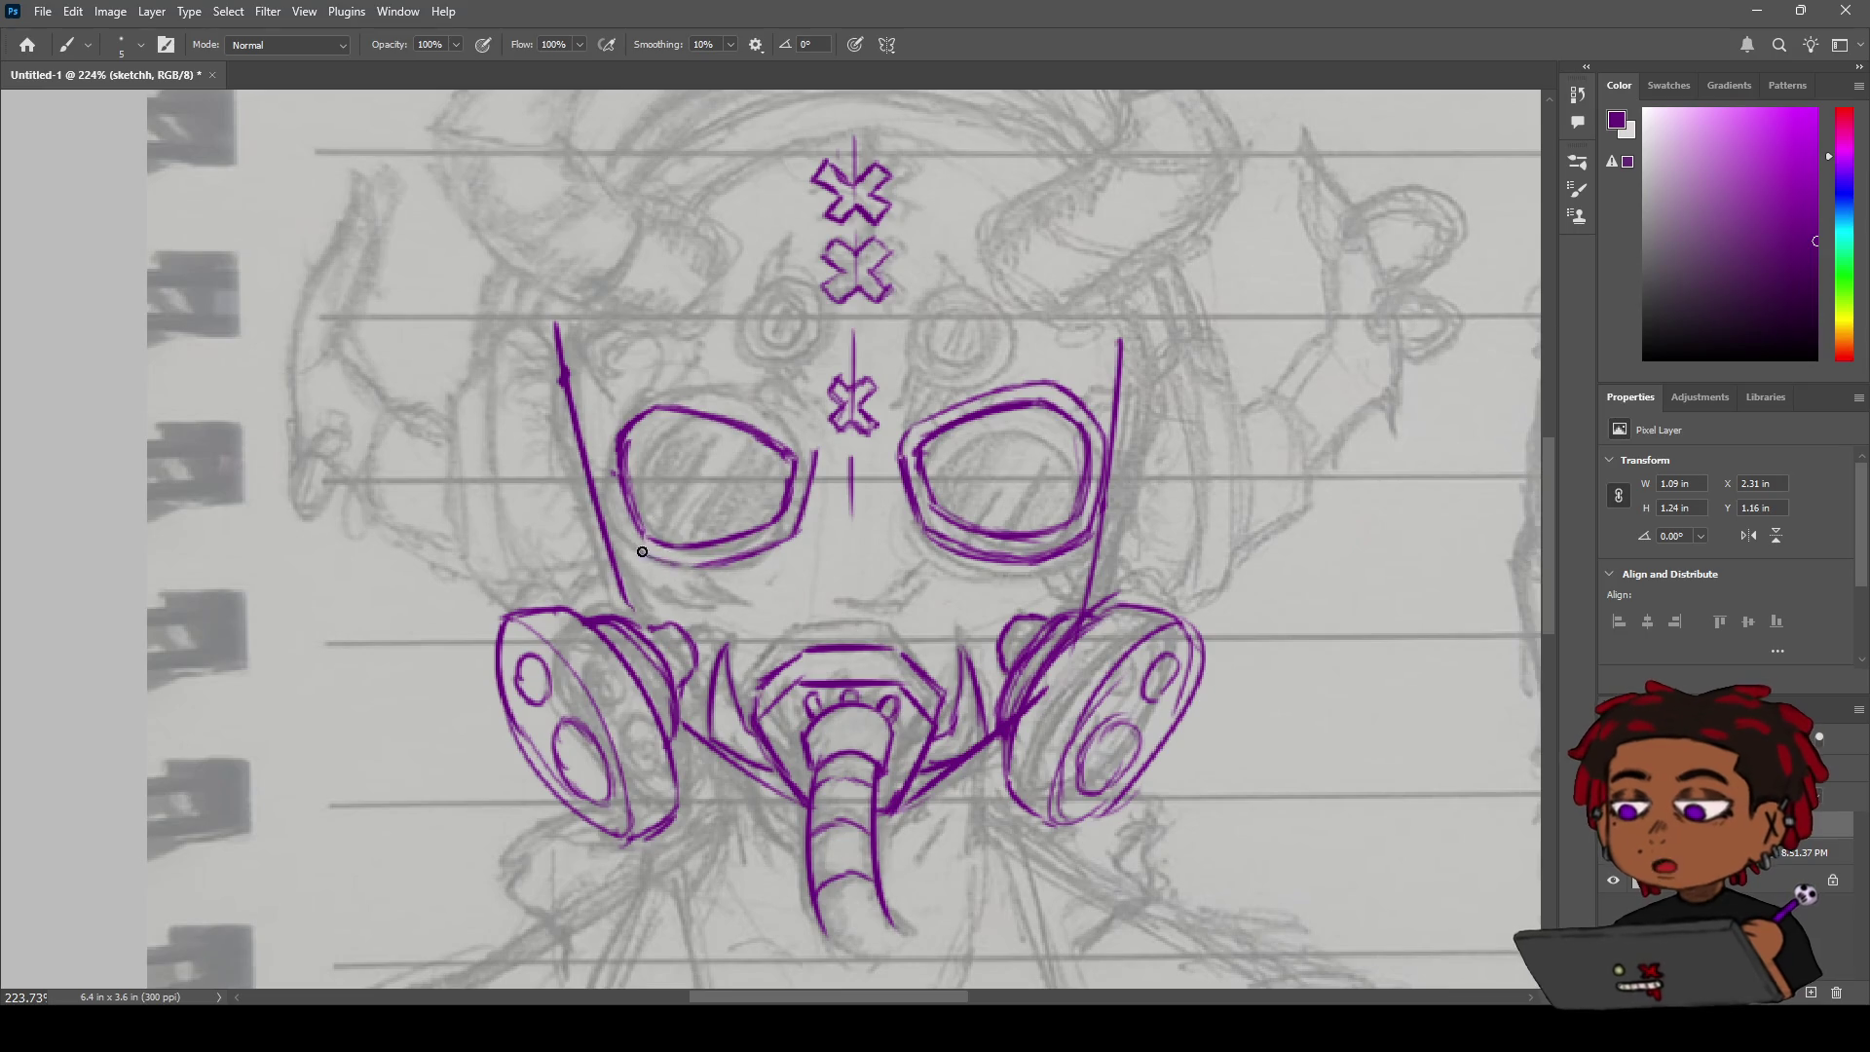
{"action": "key", "text": "z"}
{"action": "left_click", "coordinate": [682, 570], "text": "alt"}
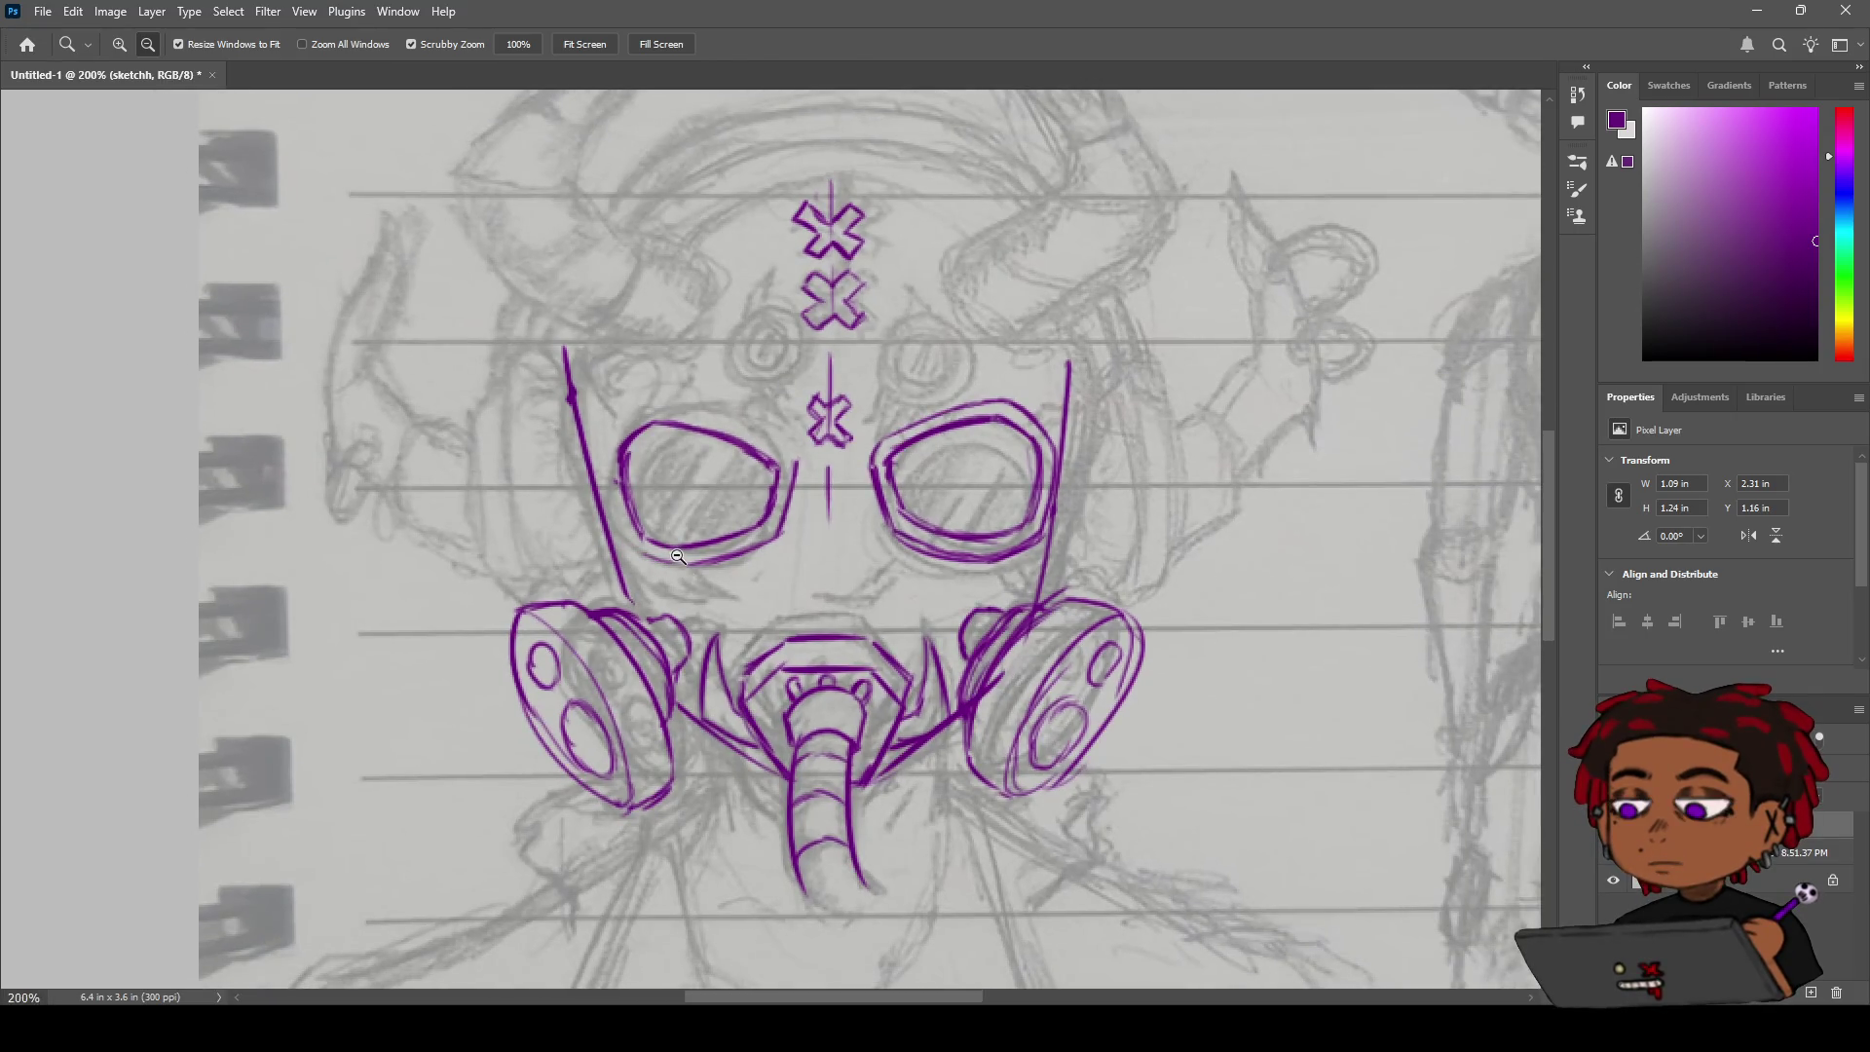
Zoom in on the left goggle and redraw the second line beneath it.
{"action": "key", "text": "b"}
{"action": "key", "text": "z"}
{"action": "left_click_drag", "start_coordinate": [647, 502], "coordinate": [721, 502]}
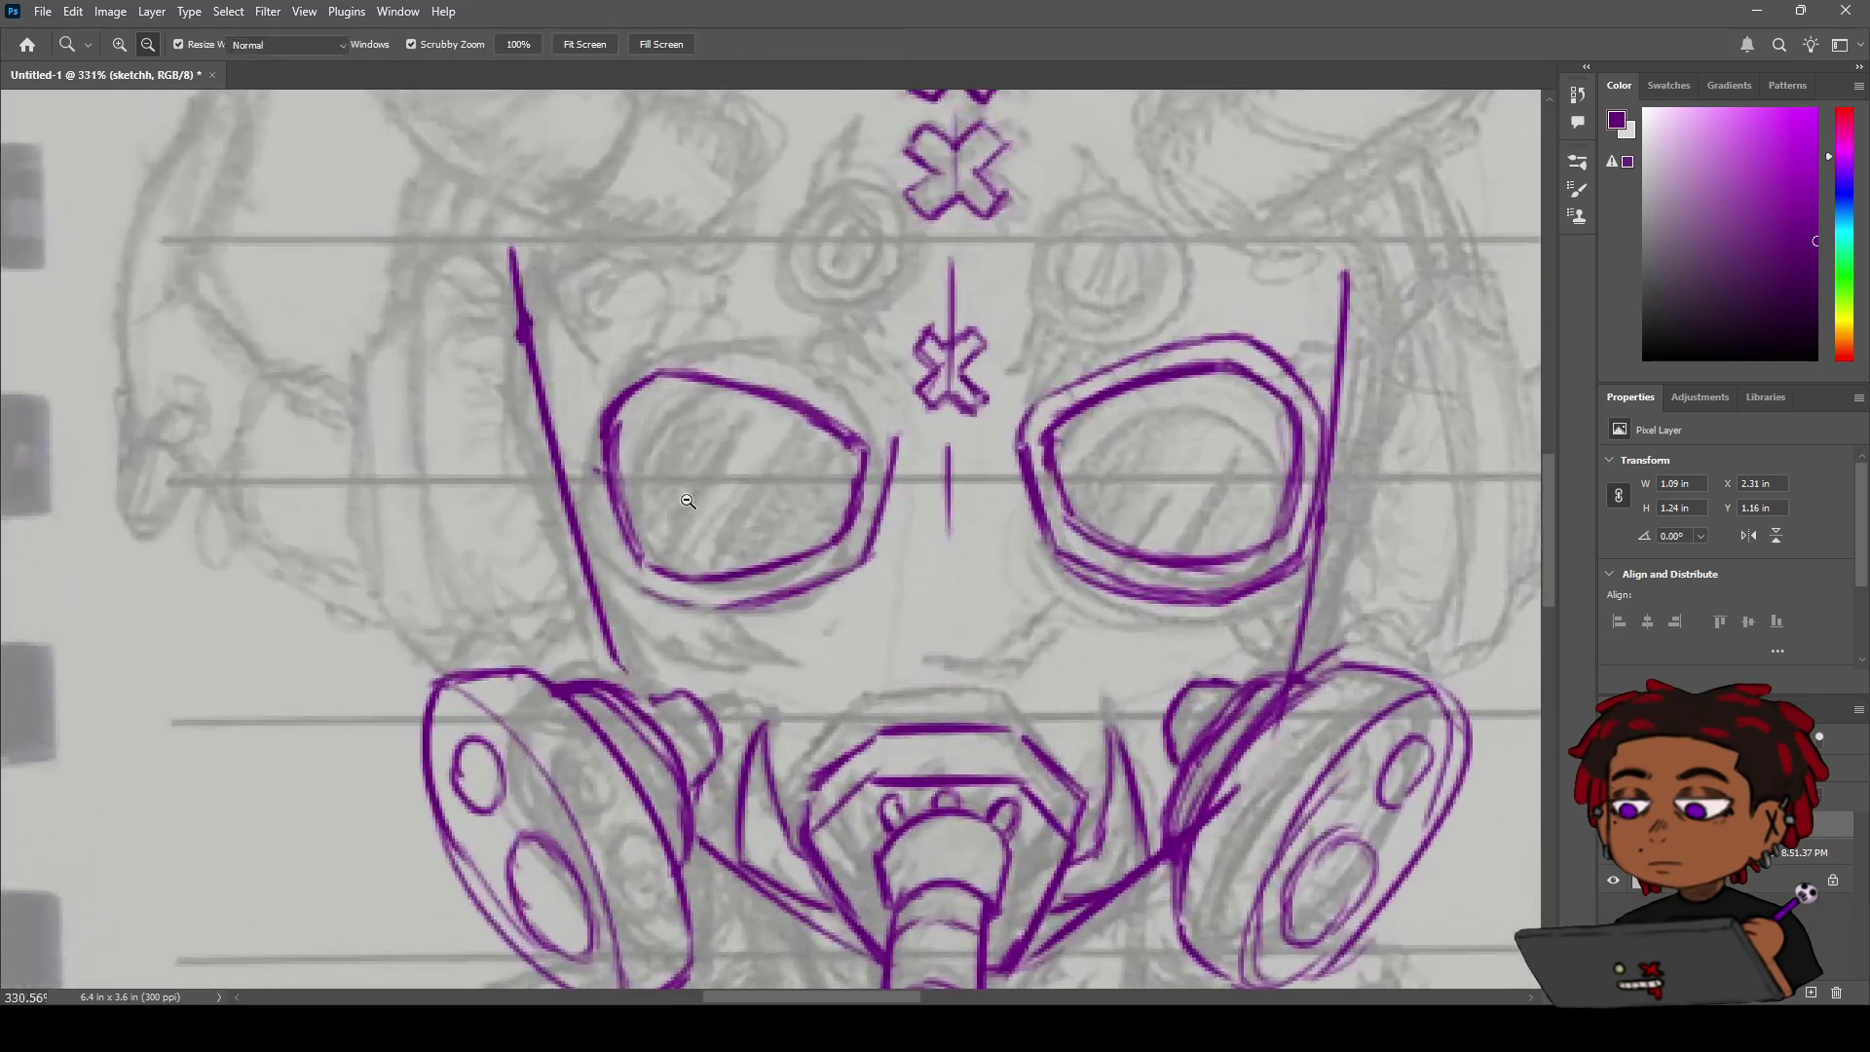
{"action": "key", "text": "b"}
{"action": "key", "text": "ctrl+z"}
{"action": "left_click_drag", "start_coordinate": [618, 572], "coordinate": [705, 610]}
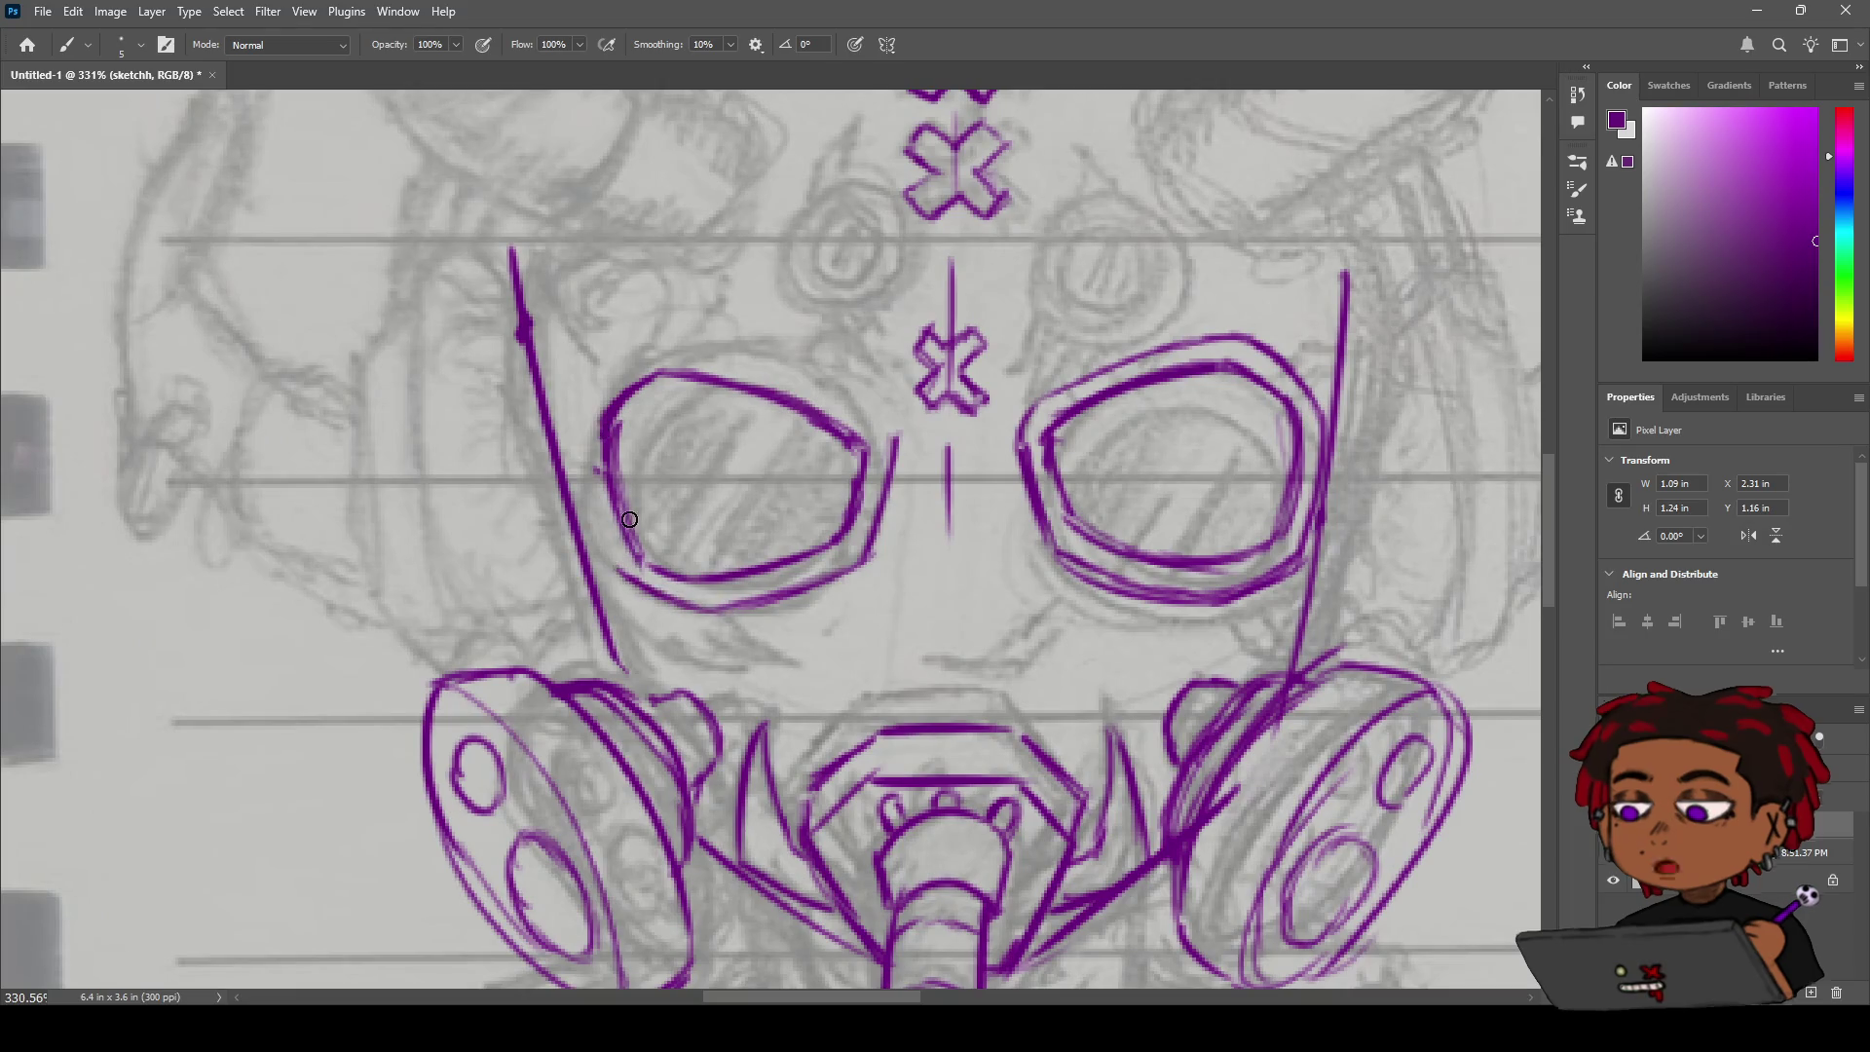
Draw the outer rim line down the left goggle's left side.
{"action": "left_click_drag", "start_coordinate": [584, 429], "coordinate": [606, 551]}
{"action": "key", "text": "ctrl+z"}
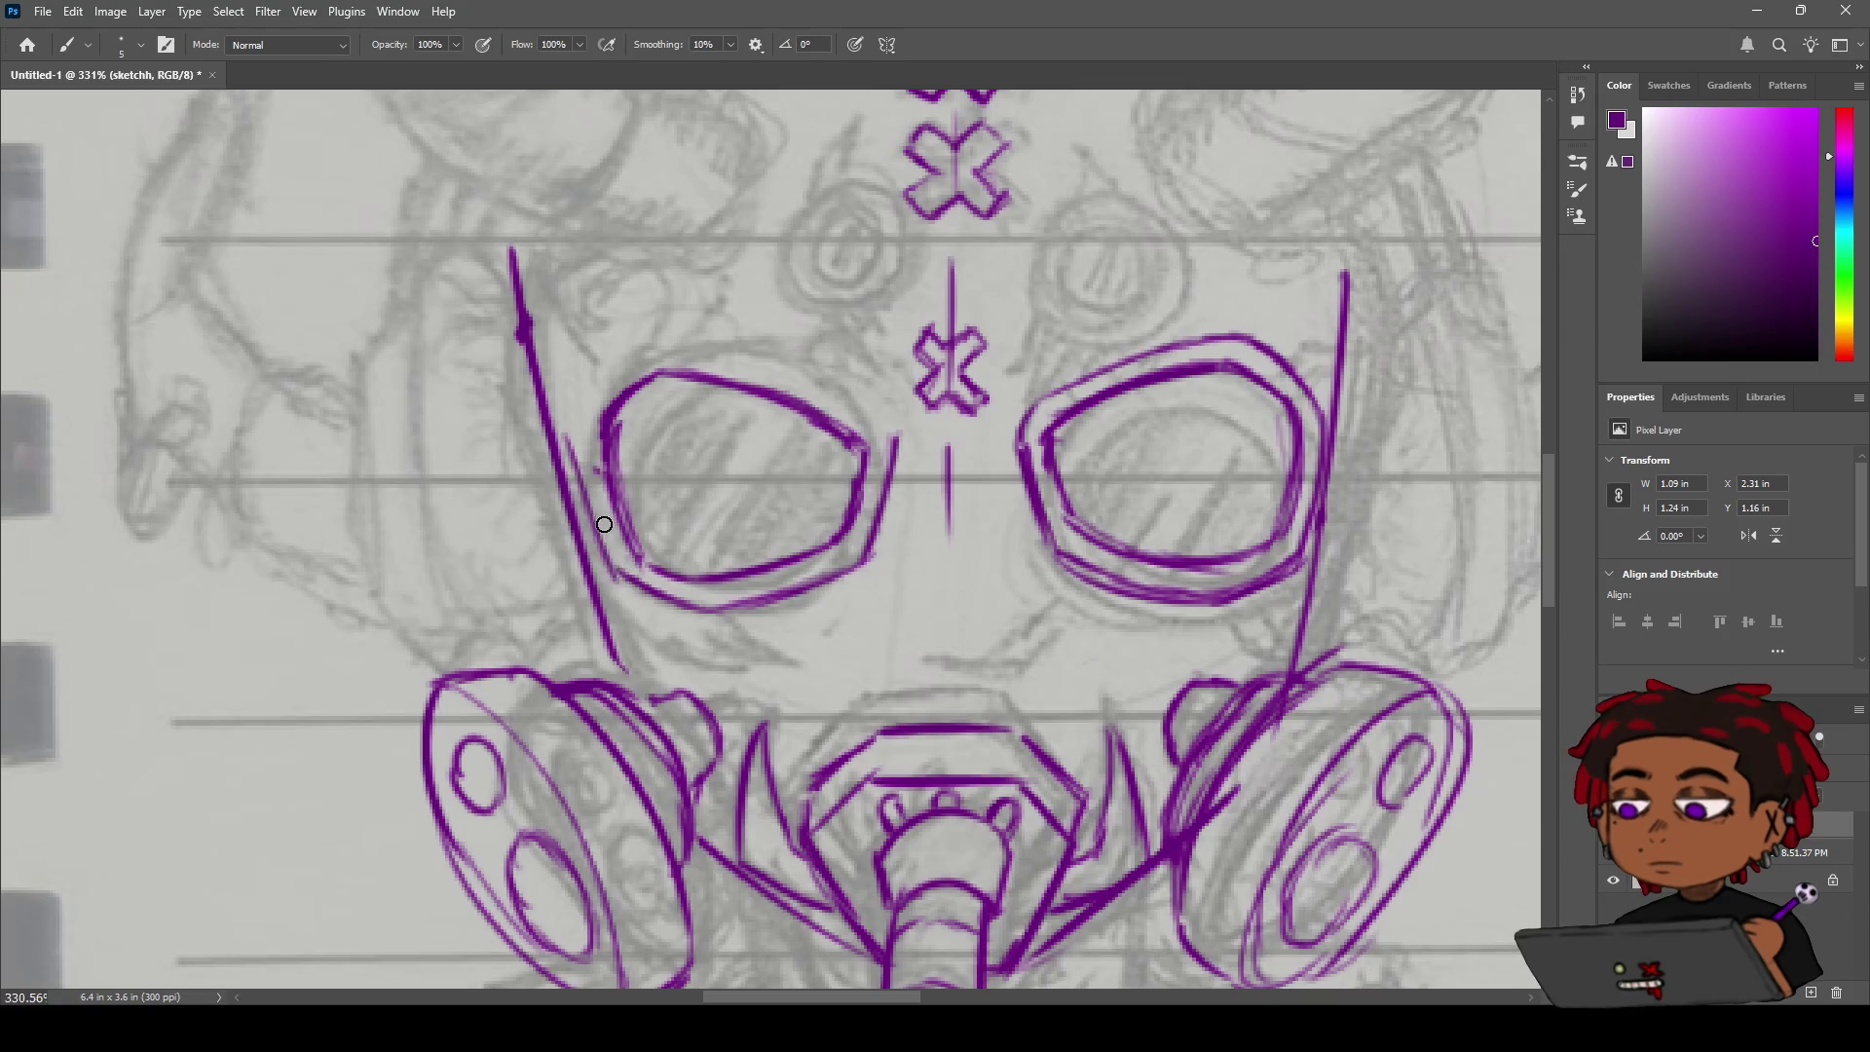
{"action": "left_click_drag", "start_coordinate": [575, 448], "coordinate": [614, 563]}
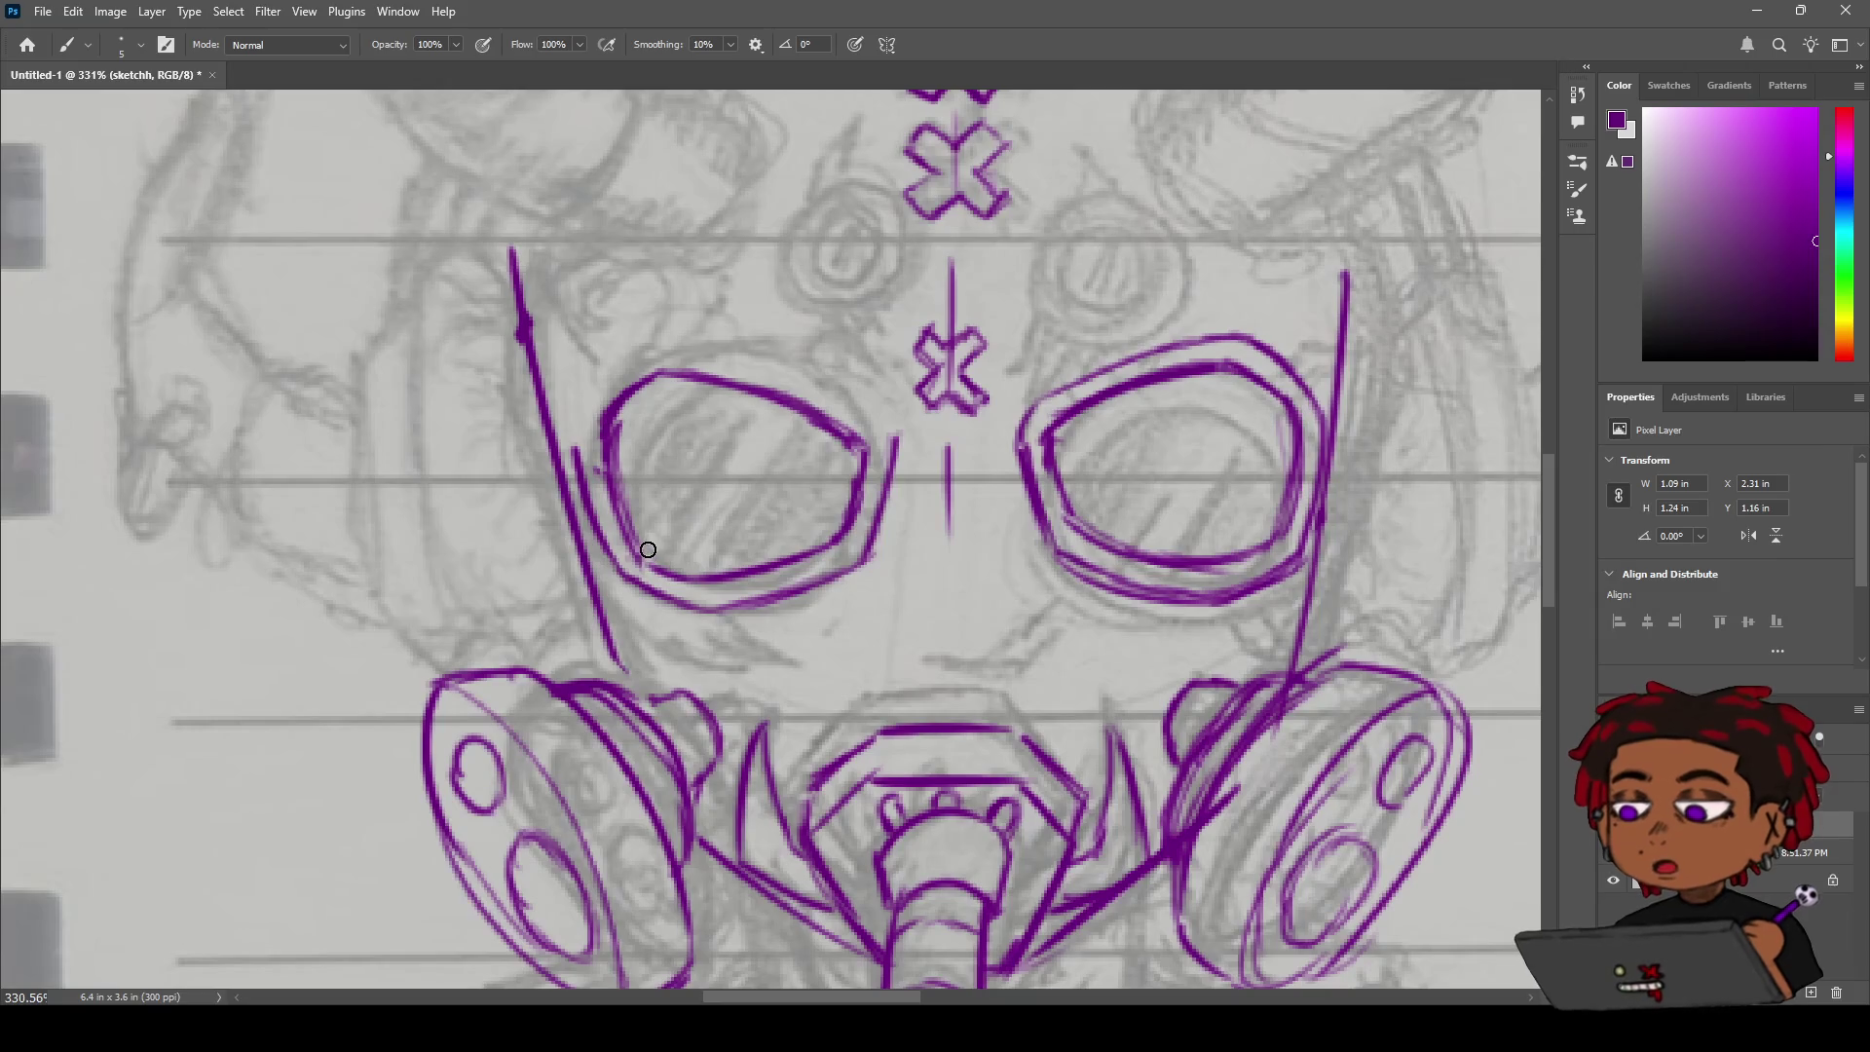
{"action": "key", "text": "ctrl+z"}
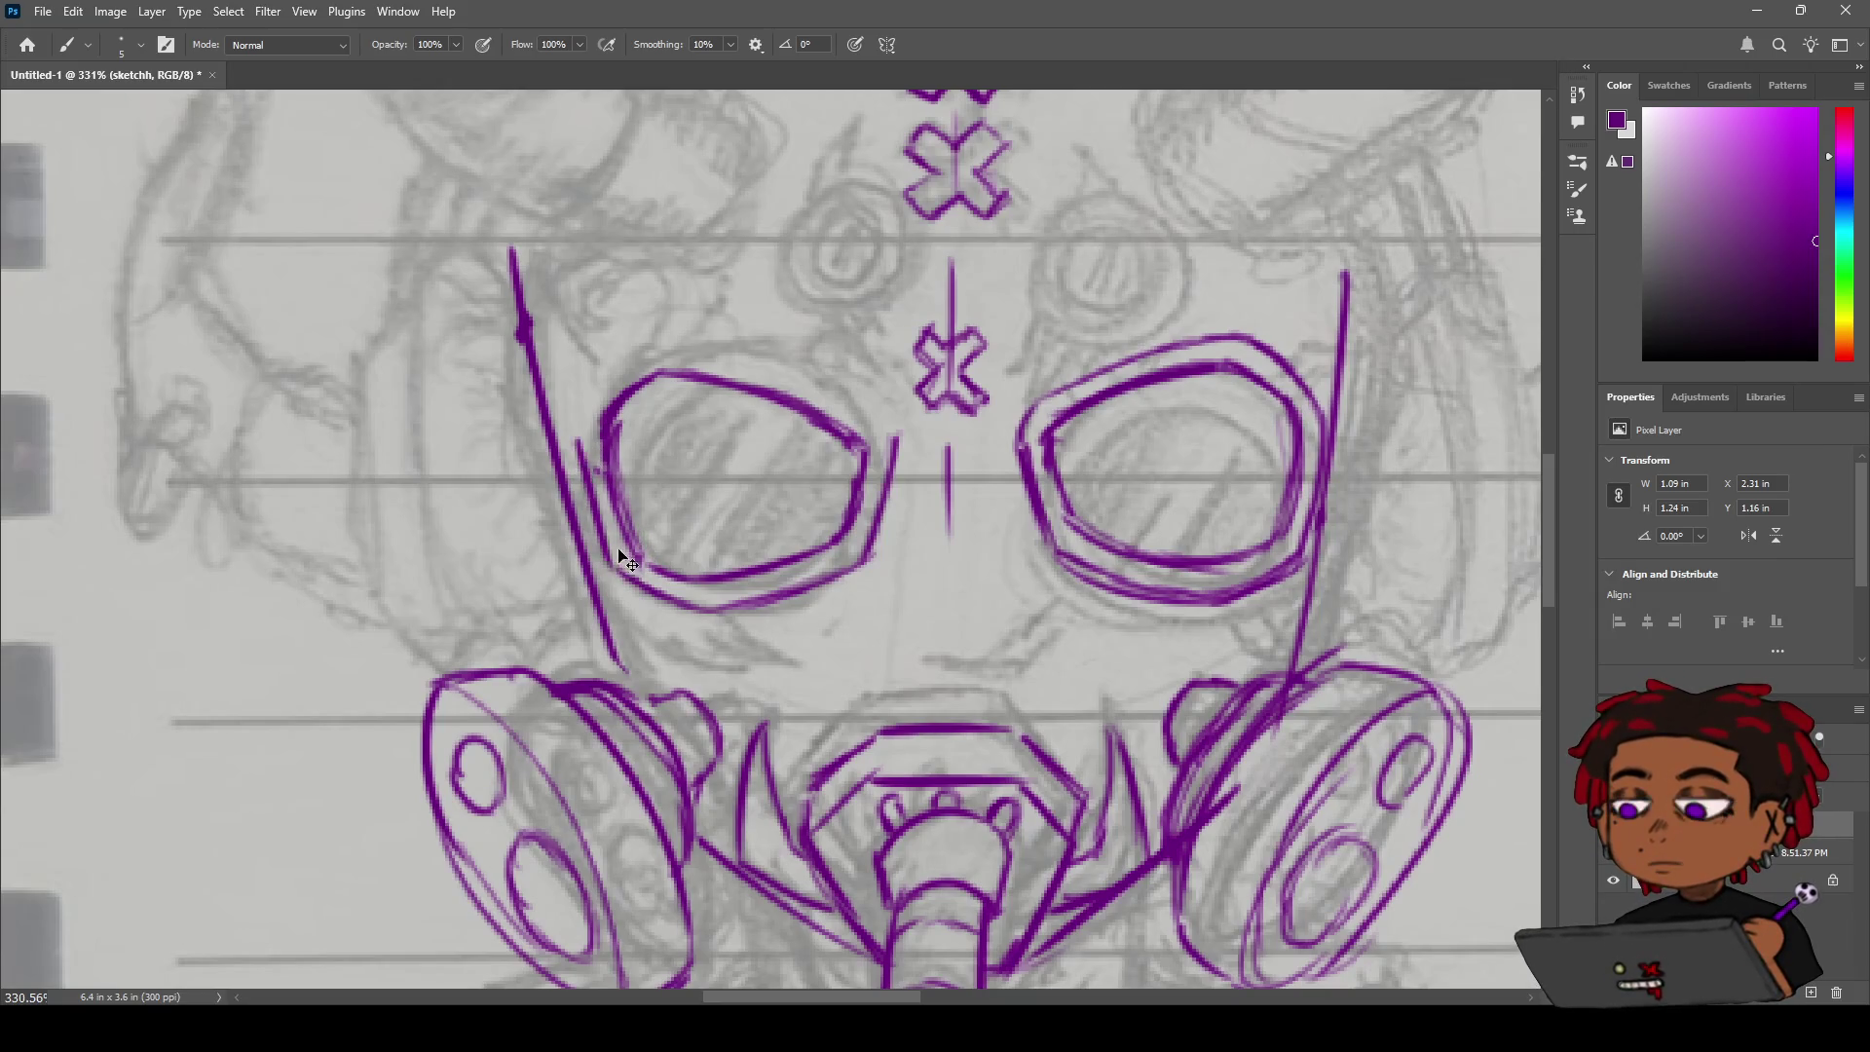
{"action": "left_click_drag", "start_coordinate": [577, 444], "coordinate": [621, 565]}
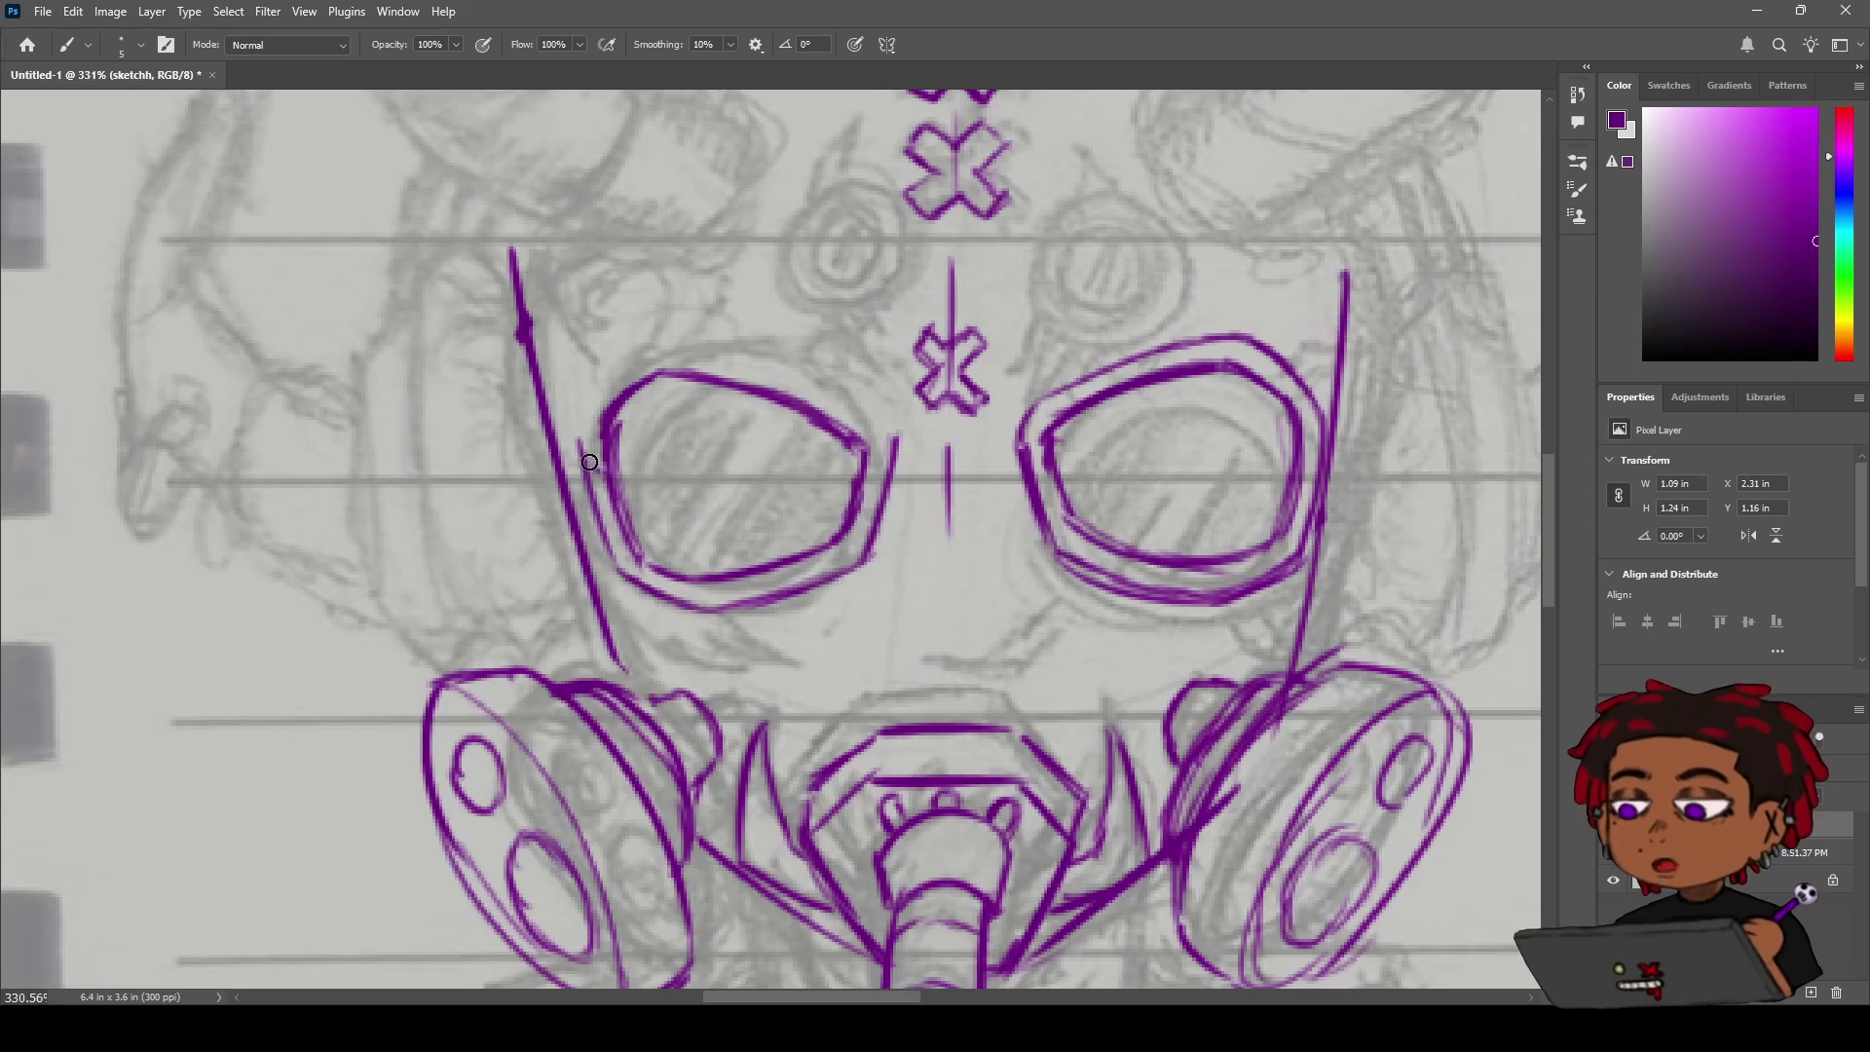
{"action": "key", "text": "ctrl+z"}
{"action": "left_click_drag", "start_coordinate": [581, 455], "coordinate": [618, 565]}
{"action": "key", "text": "ctrl+z"}
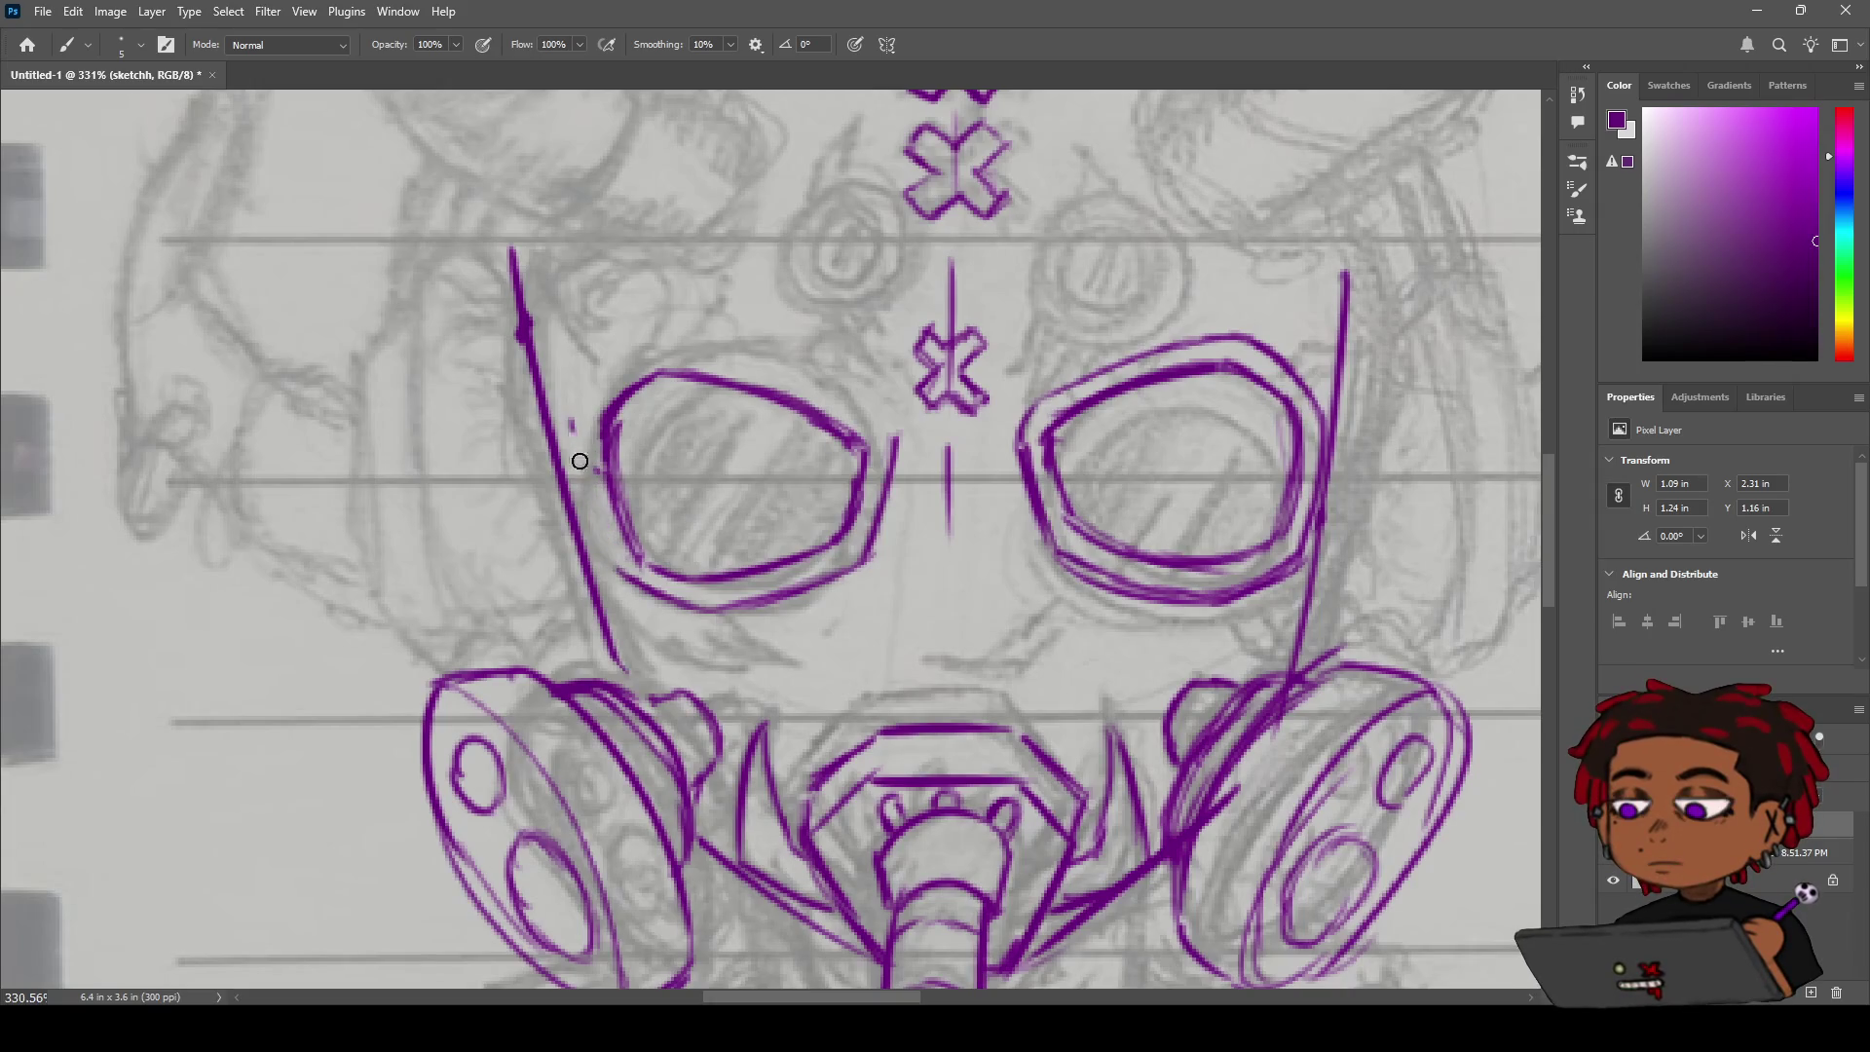
{"action": "left_click_drag", "start_coordinate": [577, 439], "coordinate": [628, 583]}
{"action": "key", "text": "ctrl+z"}
{"action": "left_click_drag", "start_coordinate": [575, 441], "coordinate": [613, 562]}
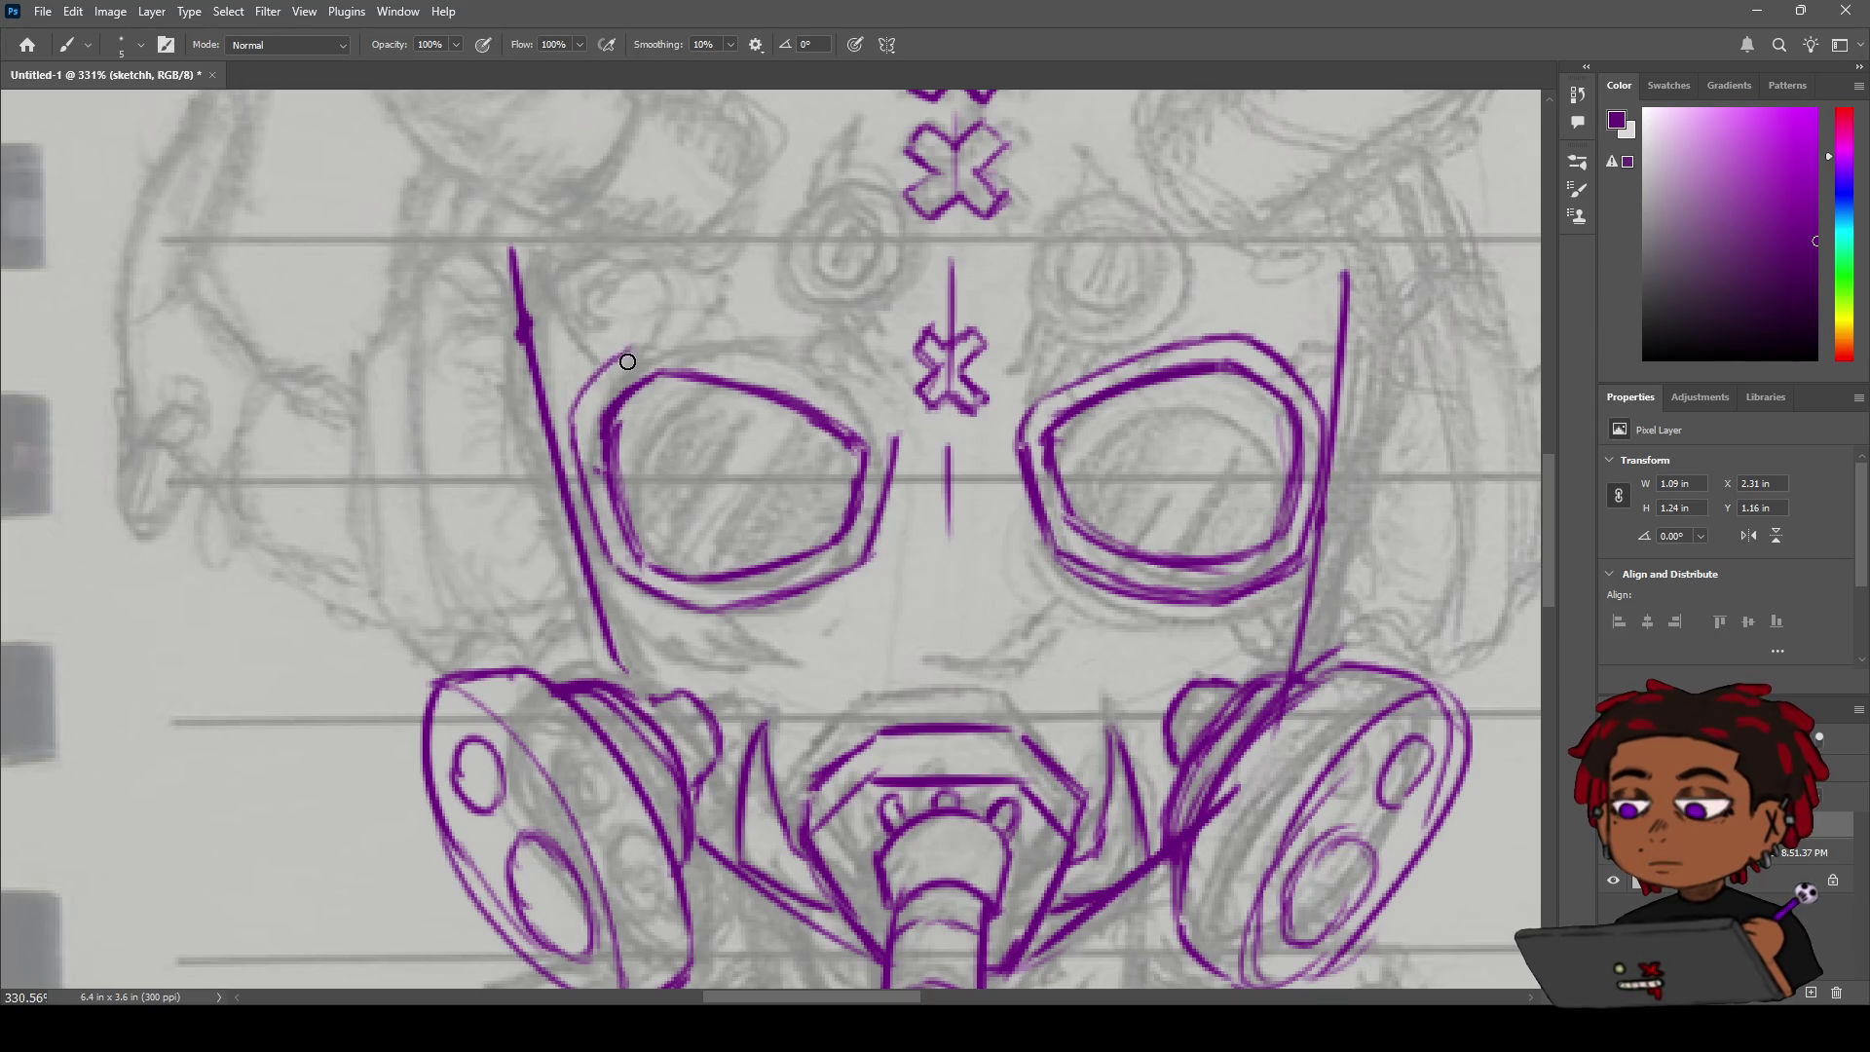
Trace the outer rim across the left goggle's top to its right corner, then zoom out.
{"action": "key", "text": "ctrl+z"}
{"action": "mouse_move", "coordinate": [638, 339]}
{"action": "left_mouse_down"}
{"action": "mouse_move", "coordinate": [575, 420]}
{"action": "mouse_move", "coordinate": [655, 351]}
{"action": "mouse_move", "coordinate": [784, 366]}
{"action": "left_mouse_up"}
{"action": "key", "text": "ctrl+z"}
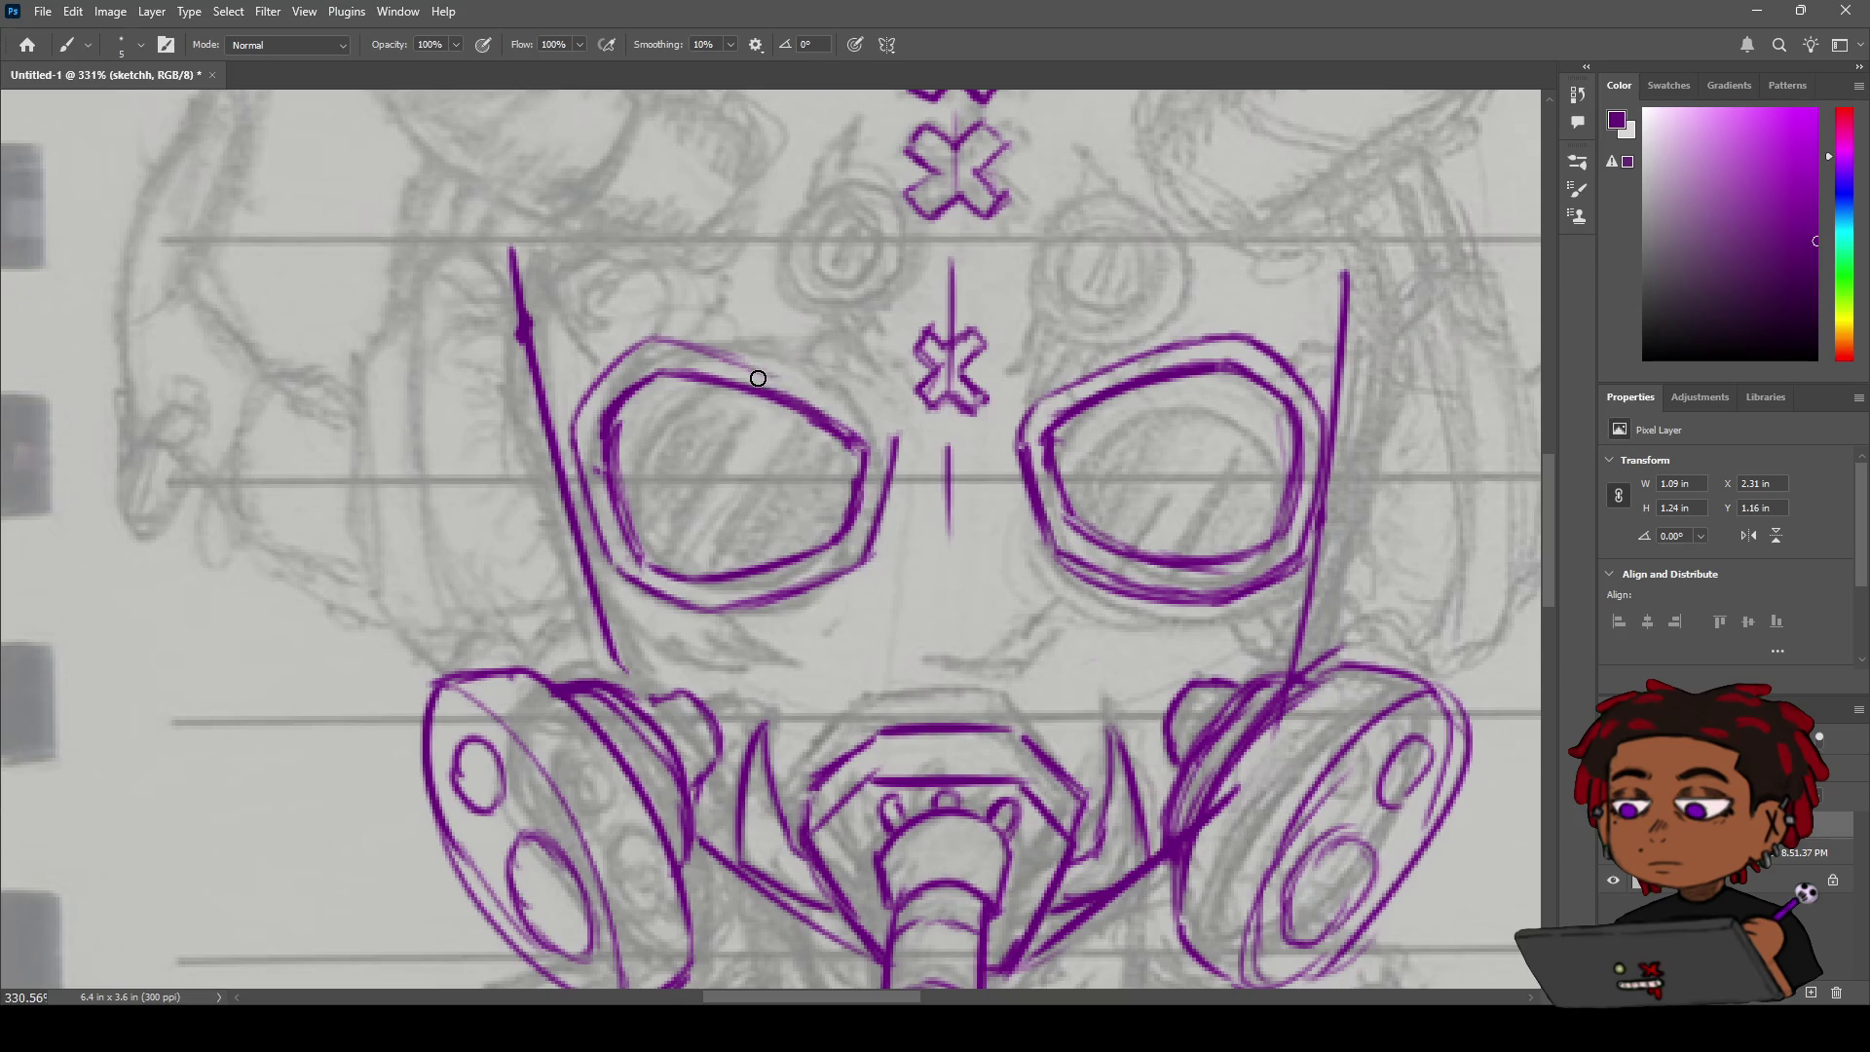
{"action": "left_click_drag", "start_coordinate": [660, 331], "coordinate": [793, 384]}
{"action": "left_click_drag", "start_coordinate": [660, 336], "coordinate": [862, 414]}
{"action": "left_click_drag", "start_coordinate": [800, 353], "coordinate": [841, 411]}
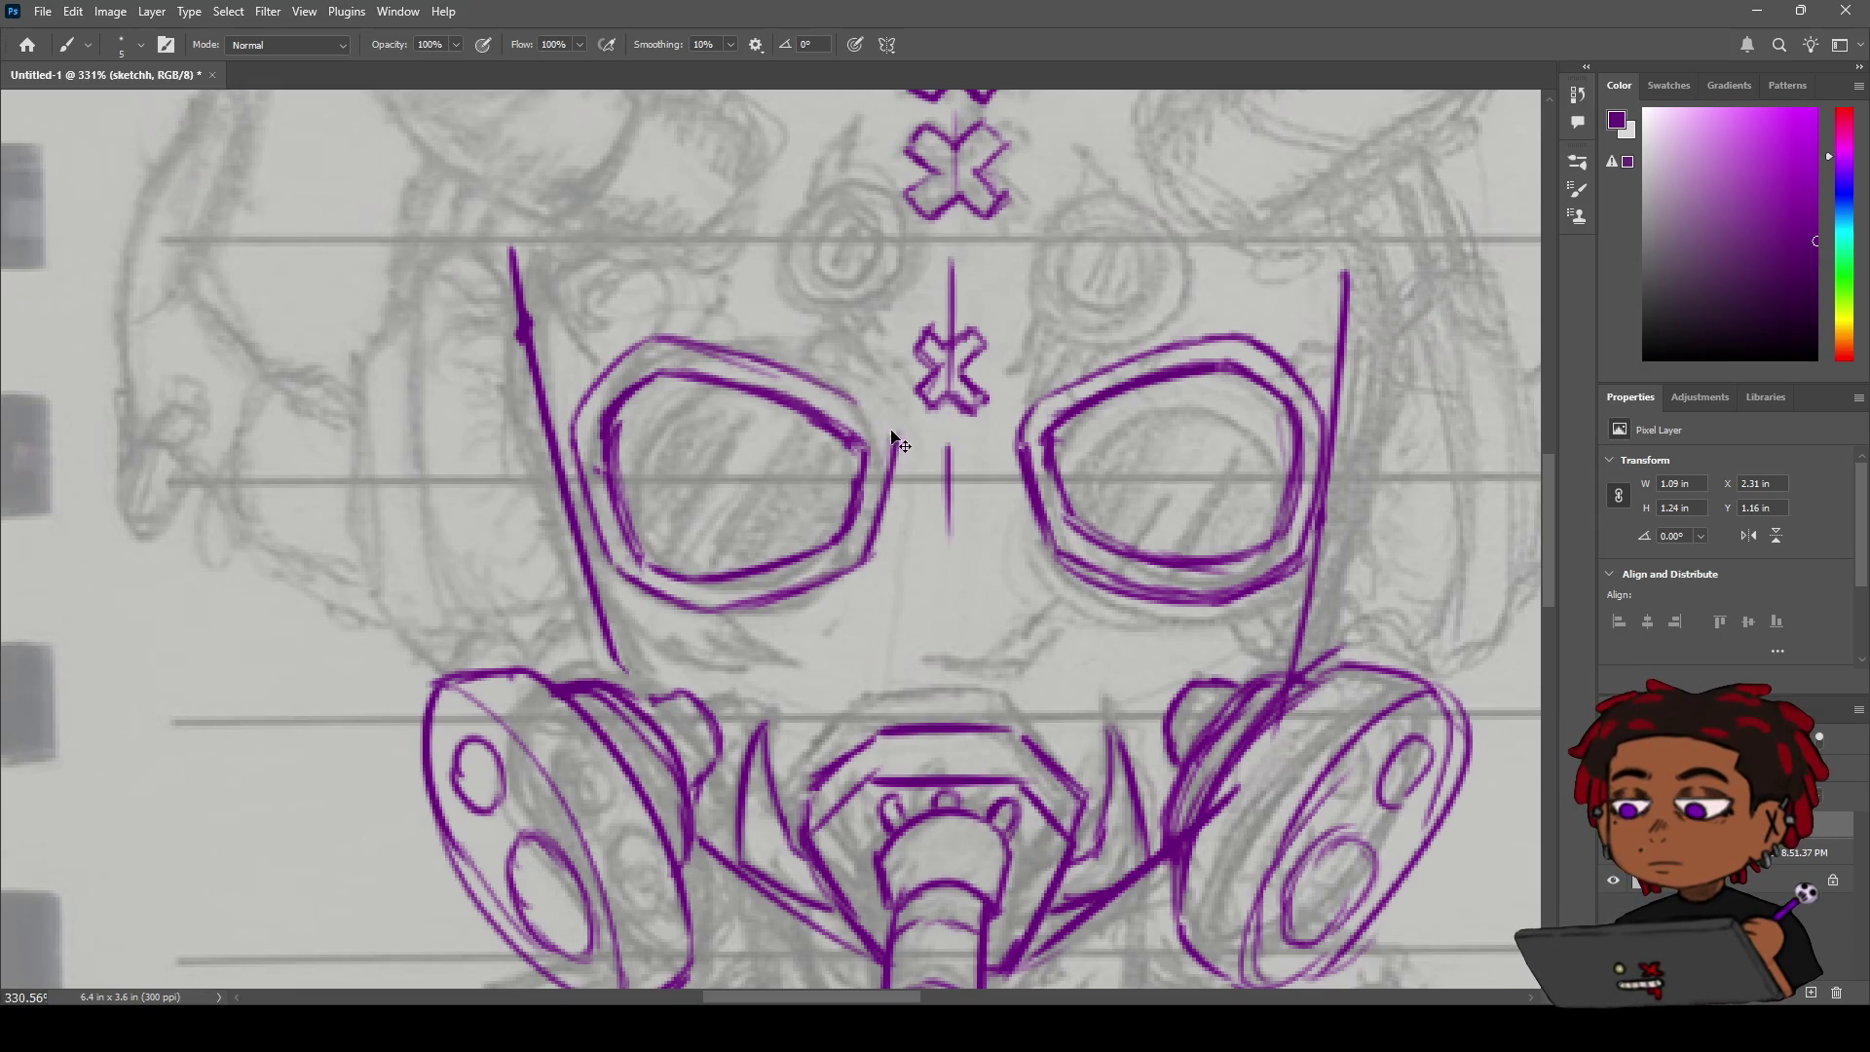
{"action": "mouse_move", "coordinate": [831, 389]}
{"action": "left_mouse_down"}
{"action": "mouse_move", "coordinate": [894, 464]}
{"action": "mouse_move", "coordinate": [841, 477]}
{"action": "mouse_move", "coordinate": [897, 417]}
{"action": "left_mouse_up"}
{"action": "key", "text": "z"}
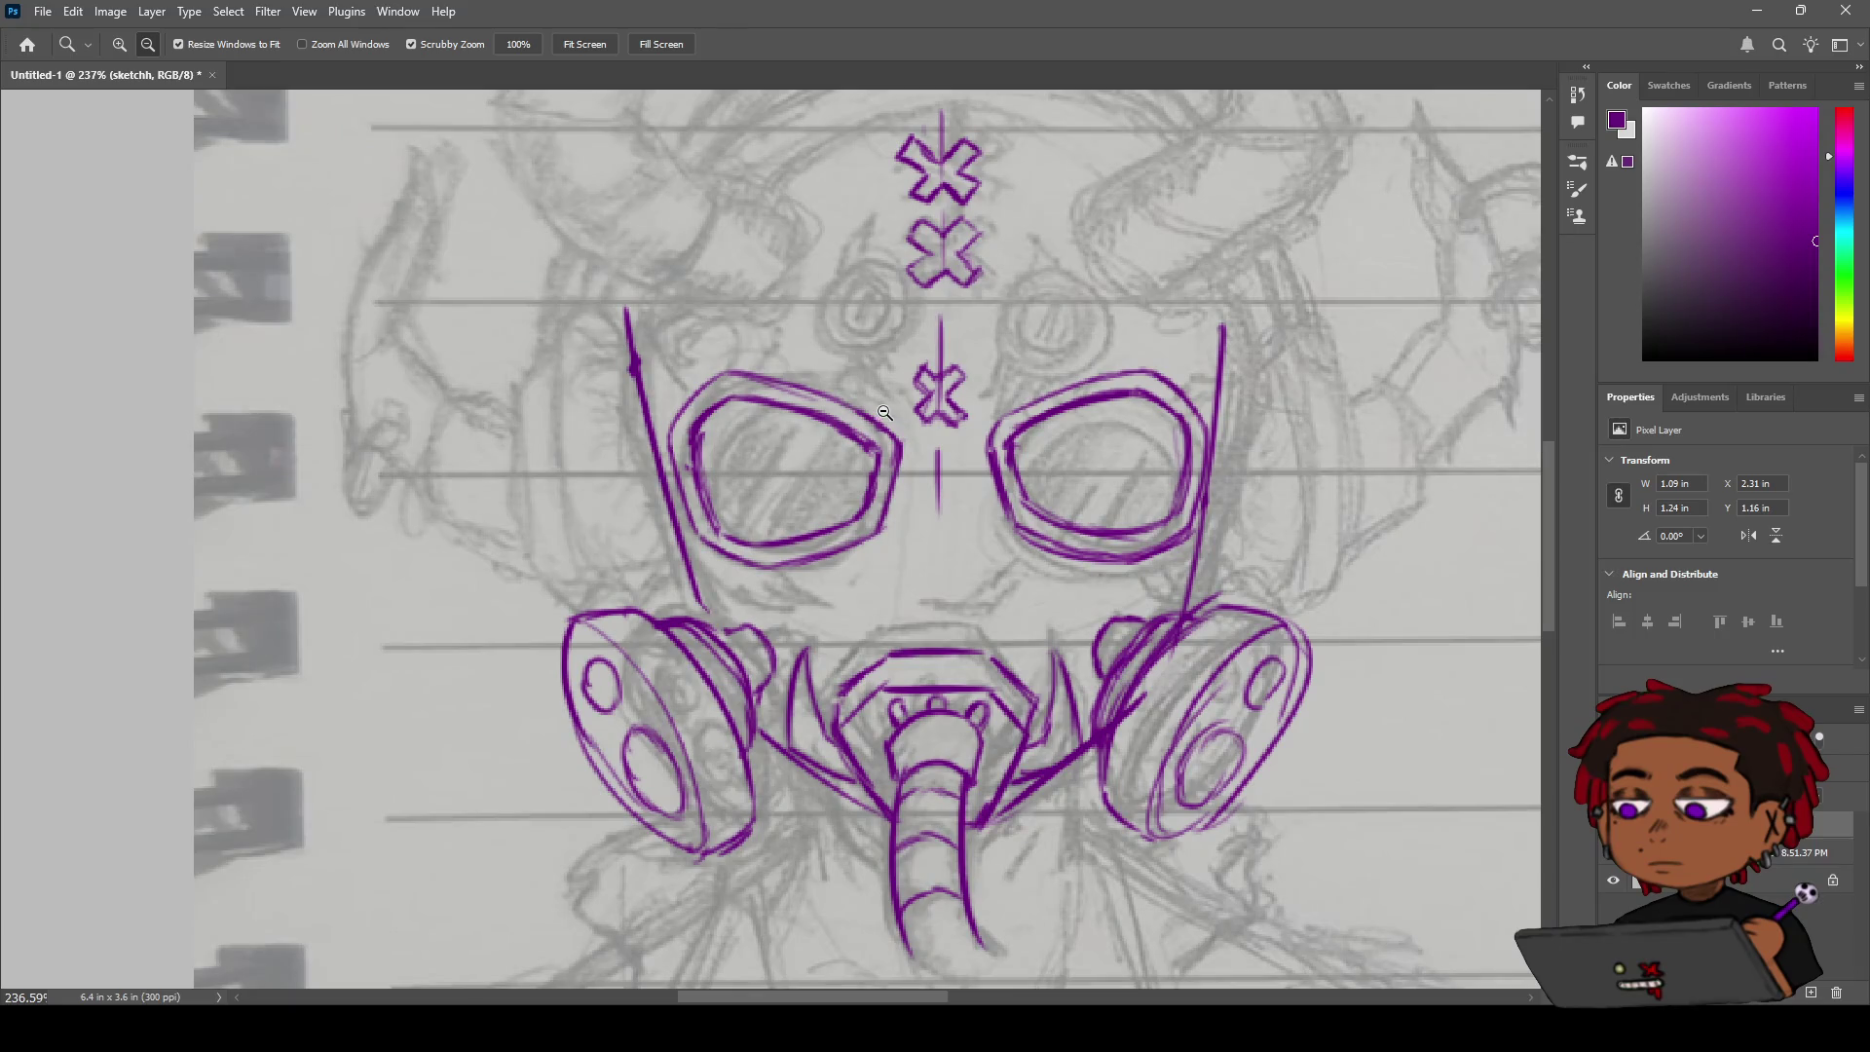
Remove the stray stroke near the left goggle and add two diagonal glare hatches inside it.
{"action": "key", "text": "b"}
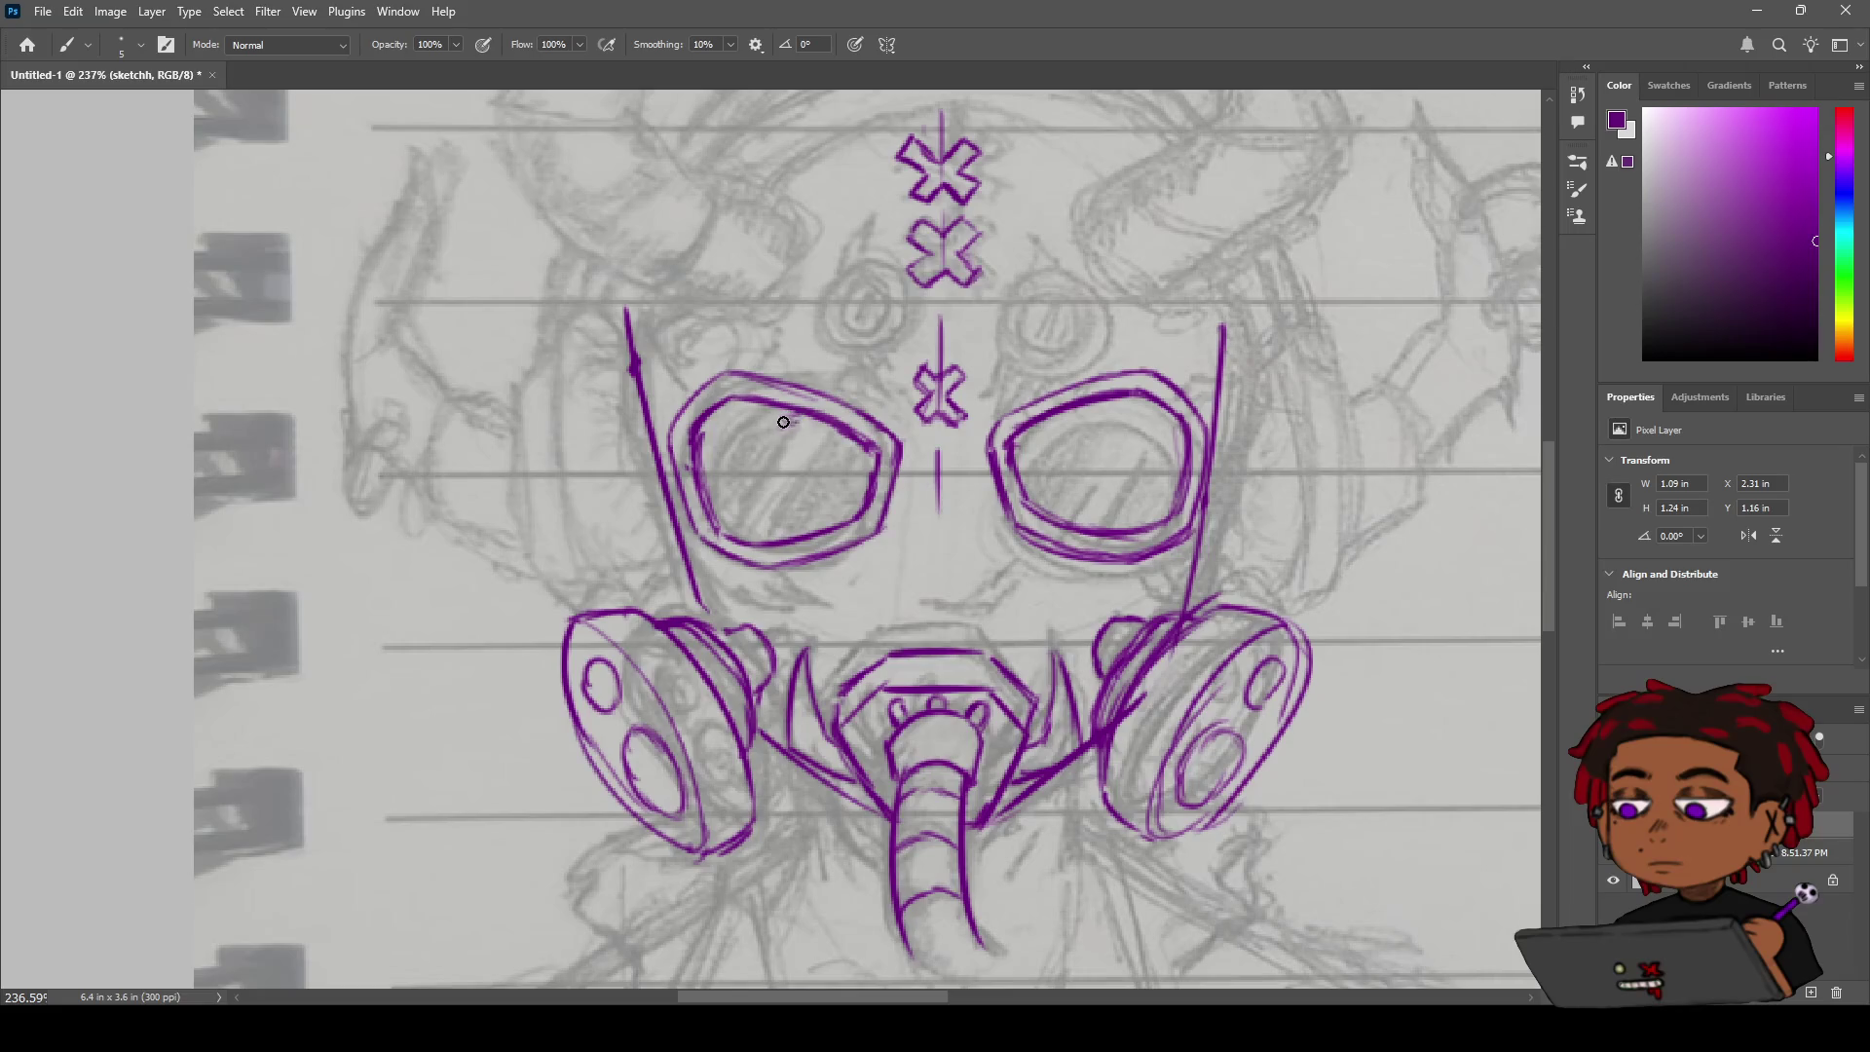
{"action": "key", "text": "ctrl+z"}
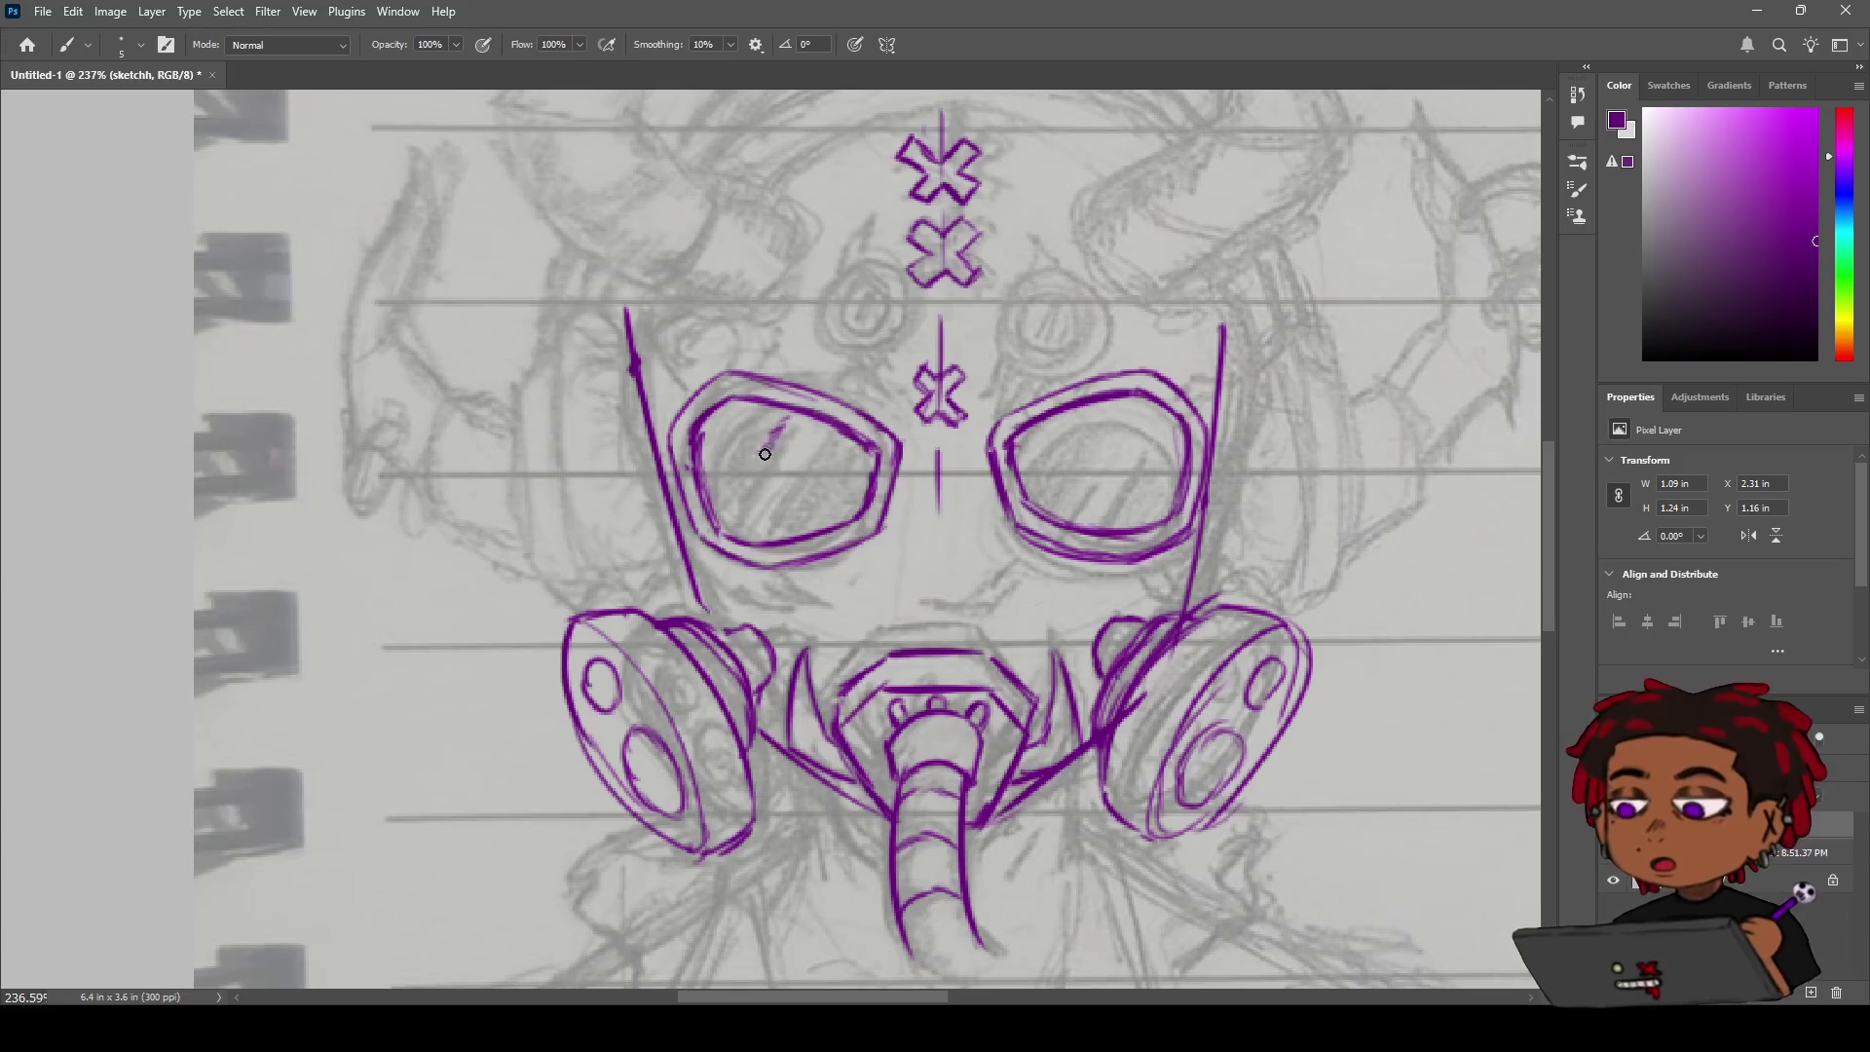
{"action": "mouse_move", "coordinate": [787, 419]}
{"action": "left_mouse_down"}
{"action": "mouse_move", "coordinate": [734, 489]}
{"action": "mouse_move", "coordinate": [750, 502]}
{"action": "left_mouse_up"}
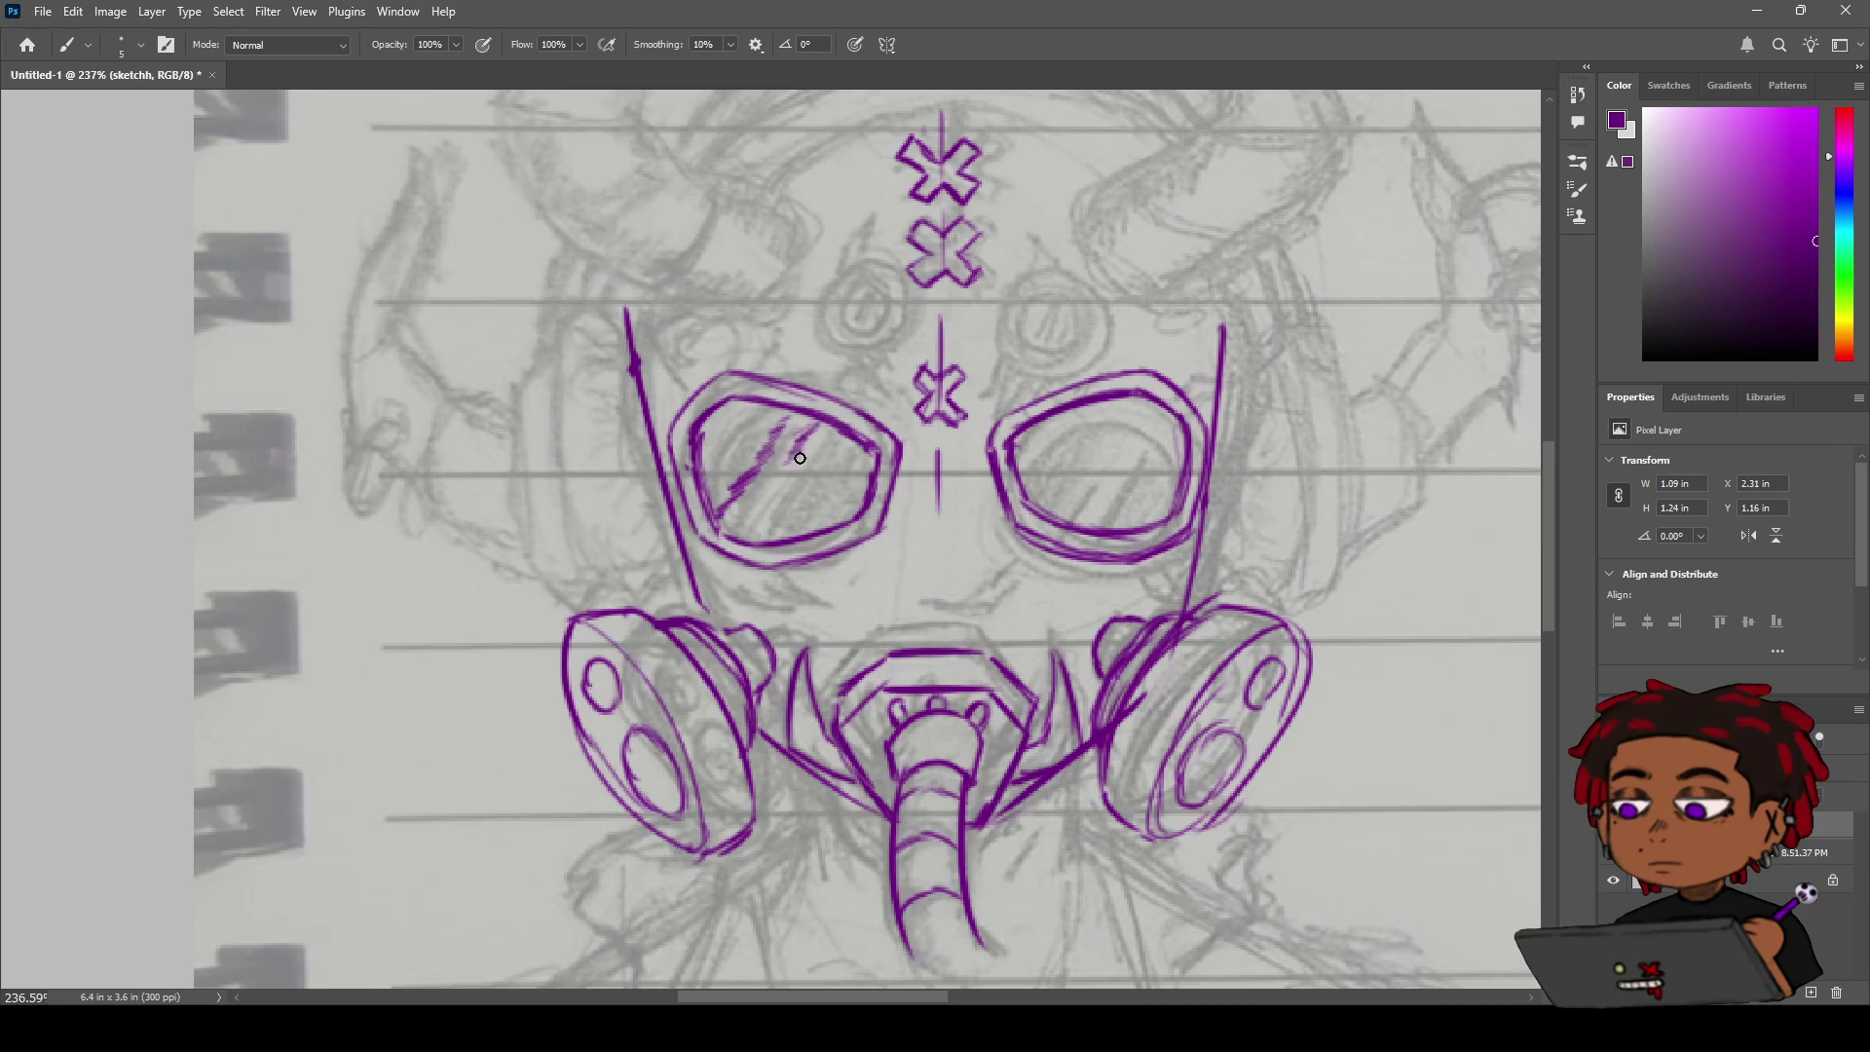
{"action": "left_click_drag", "start_coordinate": [802, 461], "coordinate": [752, 510]}
Add small diagonal glare marks inside the right goggle, then zoom out.
{"action": "left_click_drag", "start_coordinate": [1095, 475], "coordinate": [1076, 500]}
{"action": "left_click_drag", "start_coordinate": [1157, 431], "coordinate": [1151, 448]}
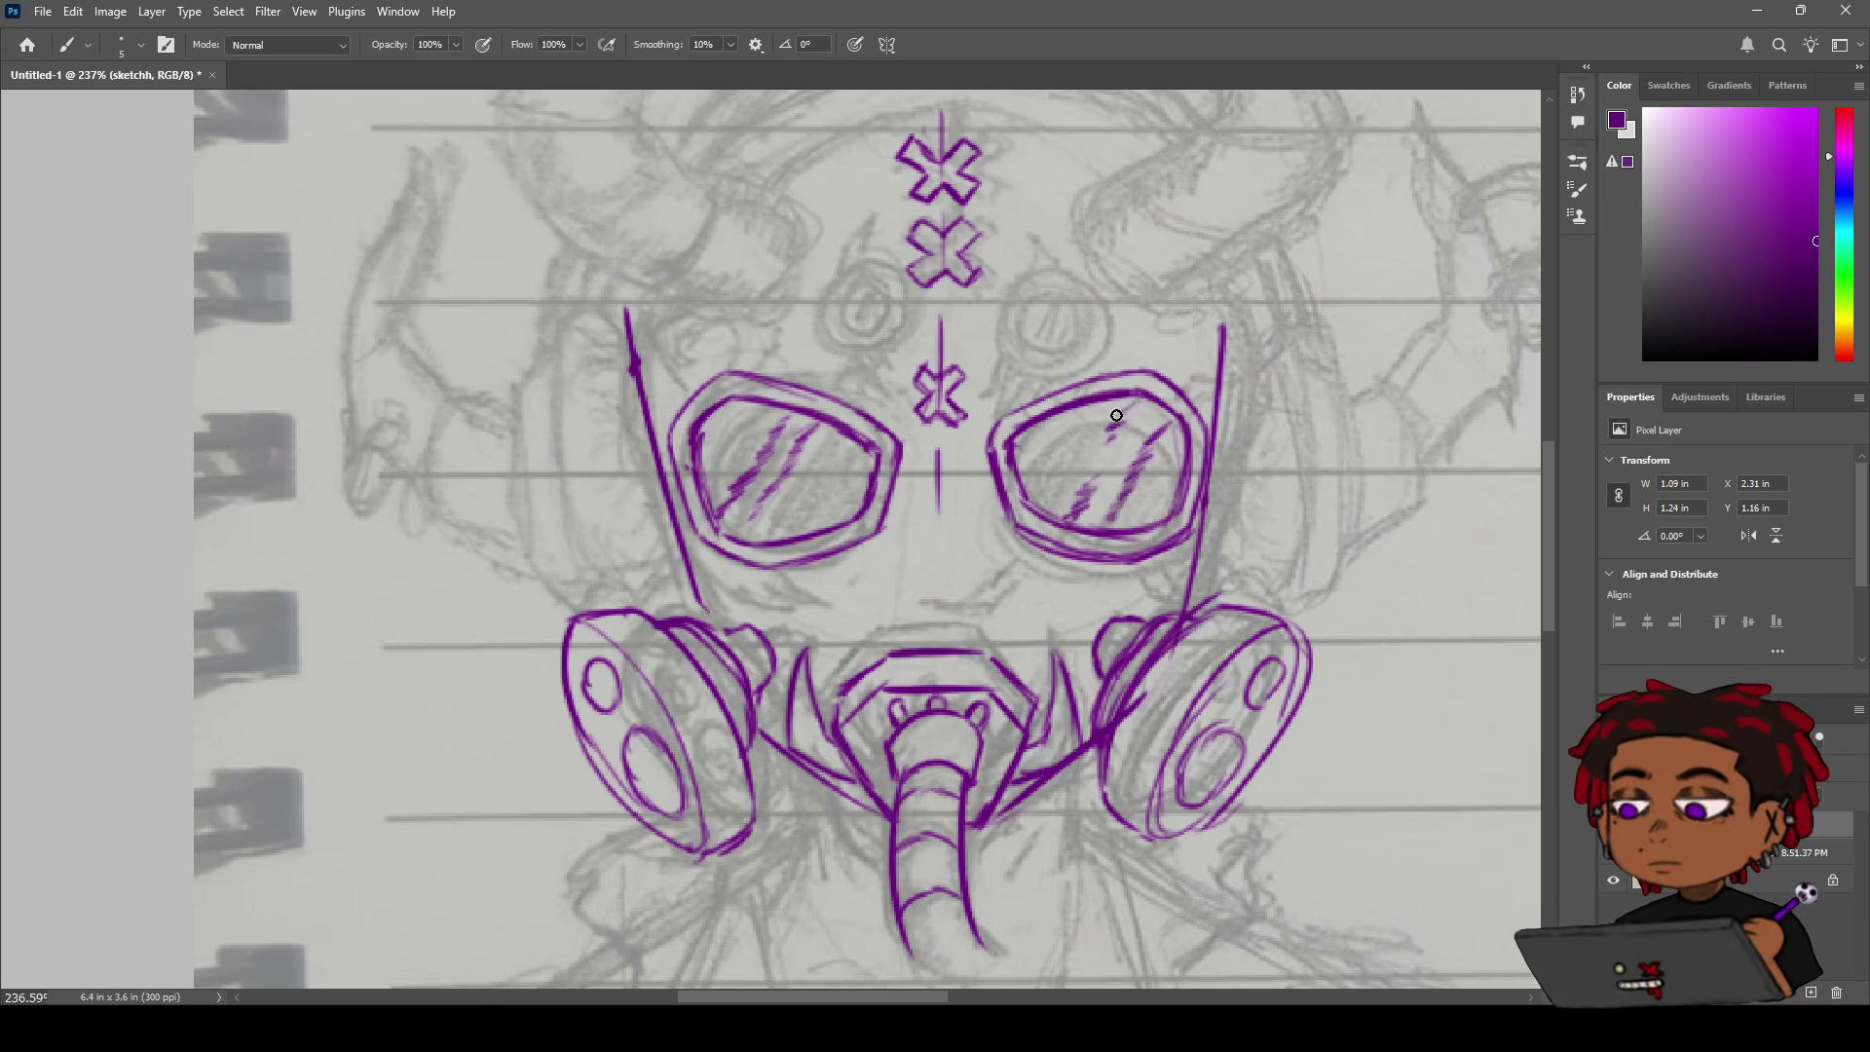
{"action": "left_click_drag", "start_coordinate": [1120, 416], "coordinate": [1152, 438]}
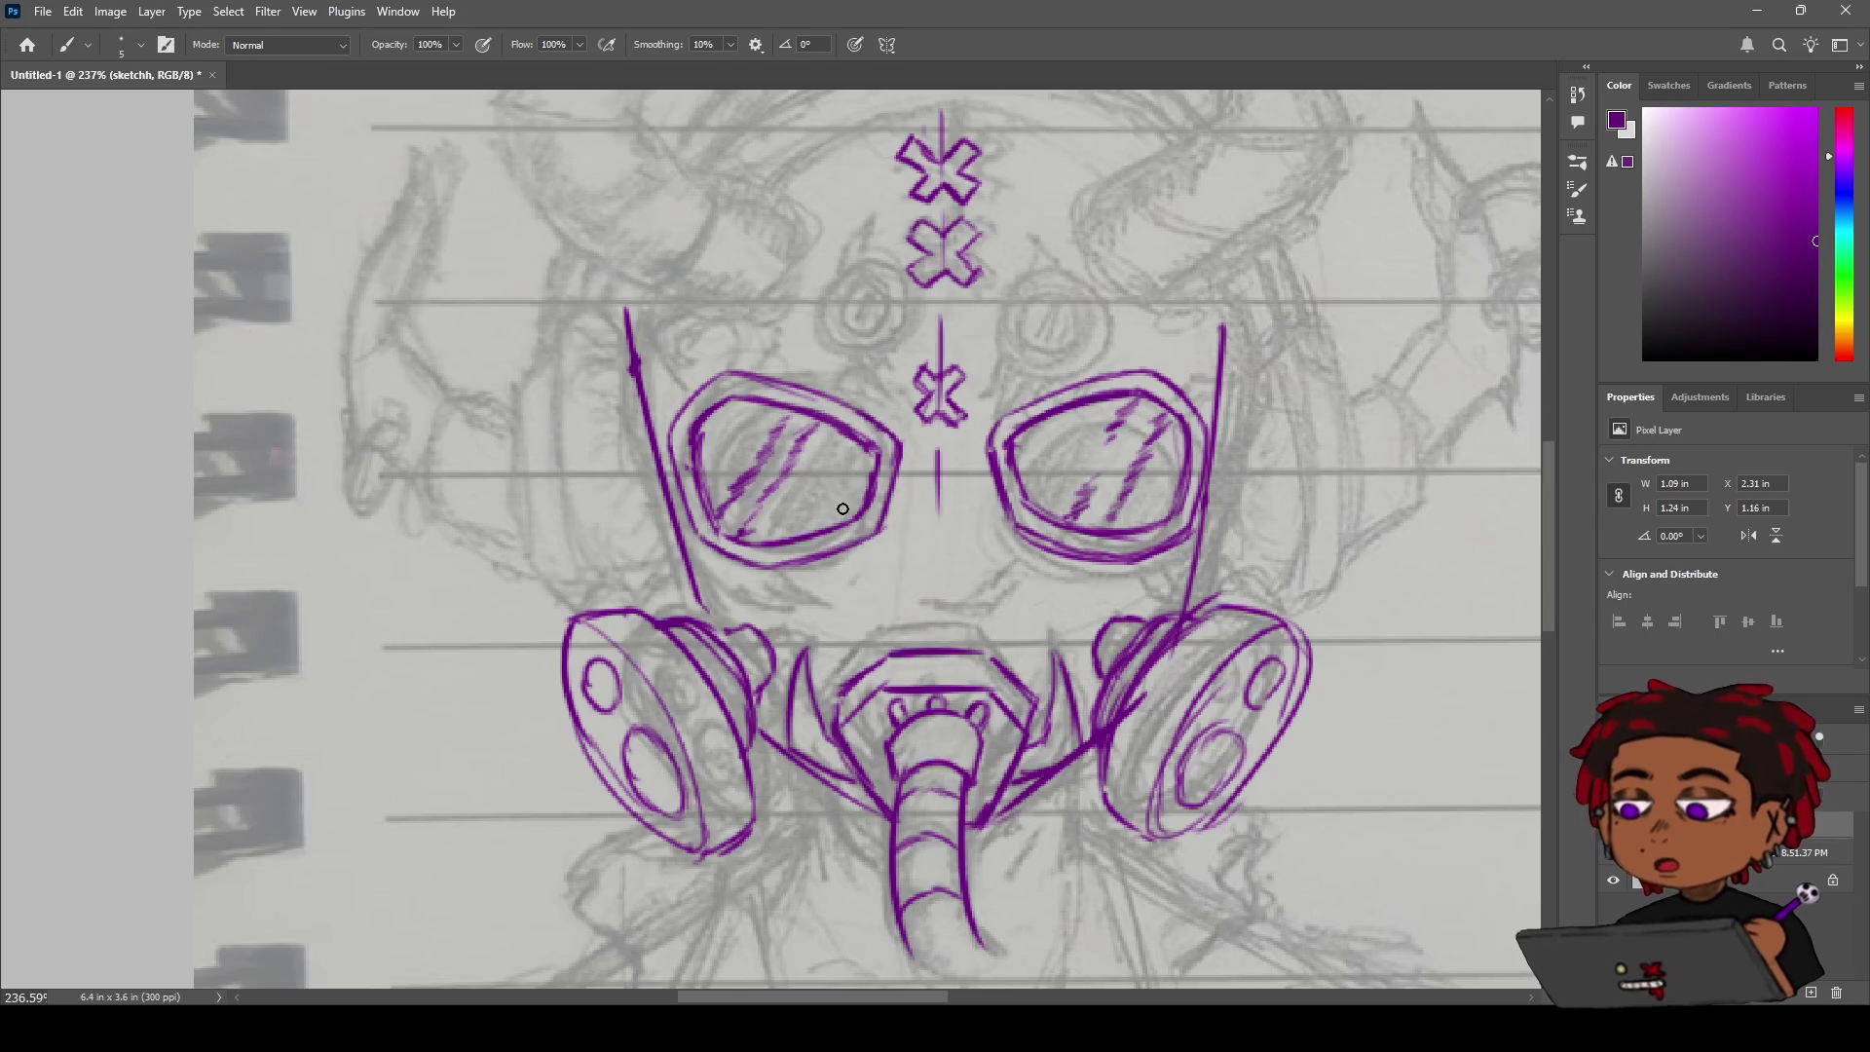
{"action": "key", "text": "z"}
{"action": "mouse_move", "coordinate": [914, 520]}
{"action": "left_mouse_down"}
{"action": "mouse_move", "coordinate": [740, 517]}
{"action": "mouse_move", "coordinate": [882, 504]}
{"action": "left_mouse_up"}
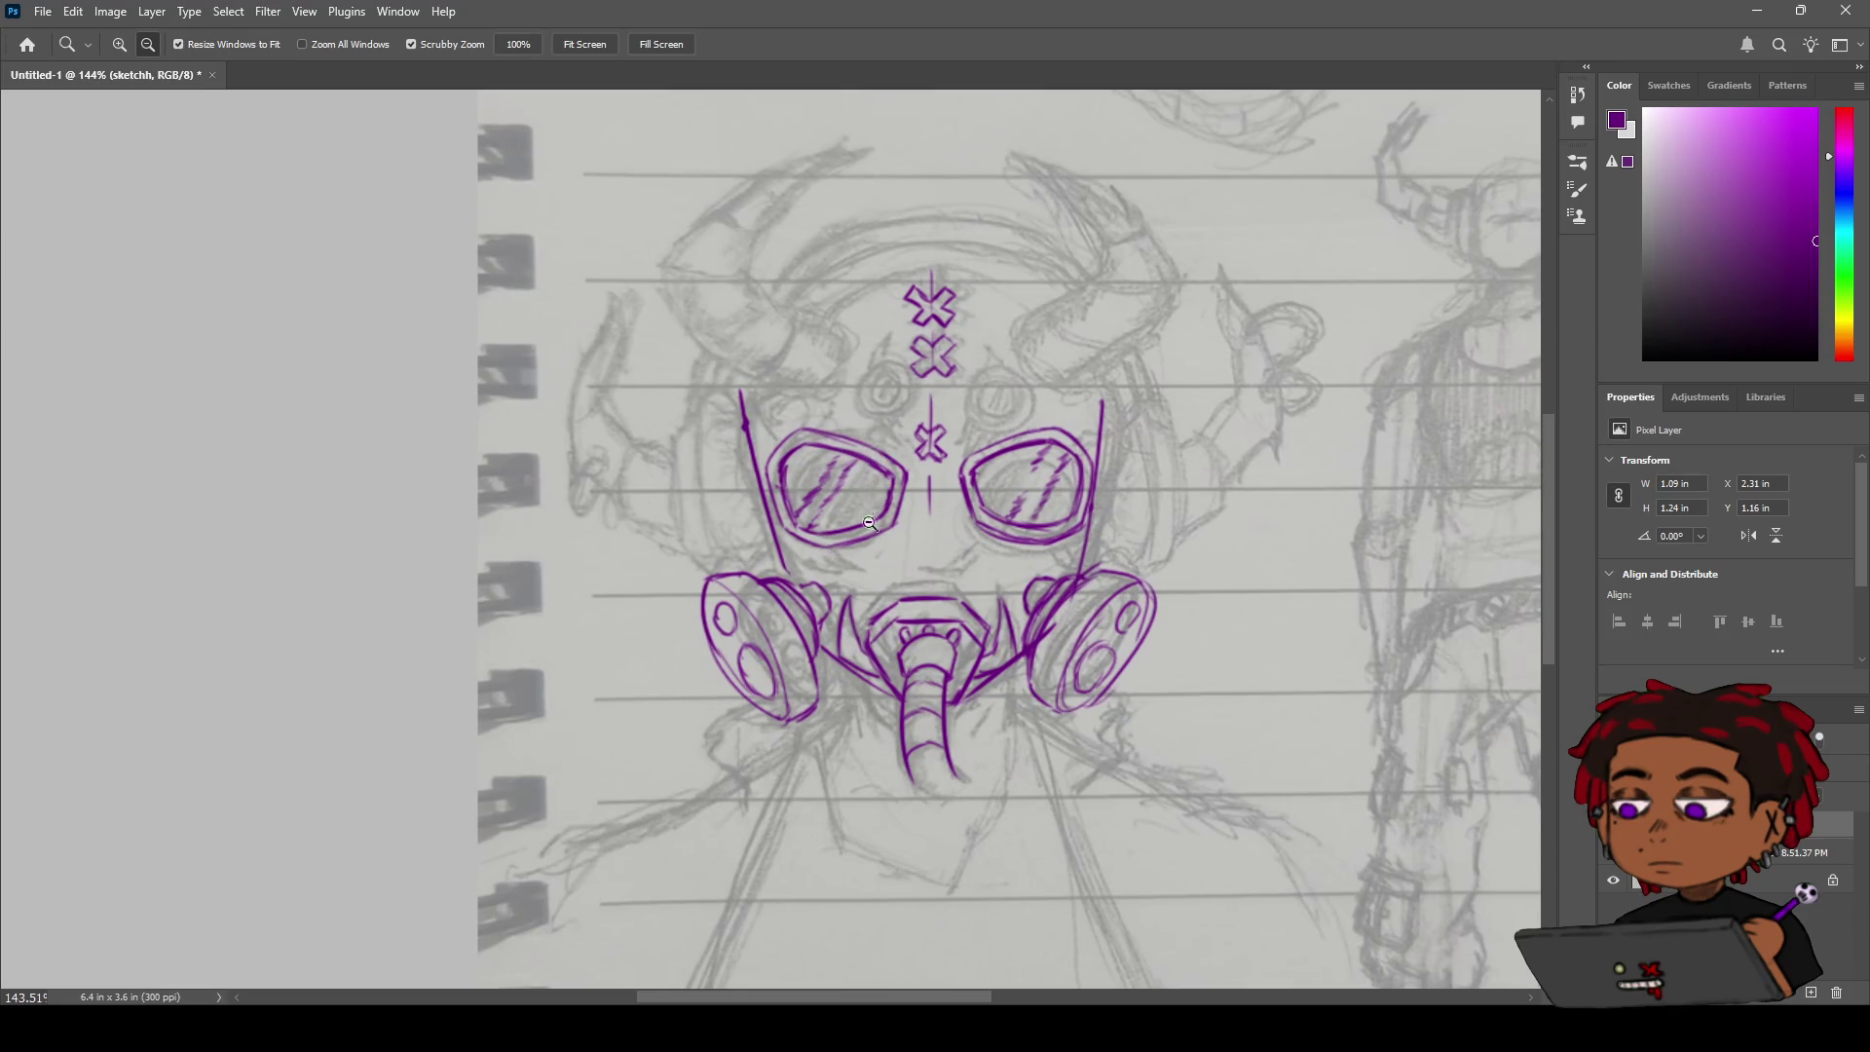
Draw a purple circle on the forehead left and right of the X marks, redoing the right one.
{"action": "mouse_move", "coordinate": [858, 410]}
{"action": "left_mouse_down"}
{"action": "mouse_move", "coordinate": [893, 390]}
{"action": "mouse_move", "coordinate": [860, 412]}
{"action": "left_mouse_up"}
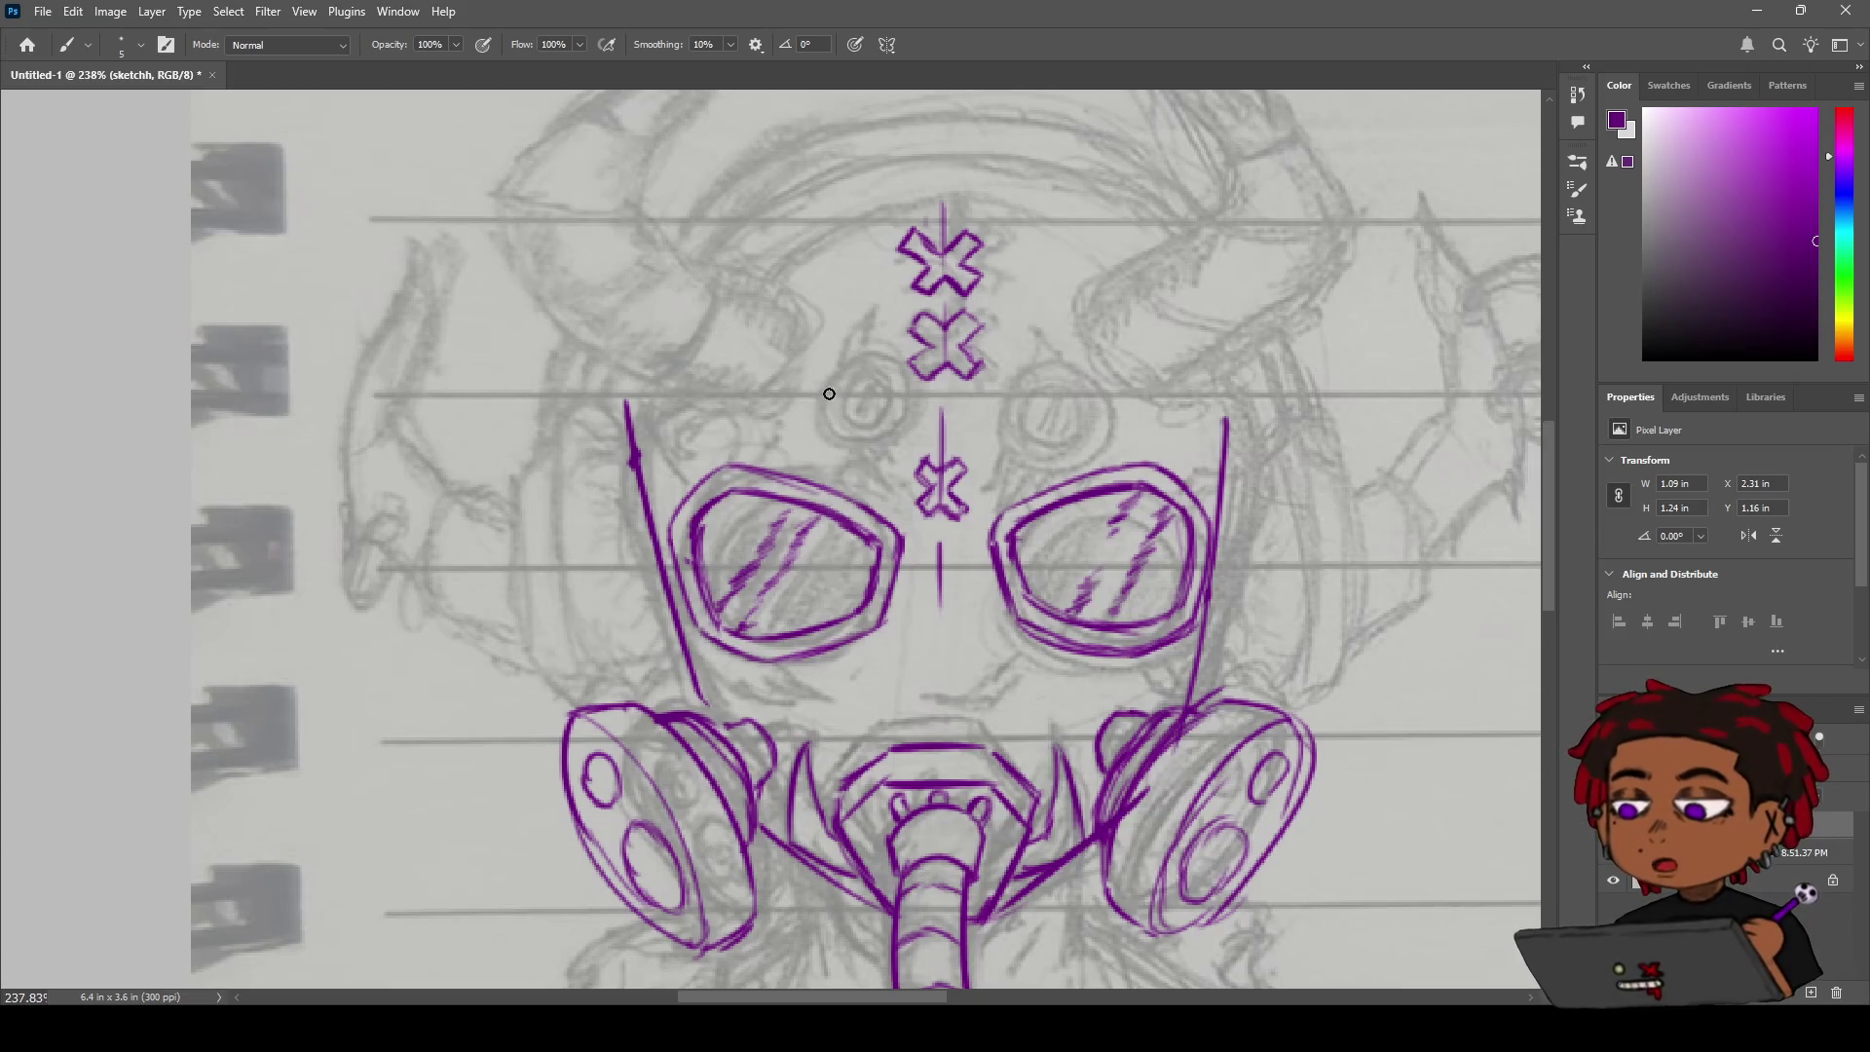
{"action": "mouse_move", "coordinate": [826, 358]}
{"action": "left_mouse_down"}
{"action": "mouse_move", "coordinate": [870, 375]}
{"action": "mouse_move", "coordinate": [804, 376]}
{"action": "mouse_move", "coordinate": [850, 375]}
{"action": "mouse_move", "coordinate": [818, 424]}
{"action": "mouse_move", "coordinate": [872, 369]}
{"action": "mouse_move", "coordinate": [872, 421]}
{"action": "mouse_move", "coordinate": [836, 356]}
{"action": "mouse_move", "coordinate": [895, 405]}
{"action": "mouse_move", "coordinate": [812, 374]}
{"action": "mouse_move", "coordinate": [802, 419]}
{"action": "mouse_move", "coordinate": [862, 396]}
{"action": "left_mouse_up"}
{"action": "key", "text": "ctrl+z"}
{"action": "key", "text": "ctrl+z"}
{"action": "key", "text": "ctrl+z"}
{"action": "key", "text": "ctrl+z"}
{"action": "key", "text": "ctrl+z"}
{"action": "key", "text": "ctrl+z"}
{"action": "key", "text": "ctrl+z"}
{"action": "key", "text": "ctrl+z"}
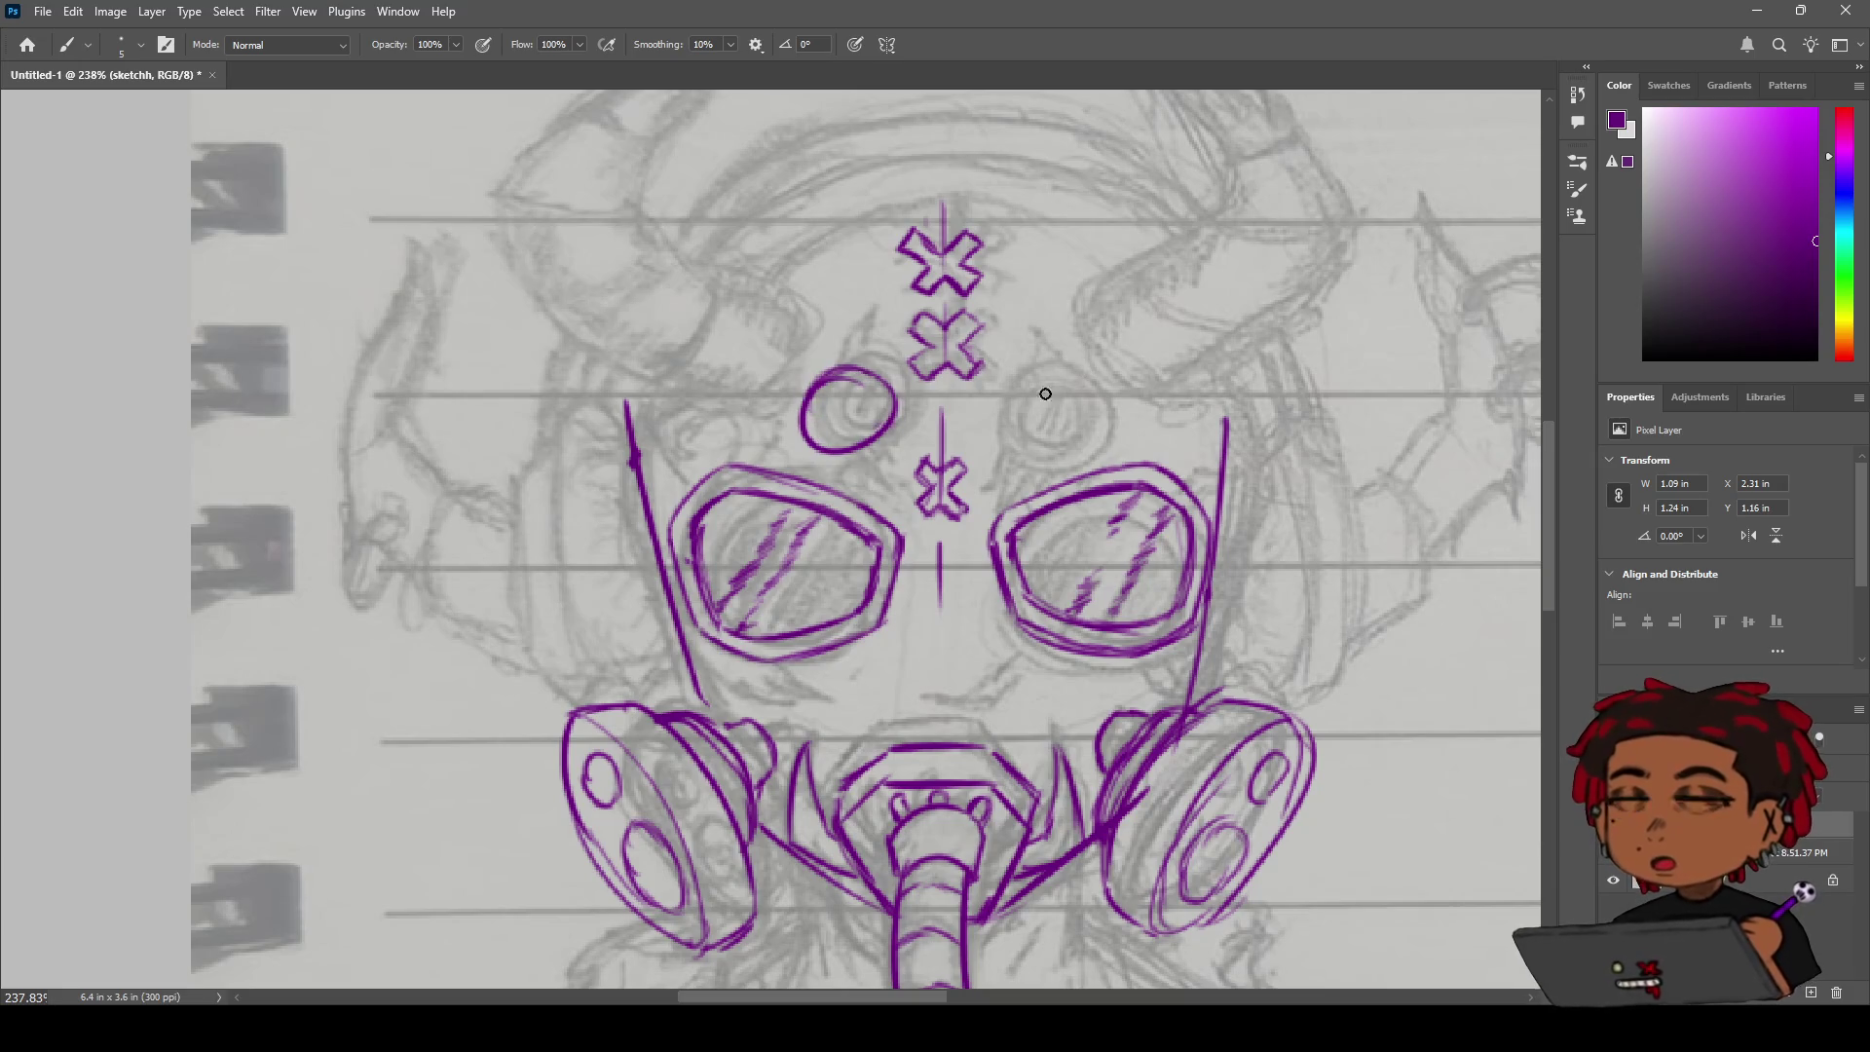
{"action": "mouse_move", "coordinate": [1014, 380]}
{"action": "left_mouse_down"}
{"action": "mouse_move", "coordinate": [1077, 409]}
{"action": "mouse_move", "coordinate": [1003, 394]}
{"action": "mouse_move", "coordinate": [1072, 419]}
{"action": "mouse_move", "coordinate": [1025, 450]}
{"action": "left_mouse_up"}
{"action": "key", "text": "ctrl+z"}
{"action": "key", "text": "ctrl+z"}
{"action": "left_click_drag", "start_coordinate": [1056, 374], "coordinate": [1068, 443]}
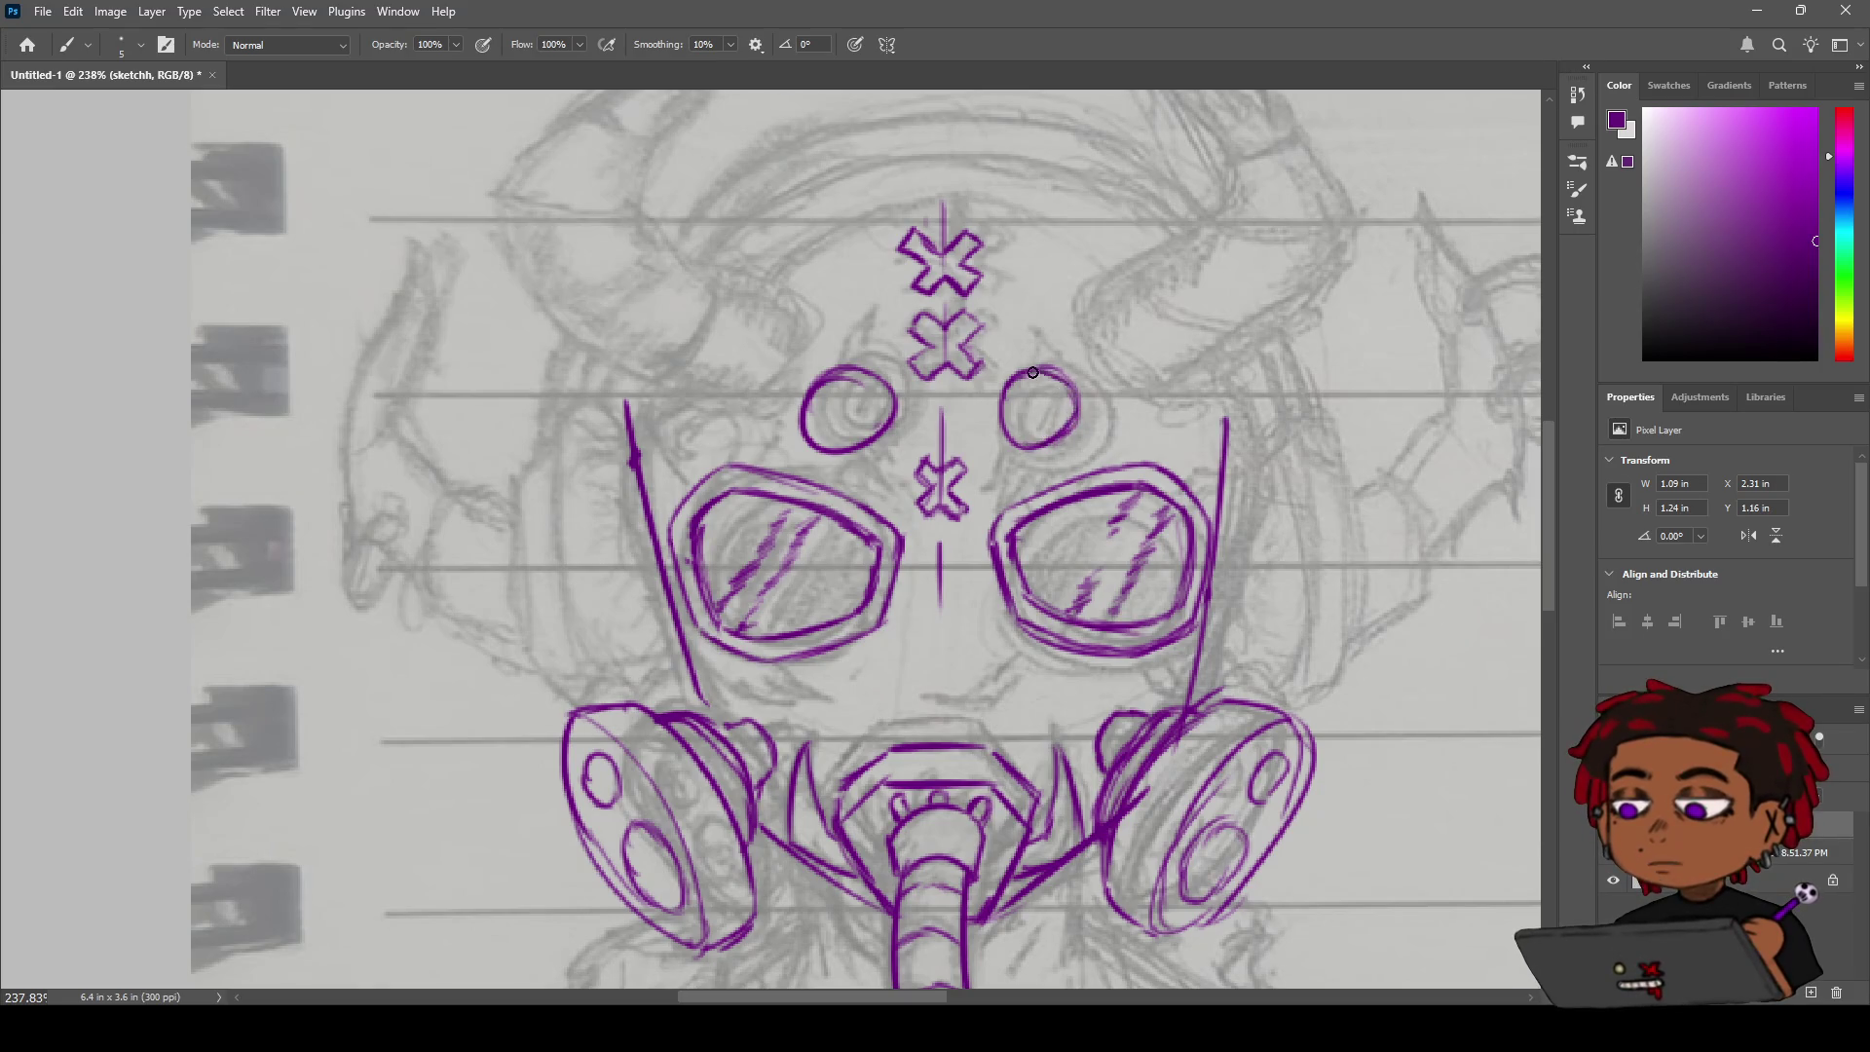
Erase the bold right edge of the right forehead circle down to a thin line.
{"action": "key", "text": "e"}
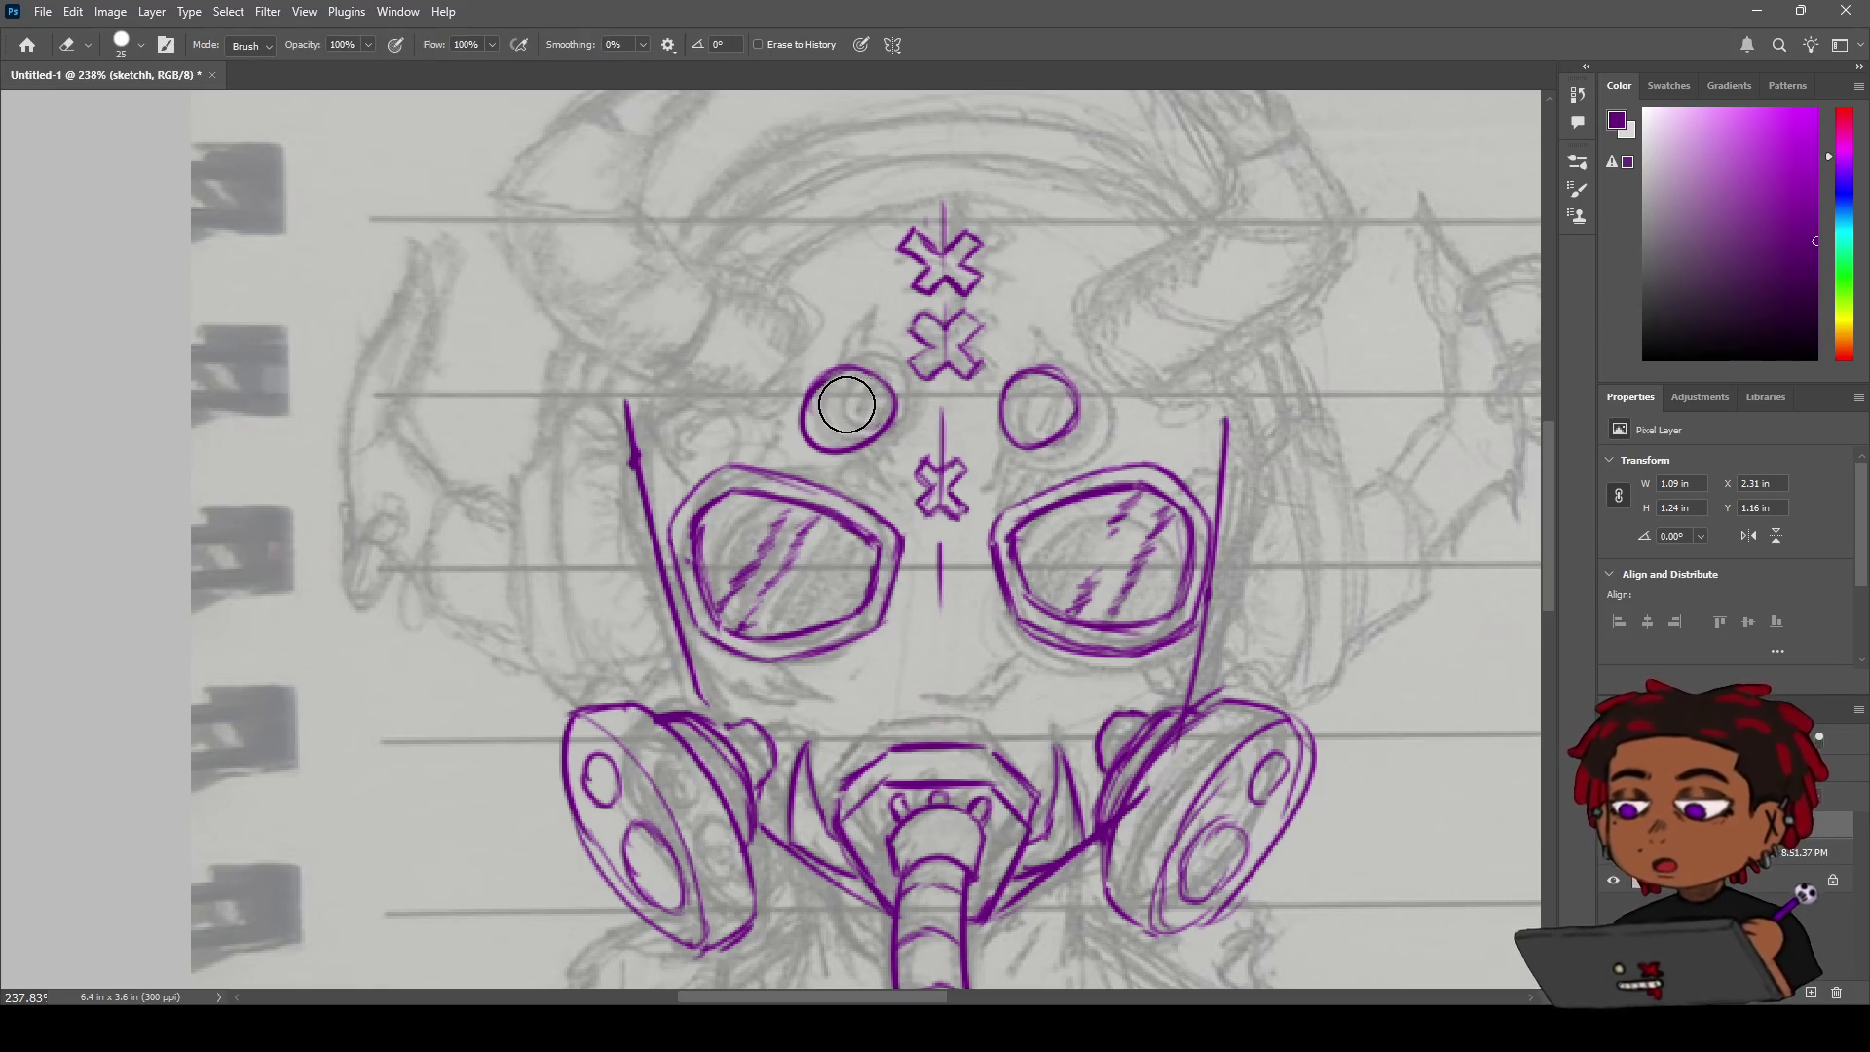
{"action": "mouse_move", "coordinate": [1060, 368]}
{"action": "left_mouse_down"}
{"action": "mouse_move", "coordinate": [1064, 429]}
{"action": "mouse_move", "coordinate": [1036, 458]}
{"action": "left_mouse_up"}
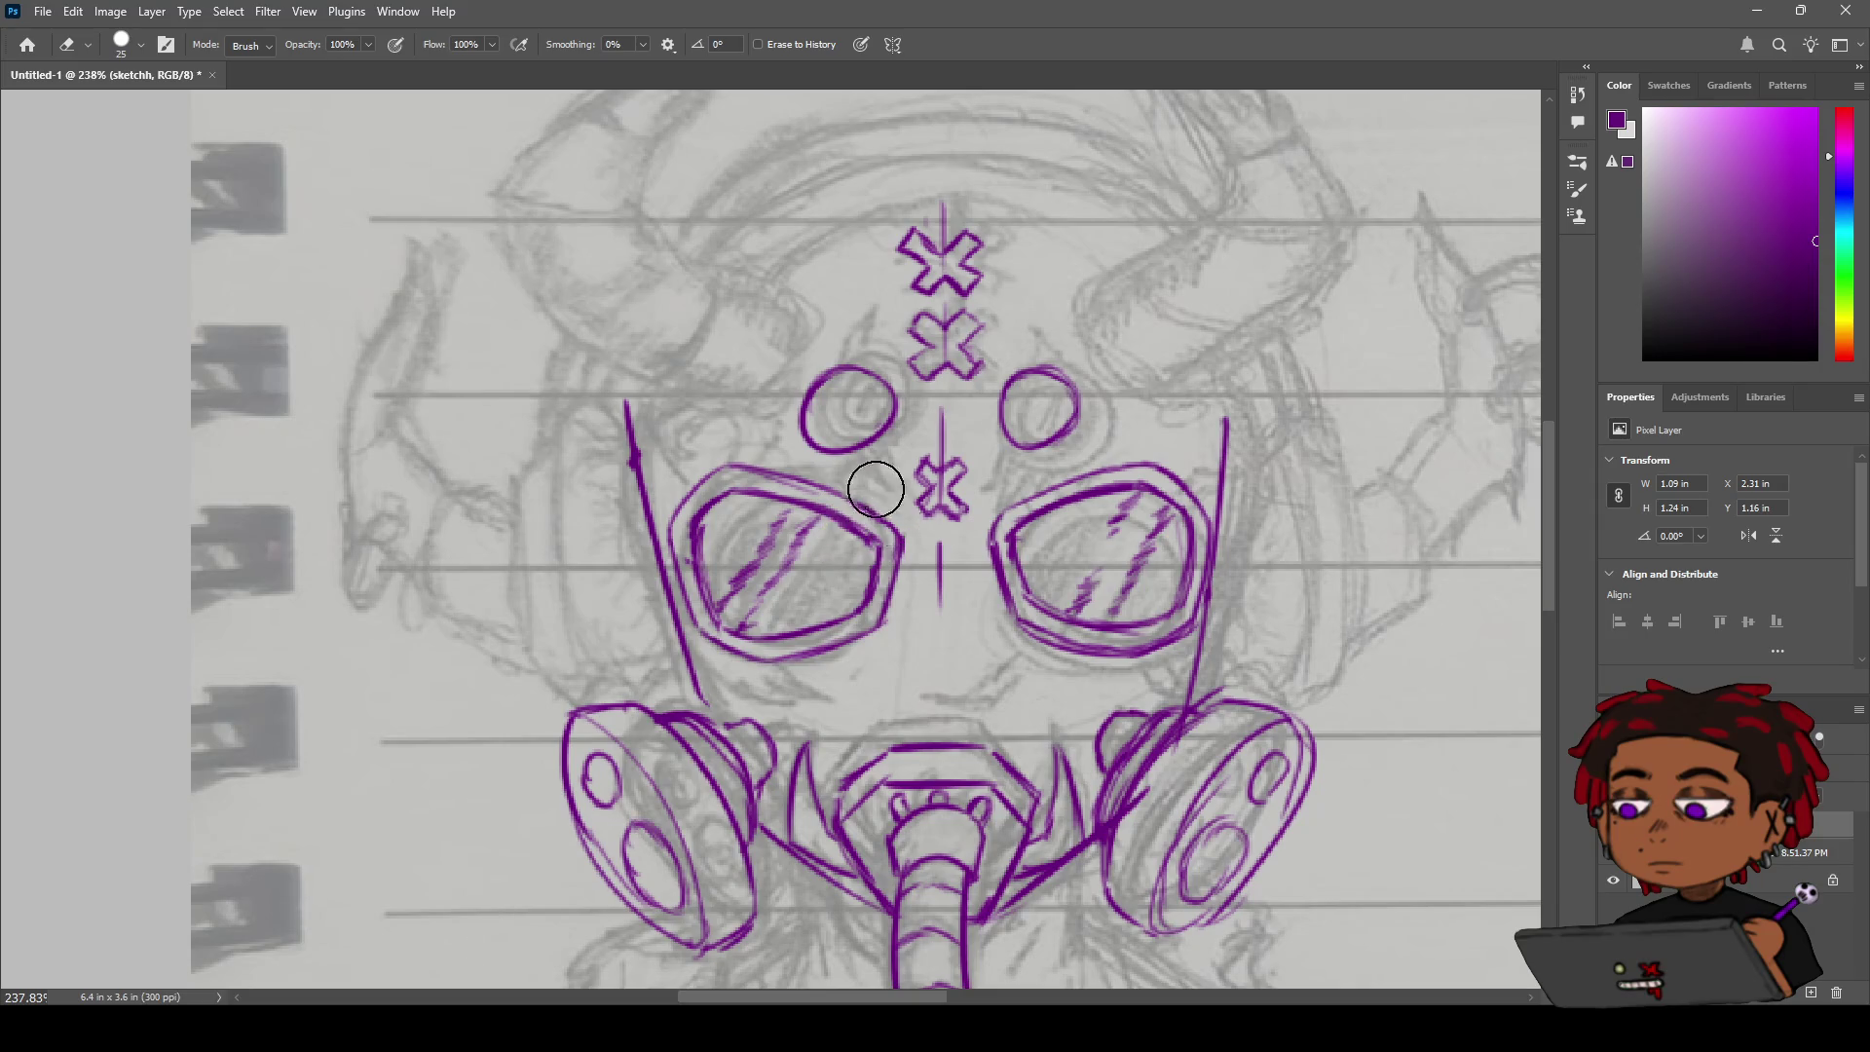
{"action": "key", "text": "b"}
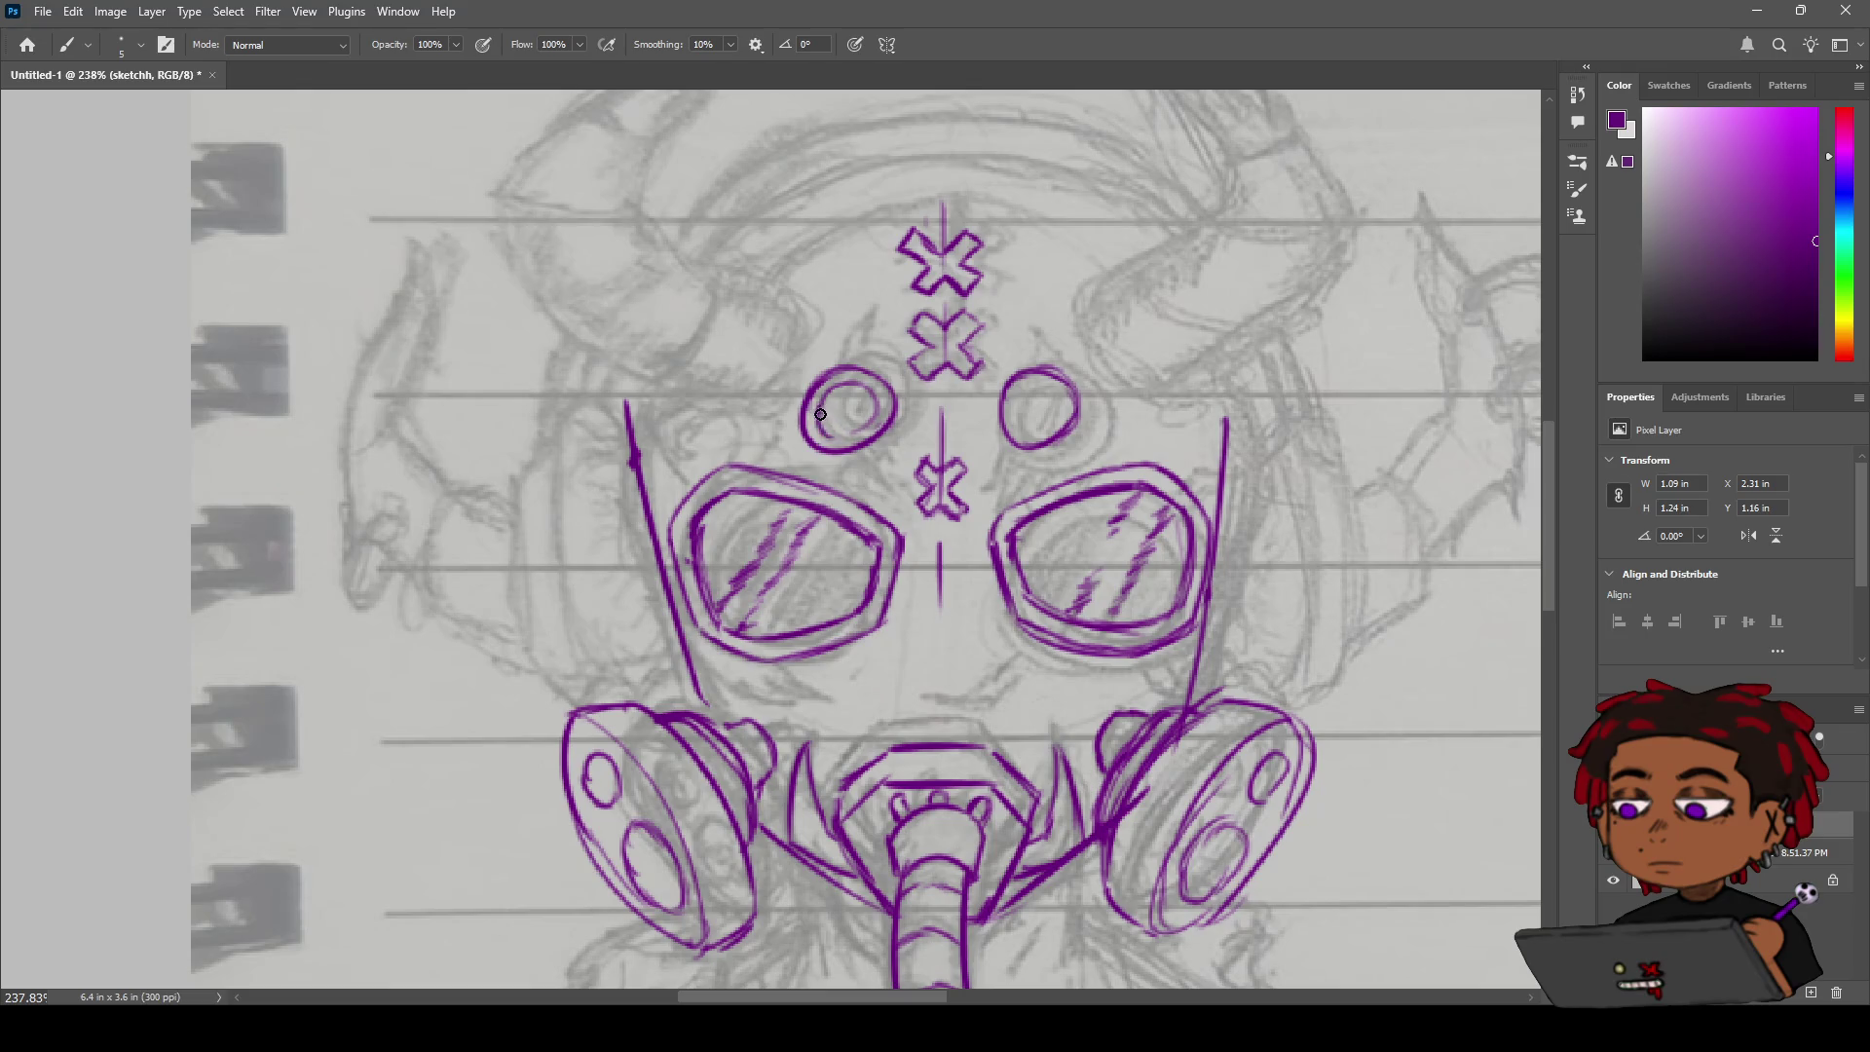
Draw an inner ring inside each forehead circle.
{"action": "left_click_drag", "start_coordinate": [821, 414], "coordinate": [831, 435]}
{"action": "left_click_drag", "start_coordinate": [841, 378], "coordinate": [895, 405]}
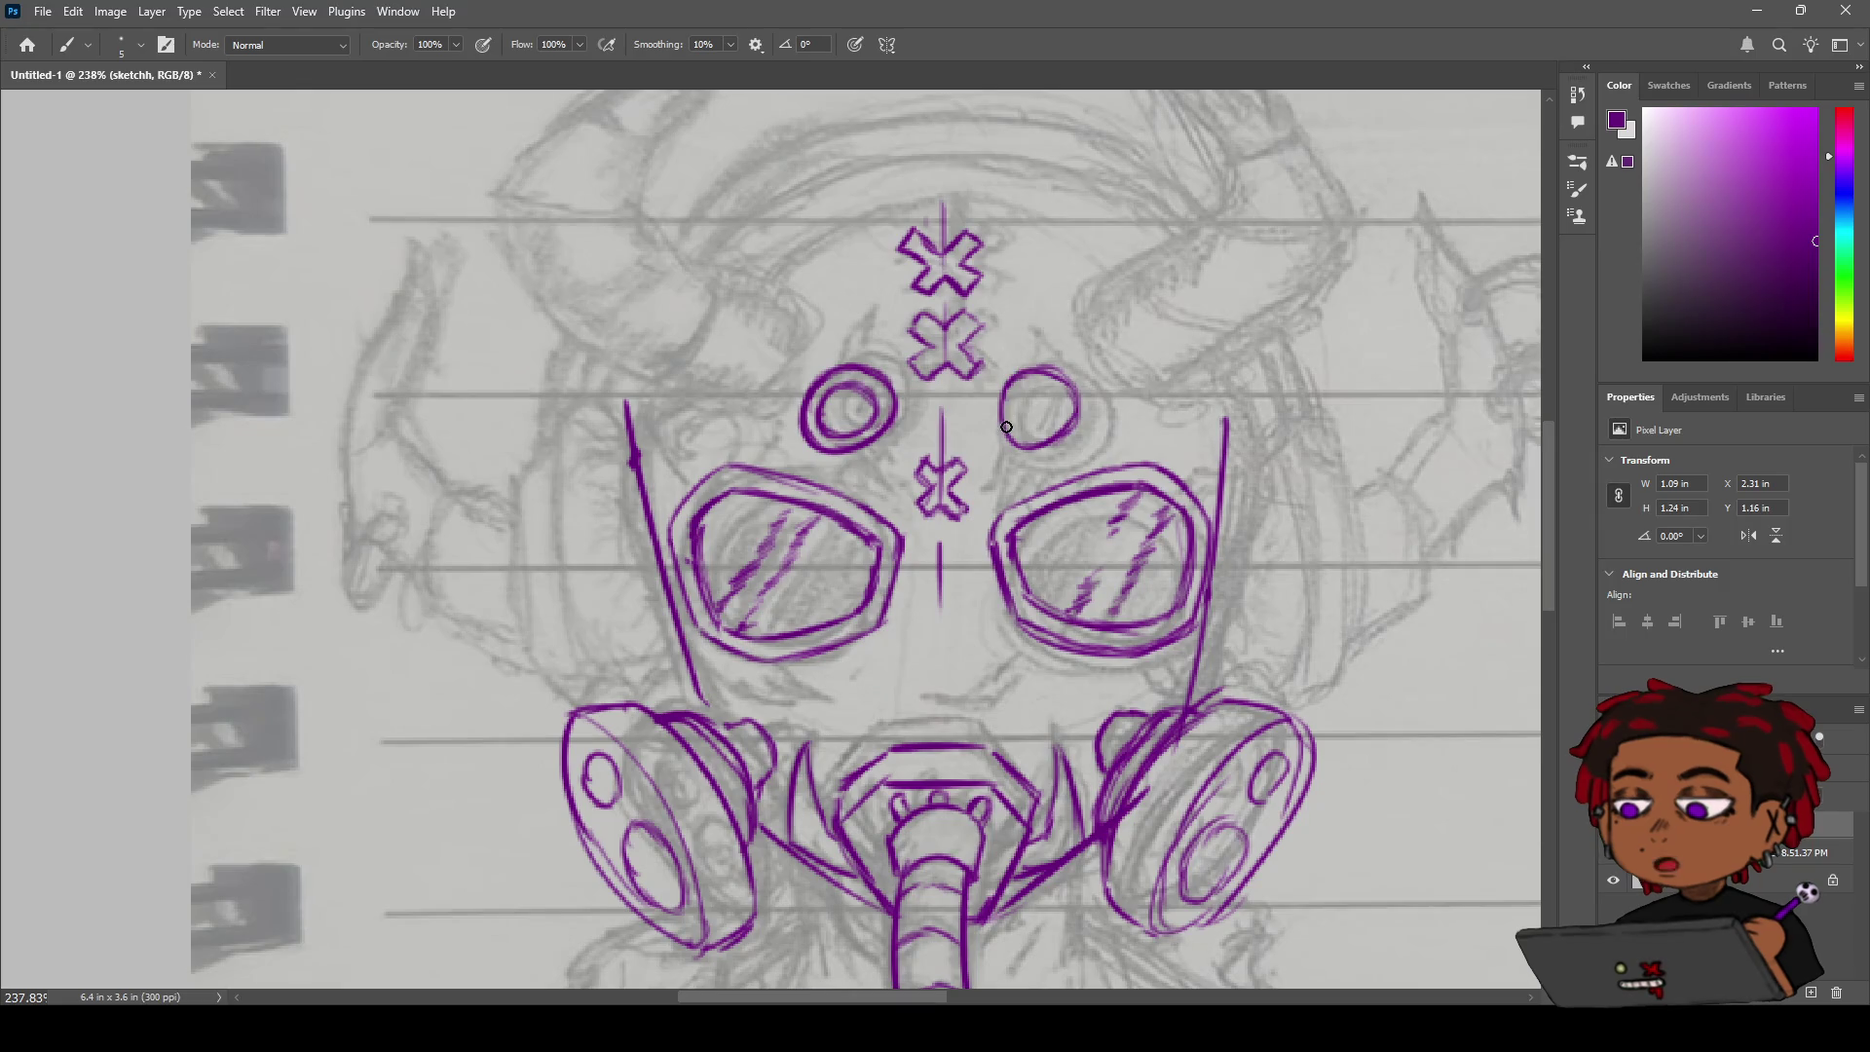
{"action": "mouse_move", "coordinate": [1004, 400]}
{"action": "left_mouse_down"}
{"action": "mouse_move", "coordinate": [1080, 409]}
{"action": "mouse_move", "coordinate": [1023, 446]}
{"action": "left_mouse_up"}
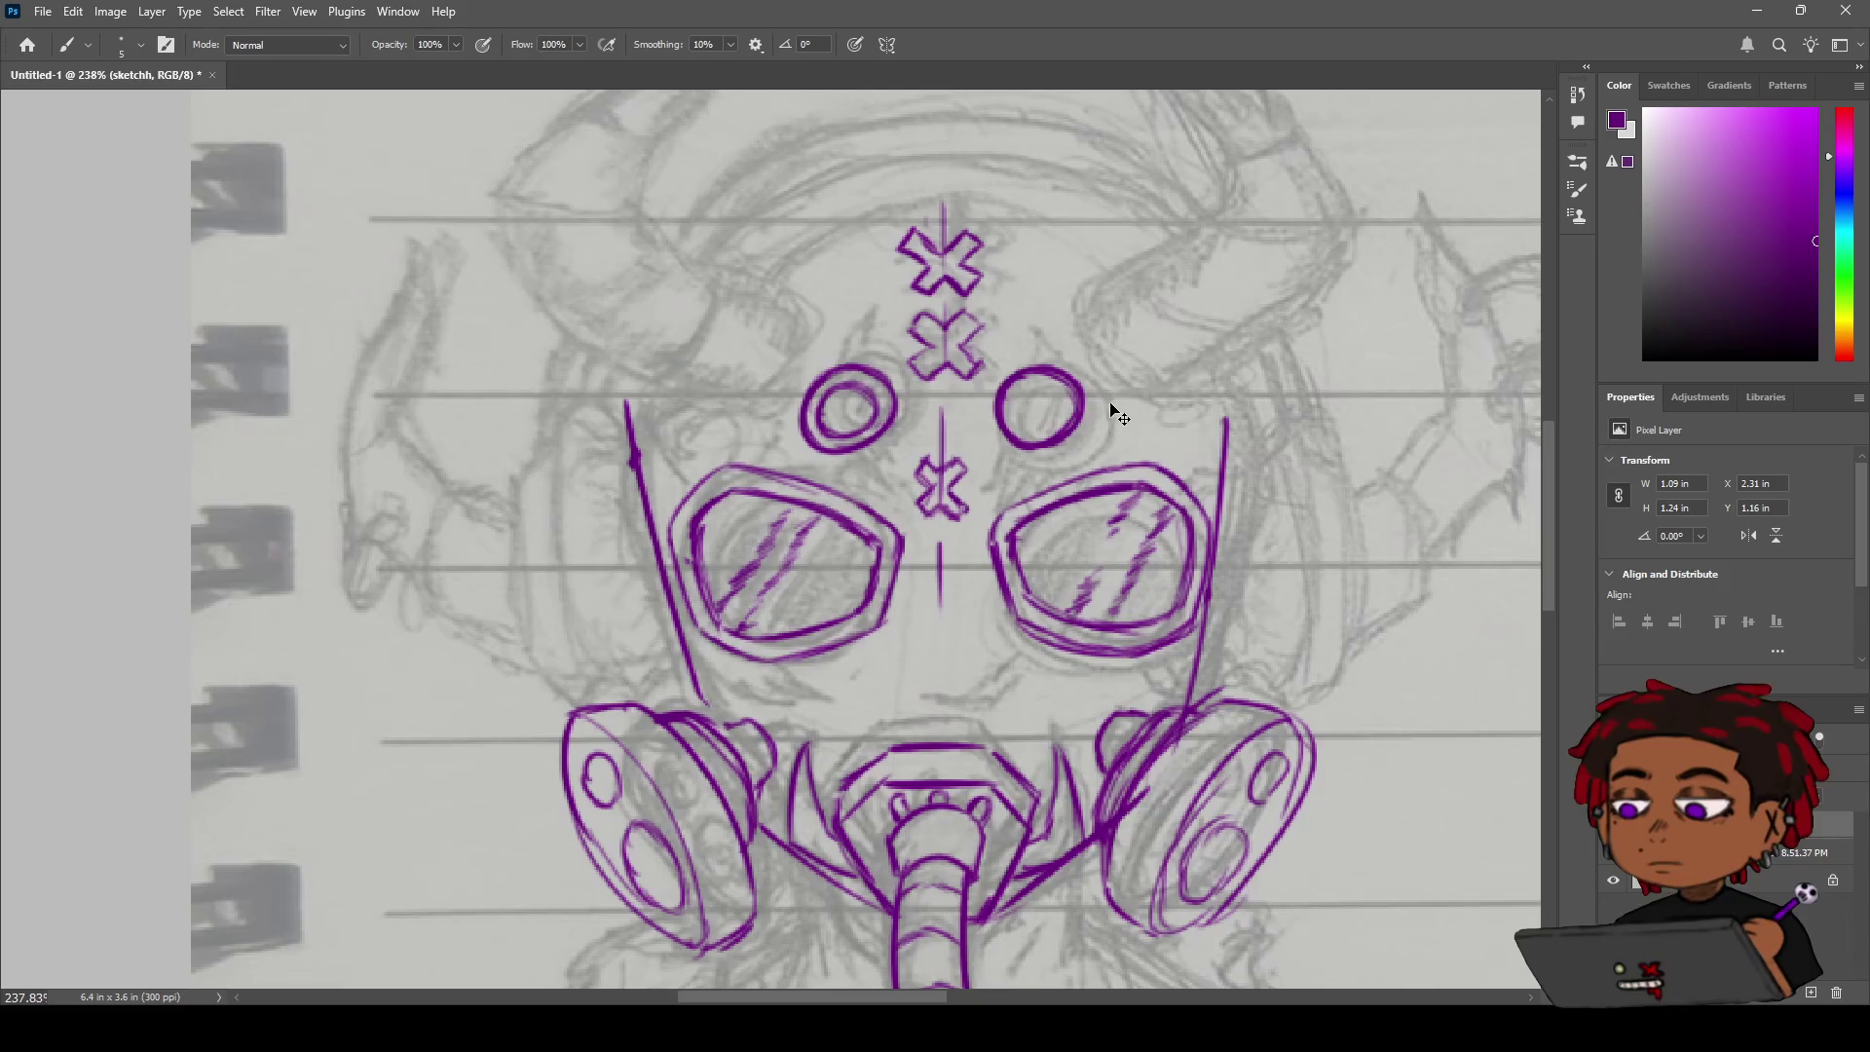
{"action": "key", "text": "ctrl+z"}
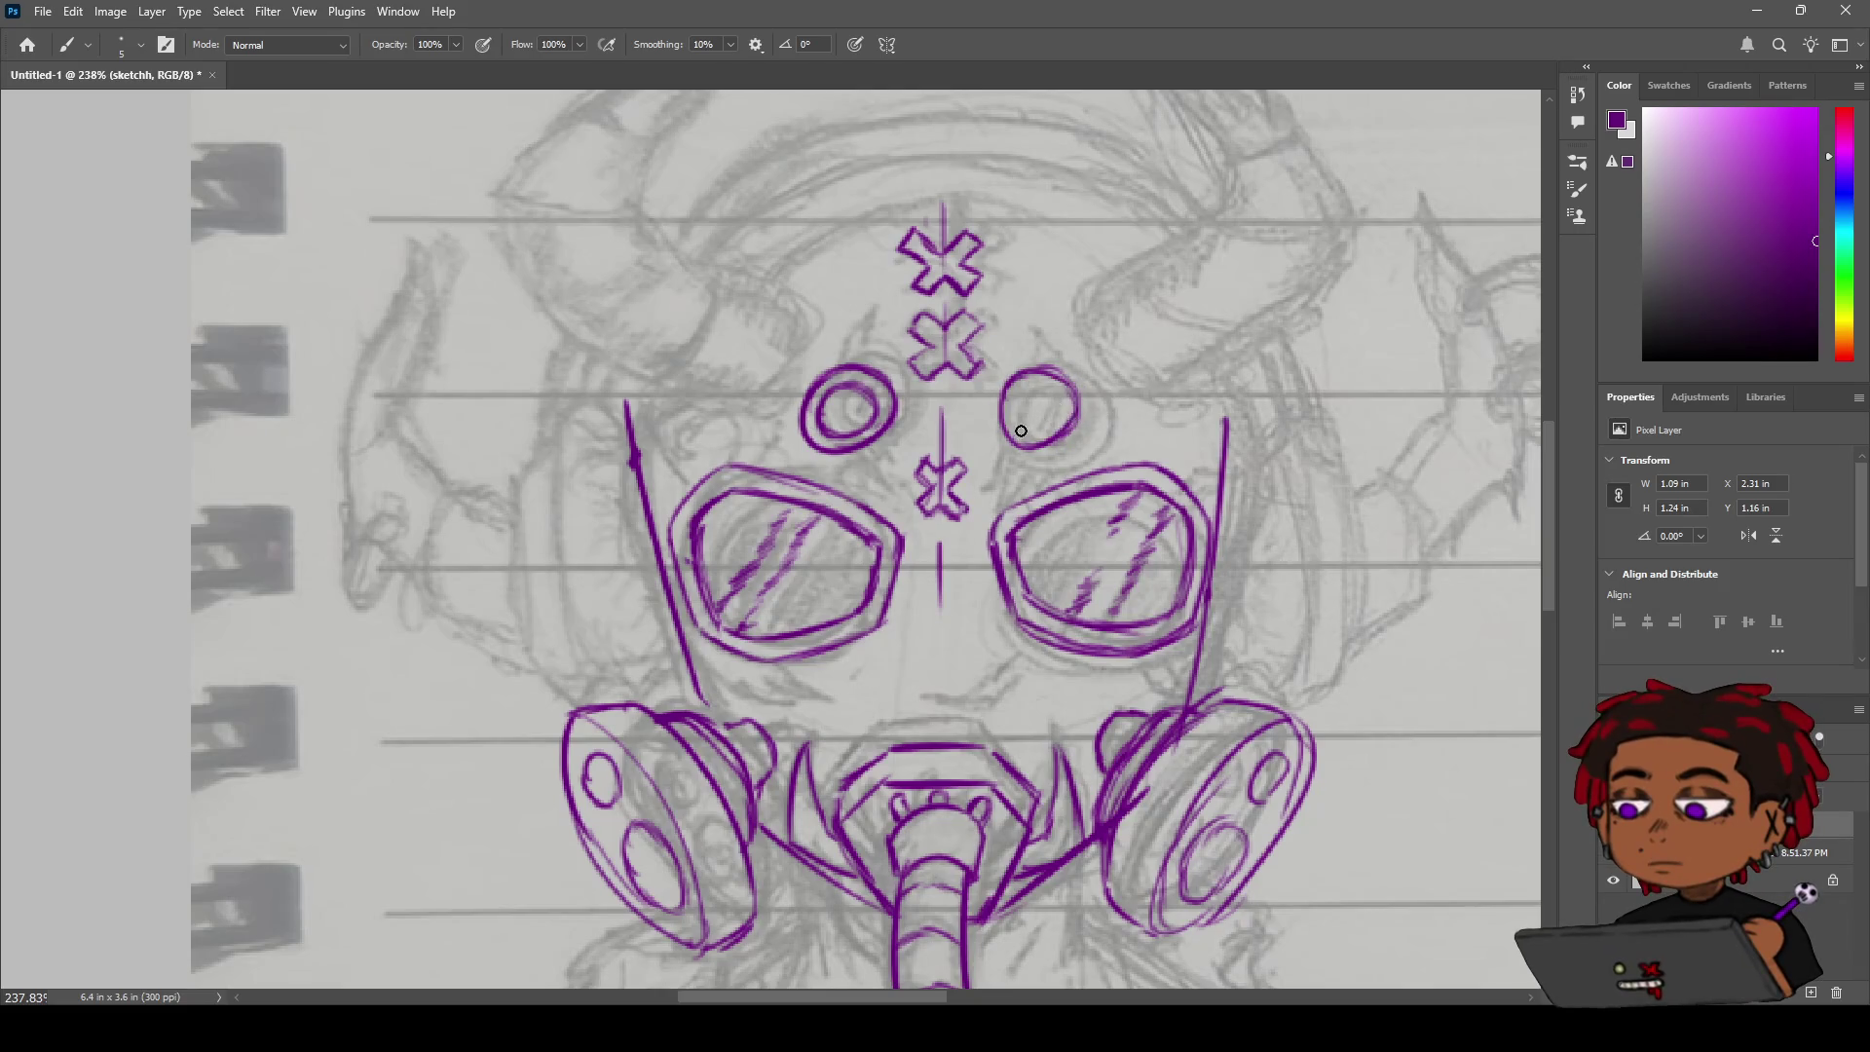
{"action": "mouse_move", "coordinate": [1079, 411]}
{"action": "left_mouse_down"}
{"action": "mouse_move", "coordinate": [1054, 447]}
{"action": "mouse_move", "coordinate": [1025, 394]}
{"action": "mouse_move", "coordinate": [1049, 423]}
{"action": "left_mouse_up"}
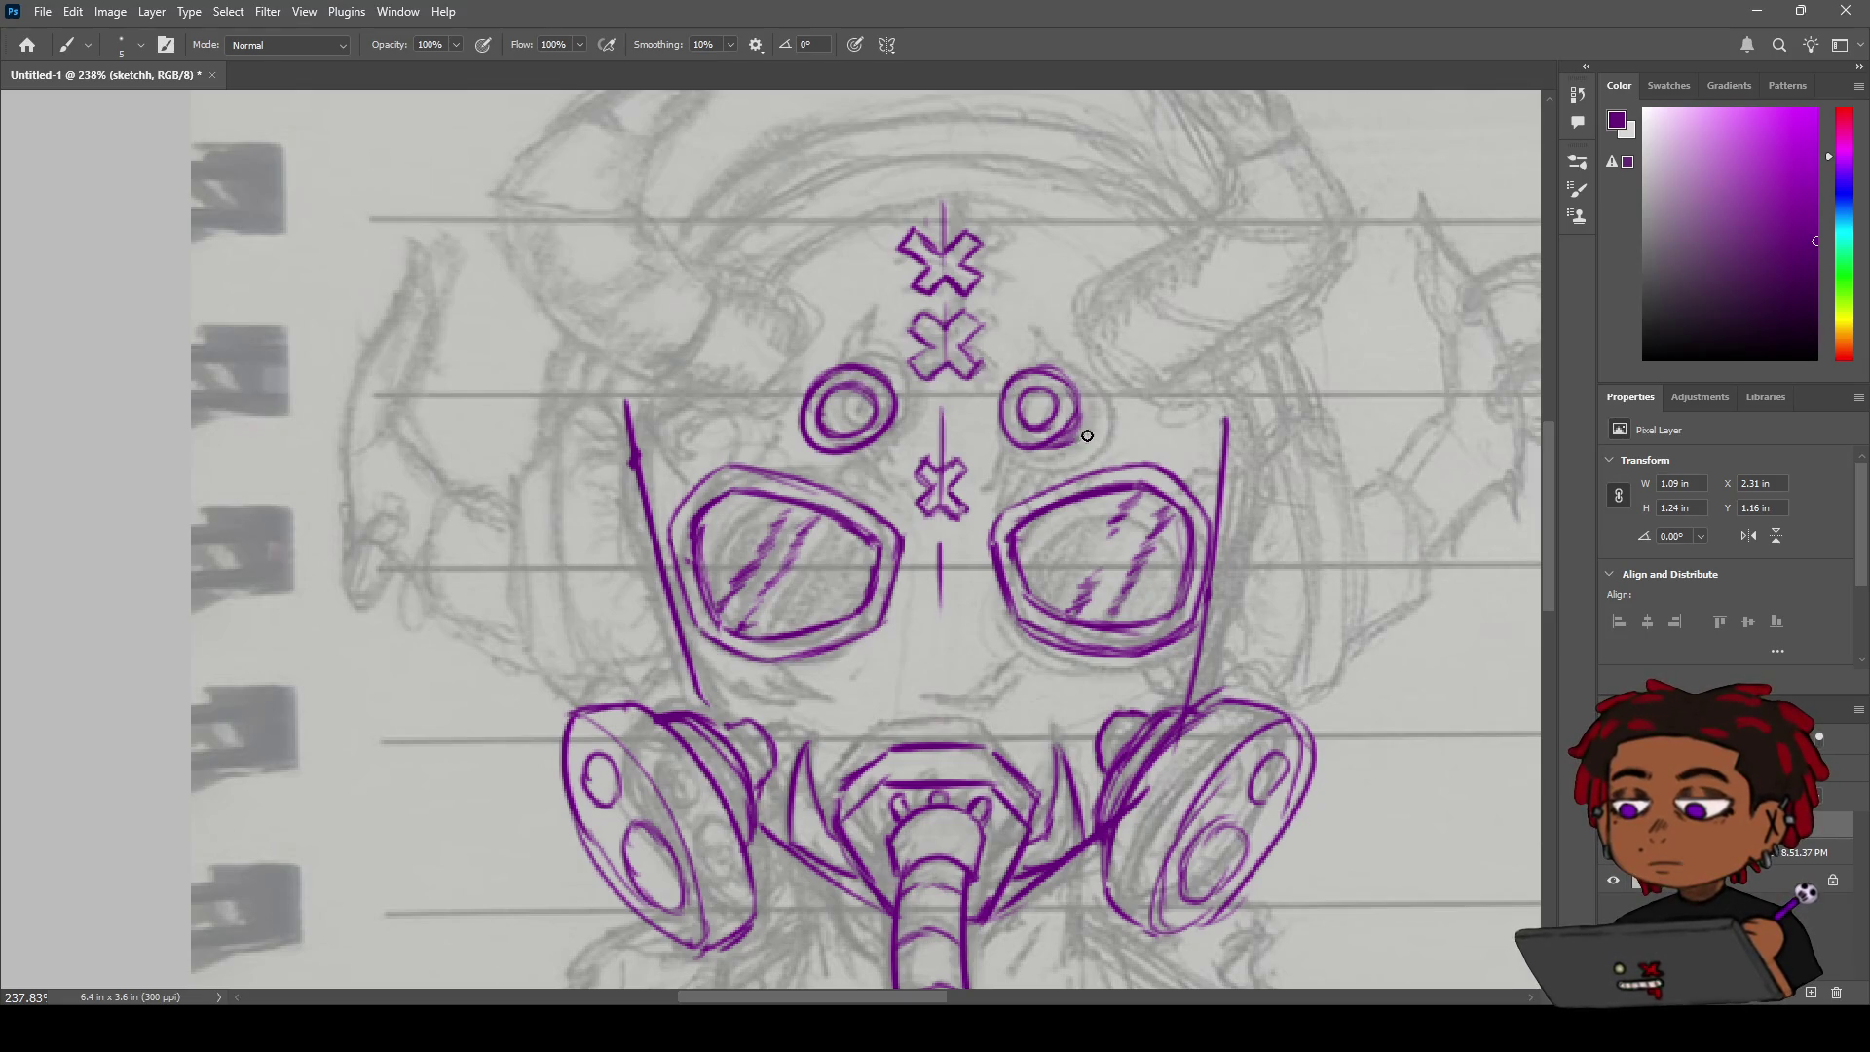
Extend the left side line of the head upward.
{"action": "key", "text": "e"}
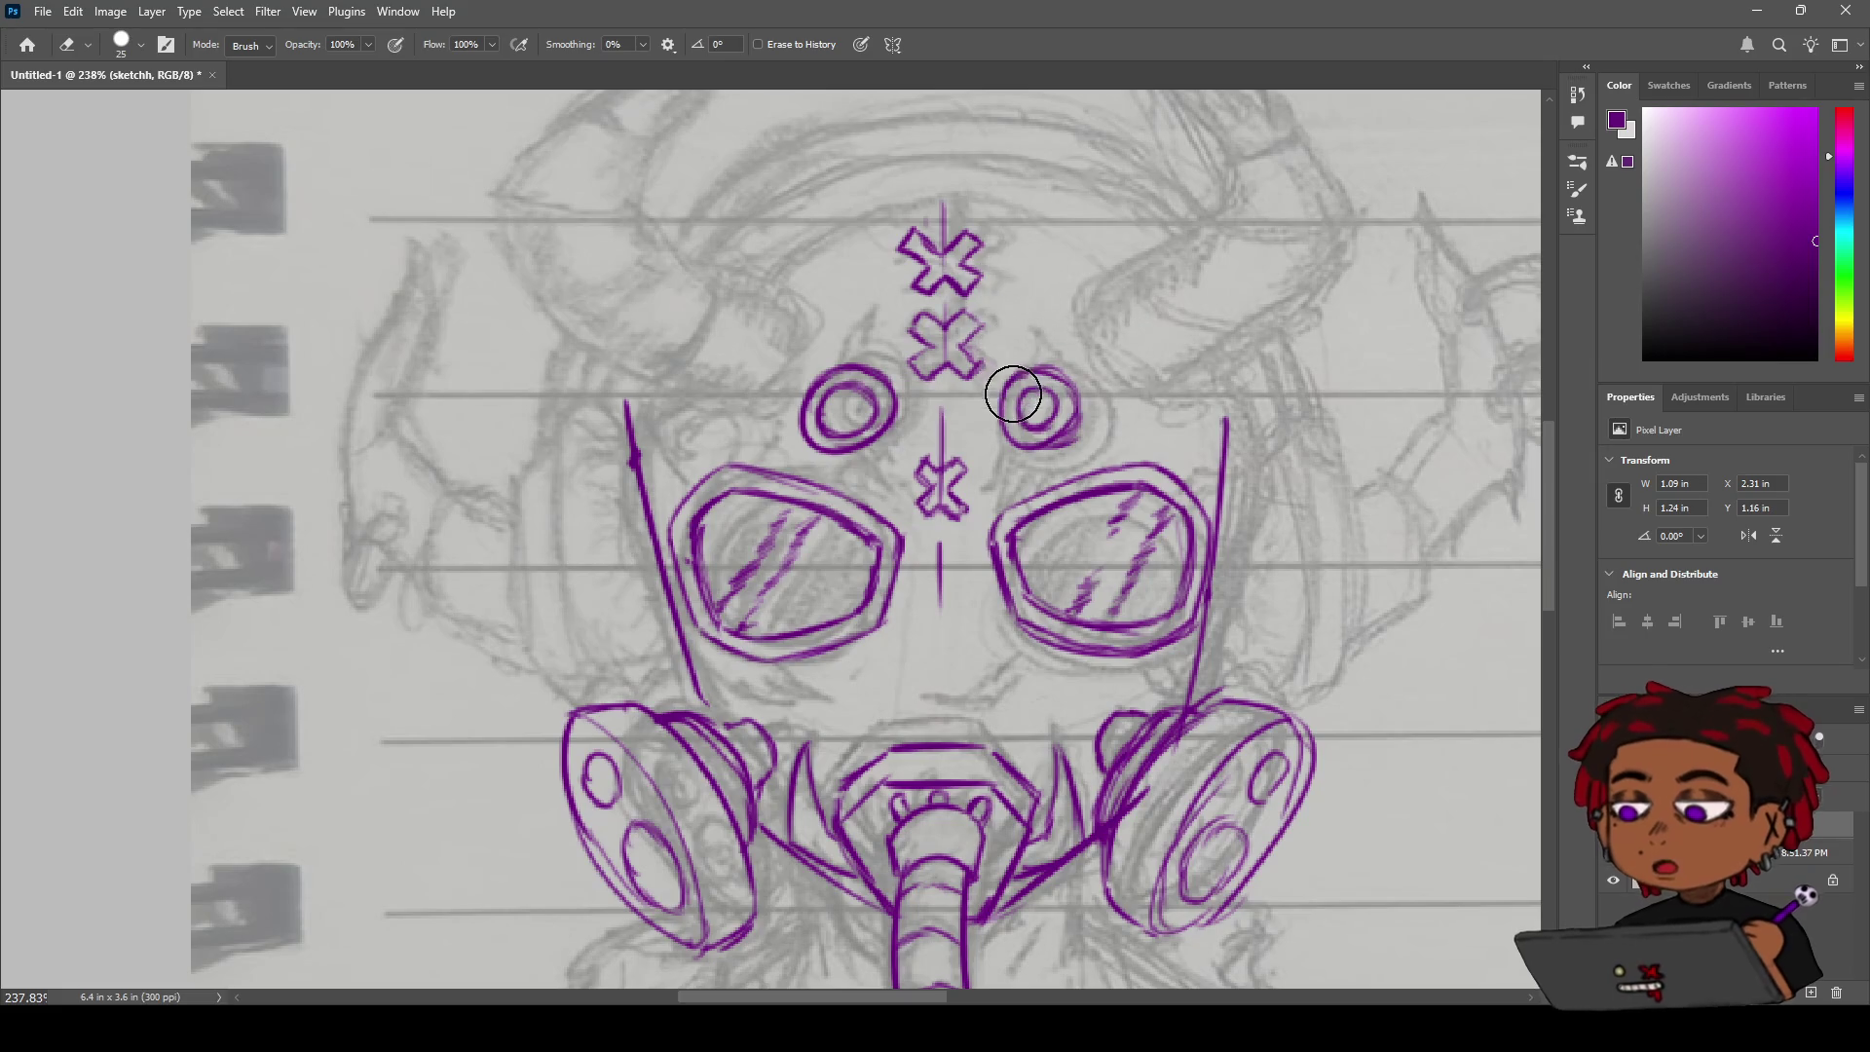
{"action": "key", "text": "b"}
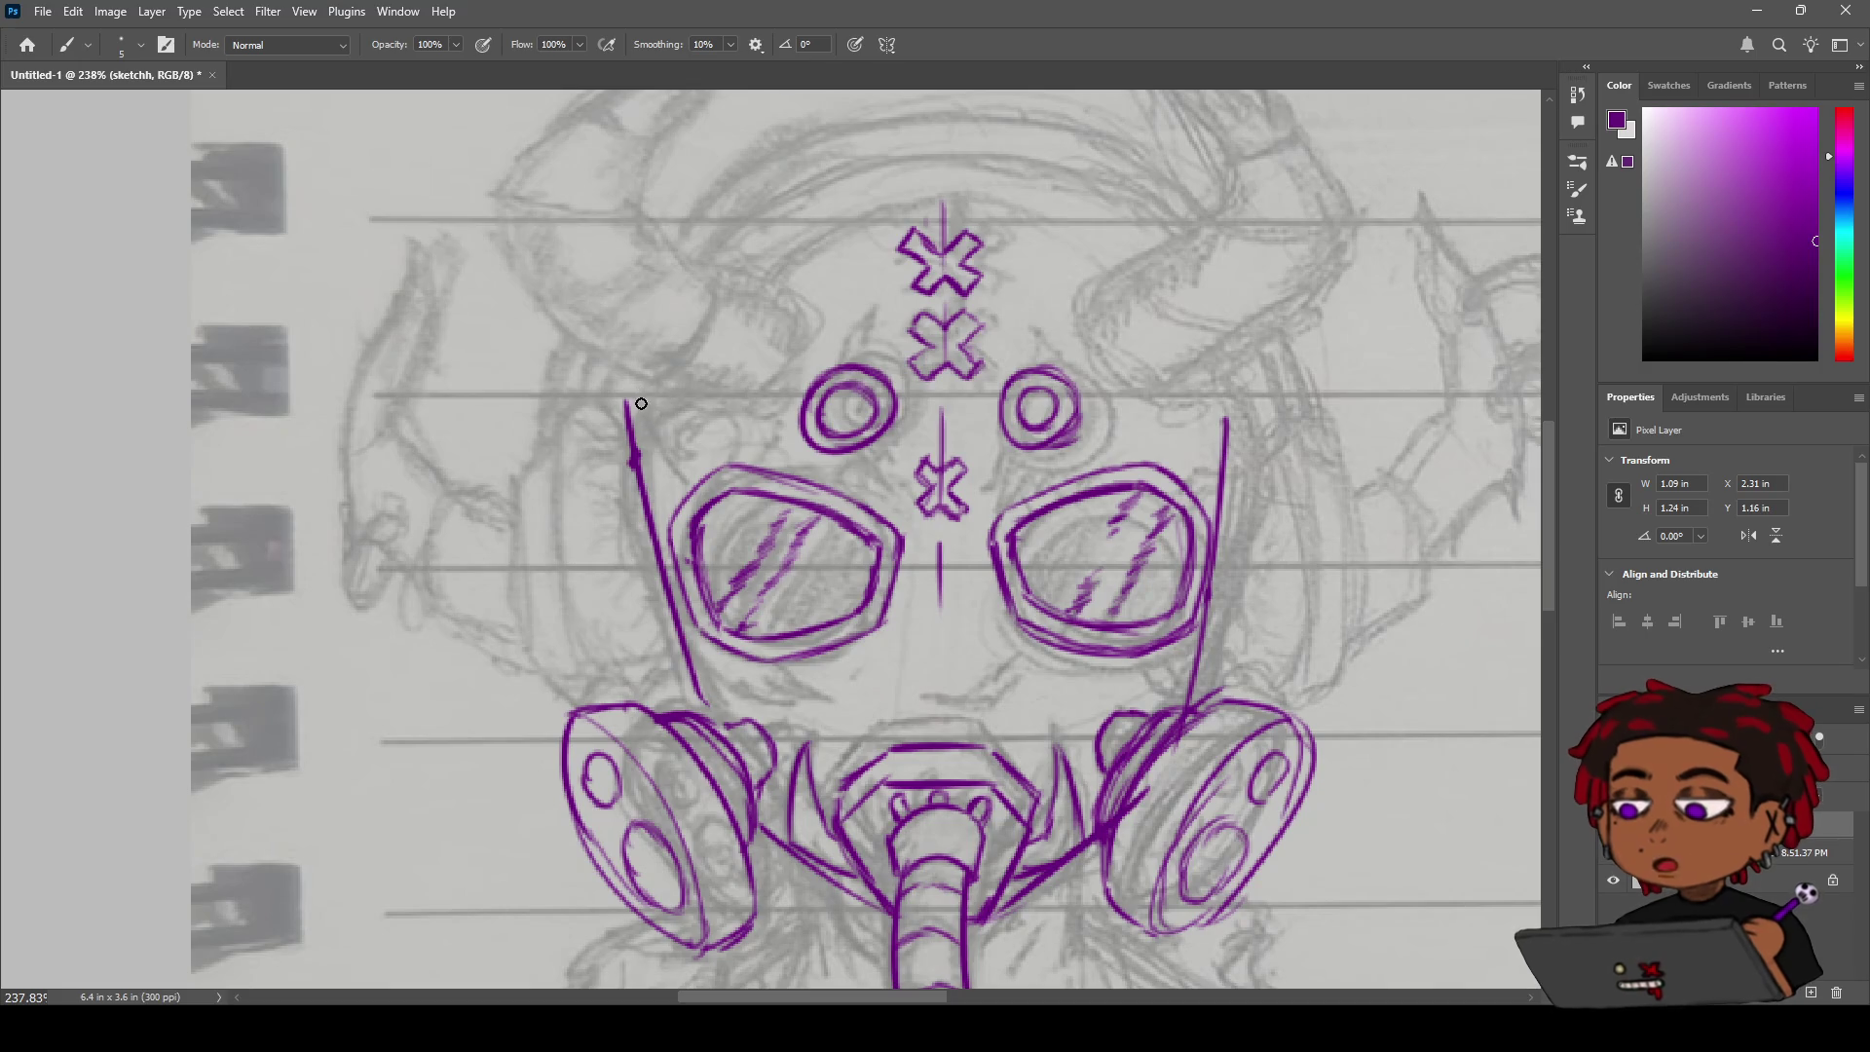
{"action": "left_click_drag", "start_coordinate": [629, 372], "coordinate": [635, 426]}
{"action": "key", "text": "ctrl+z"}
{"action": "key", "text": "z"}
{"action": "scroll", "coordinate": [764, 288], "scroll_direction": "down", "scroll_amount": 4}
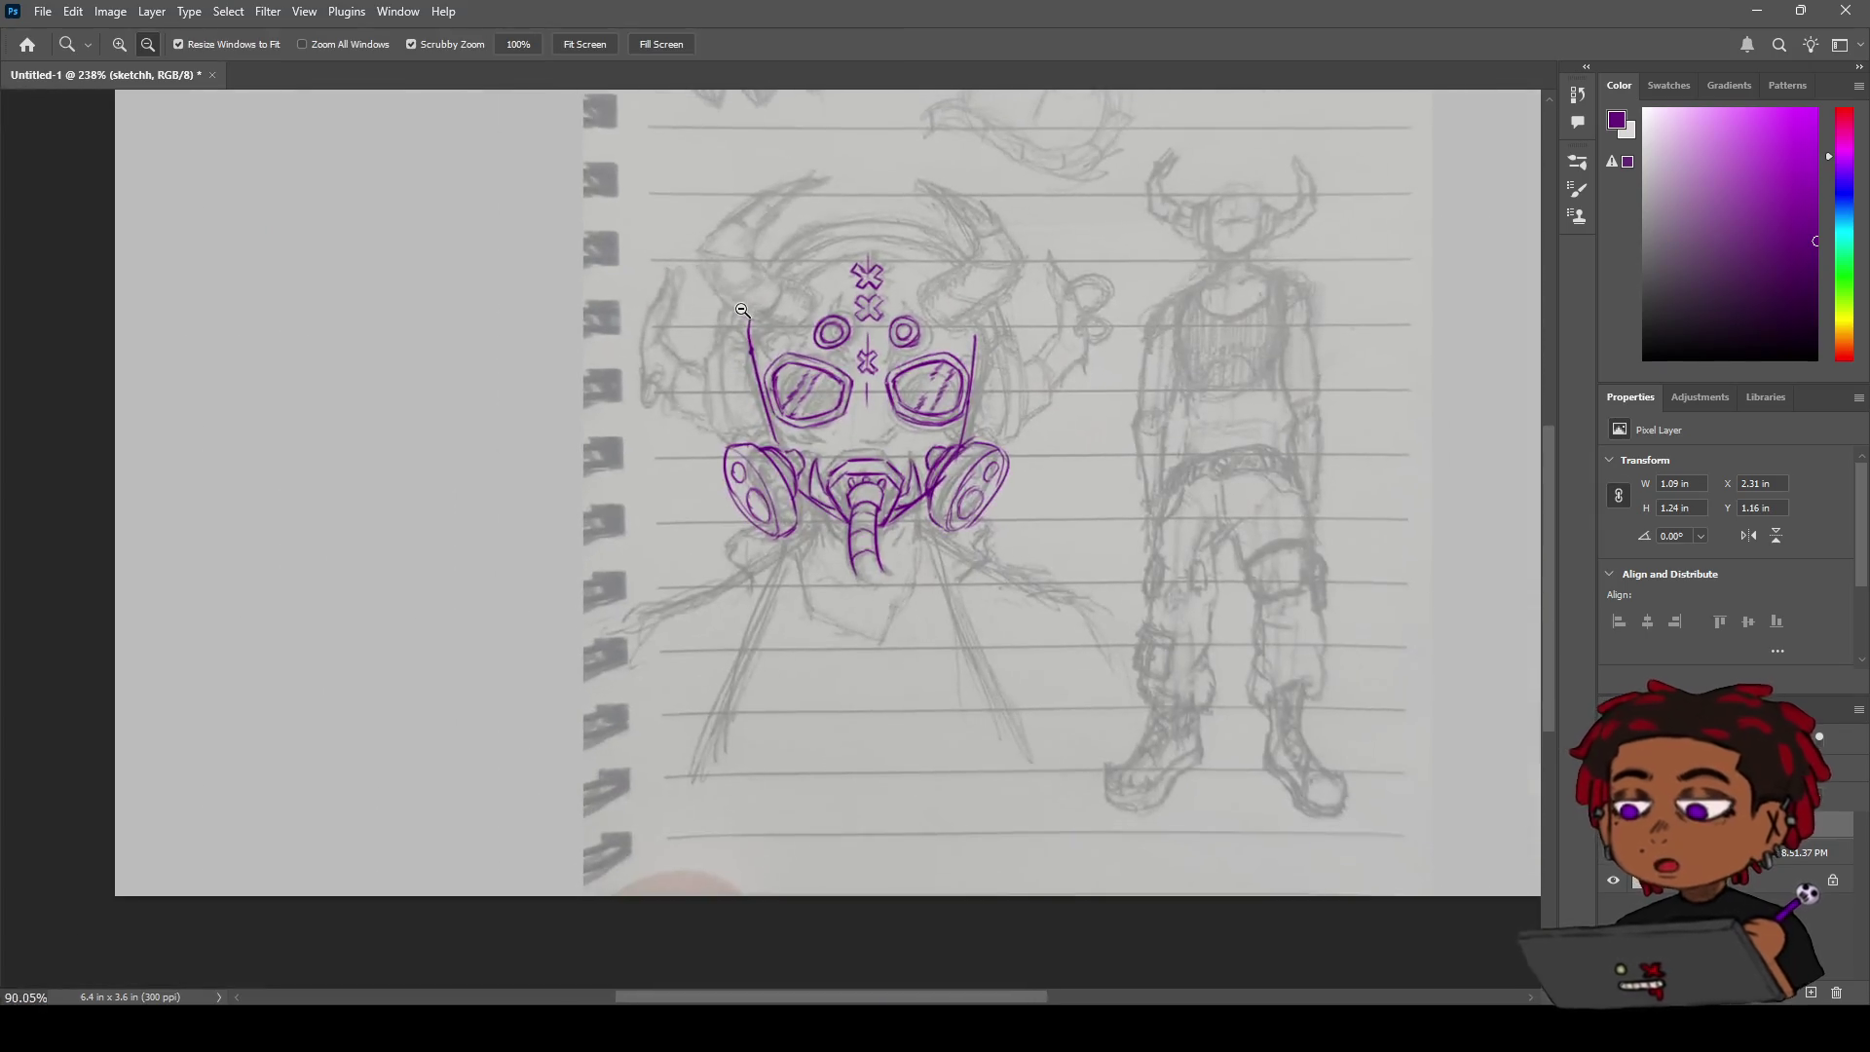
{"action": "scroll", "coordinate": [766, 294], "scroll_direction": "up", "scroll_amount": 1}
{"action": "scroll", "coordinate": [766, 294], "scroll_direction": "up", "scroll_amount": 2}
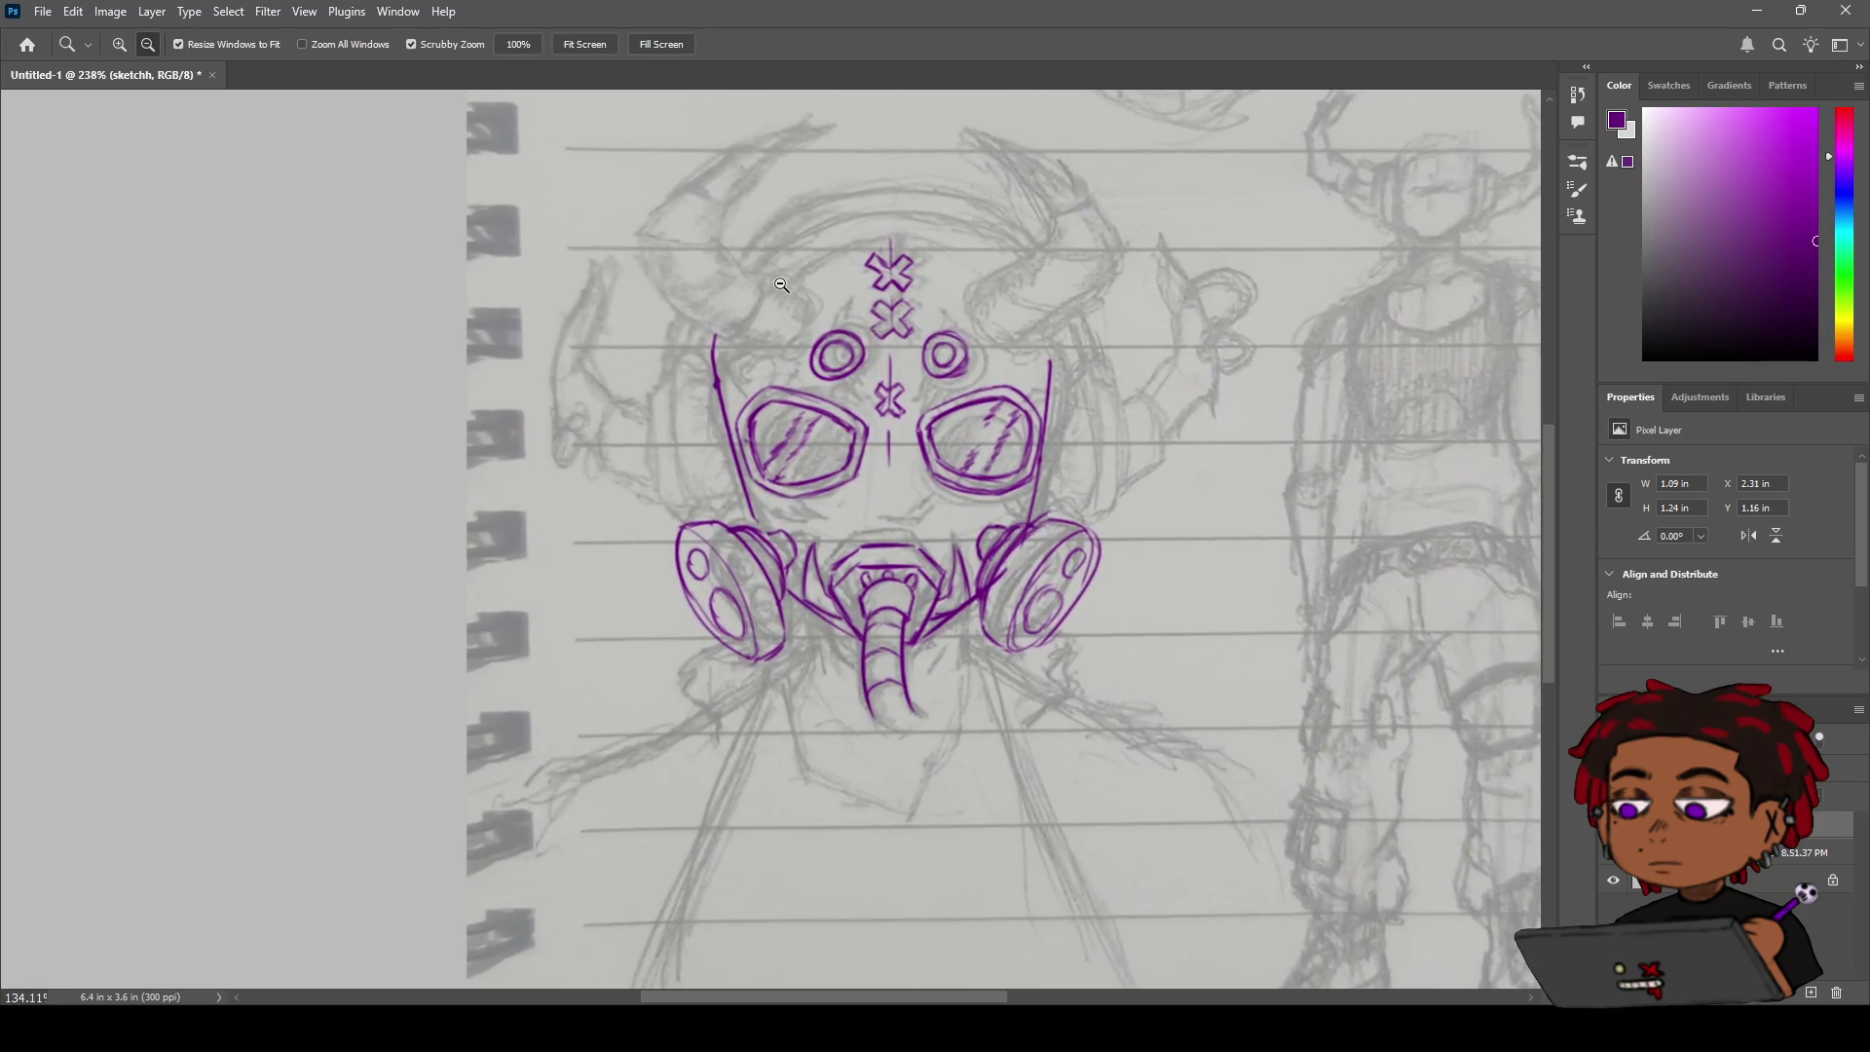
{"action": "scroll", "coordinate": [785, 288], "scroll_direction": "up", "scroll_amount": 1}
{"action": "scroll", "coordinate": [785, 287], "scroll_direction": "down", "scroll_amount": 2}
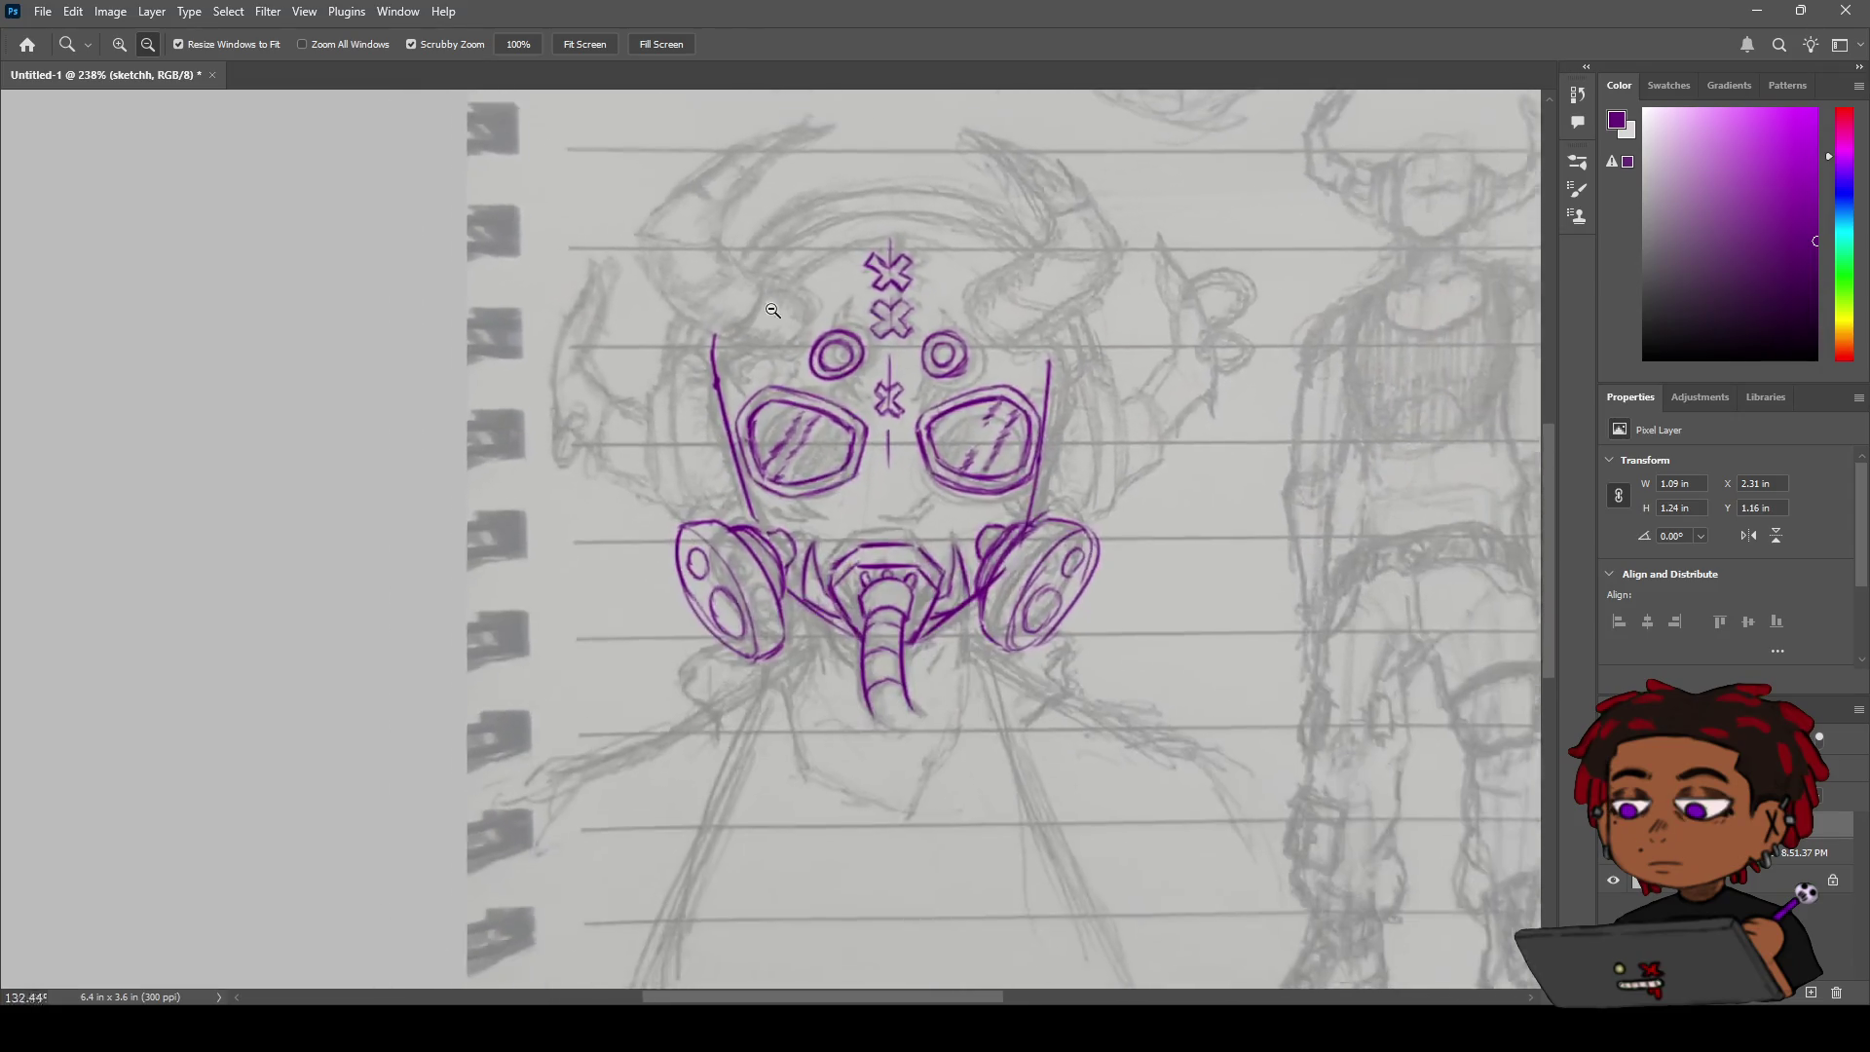
{"action": "left_click", "coordinate": [1614, 853]}
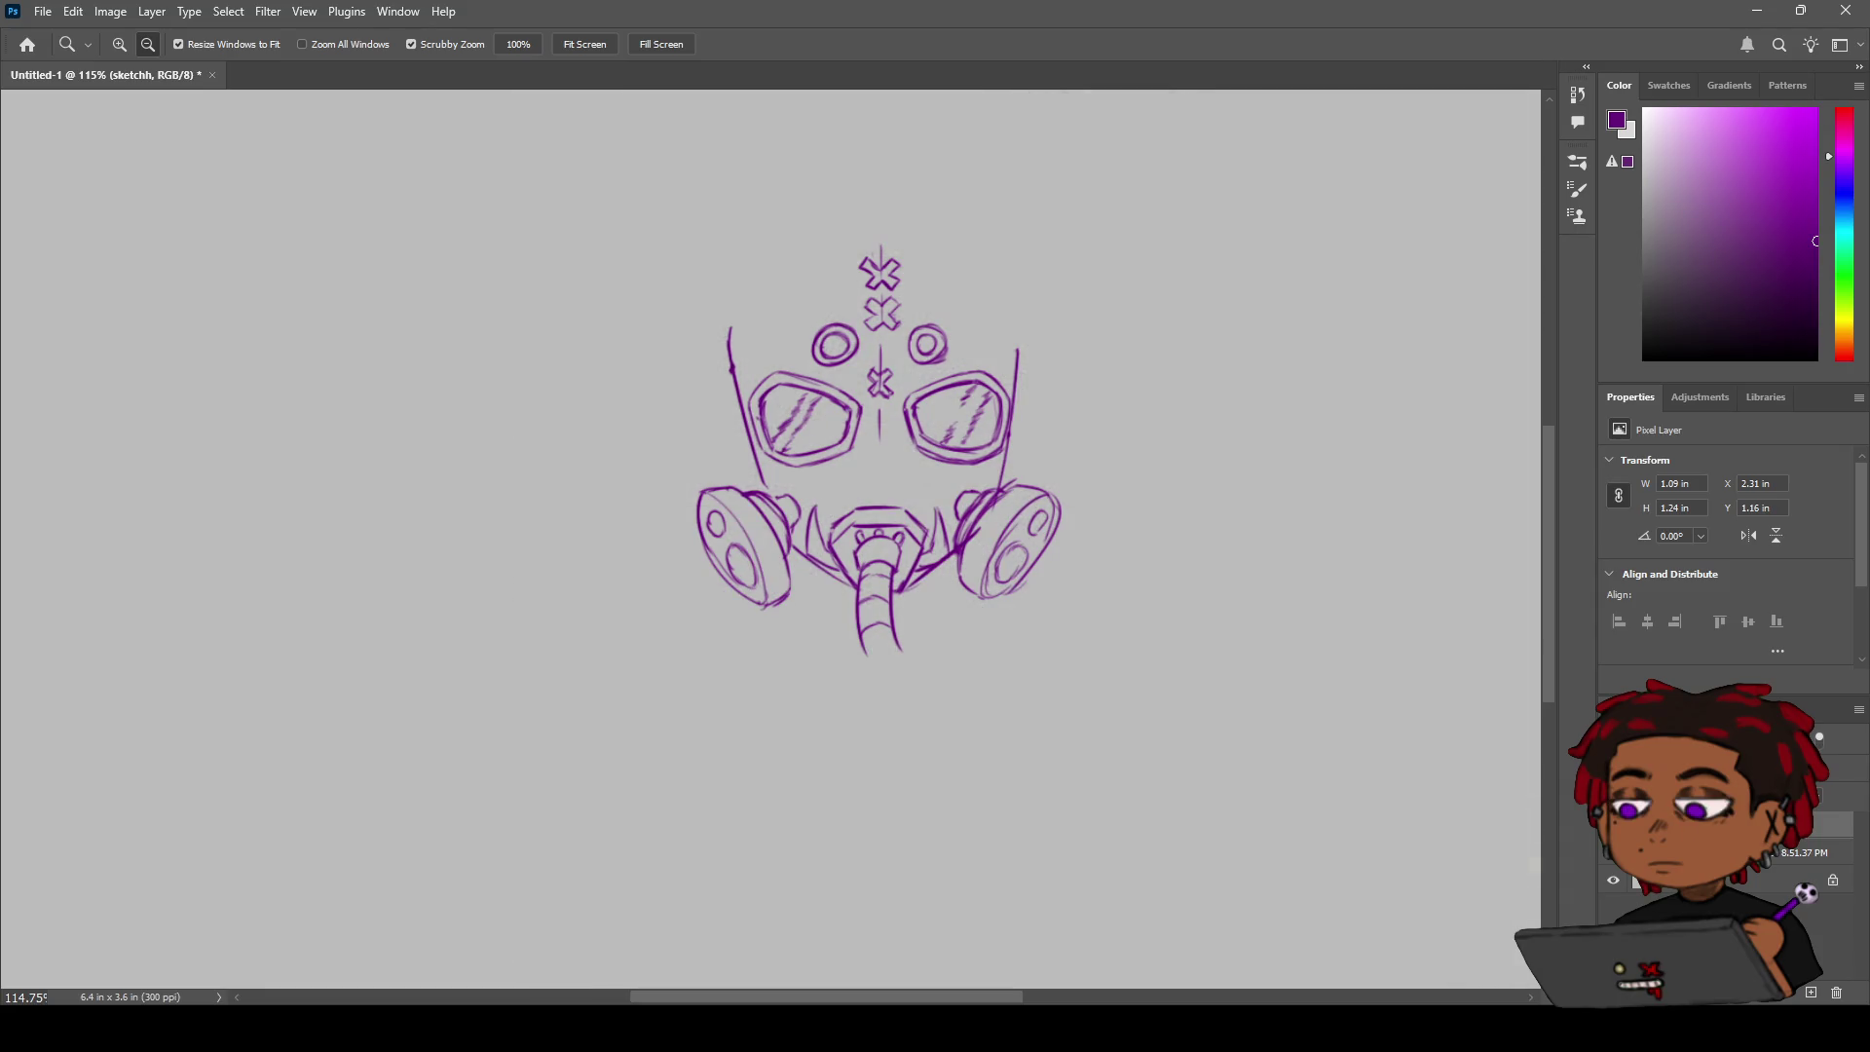
{"action": "left_click", "coordinate": [1613, 854]}
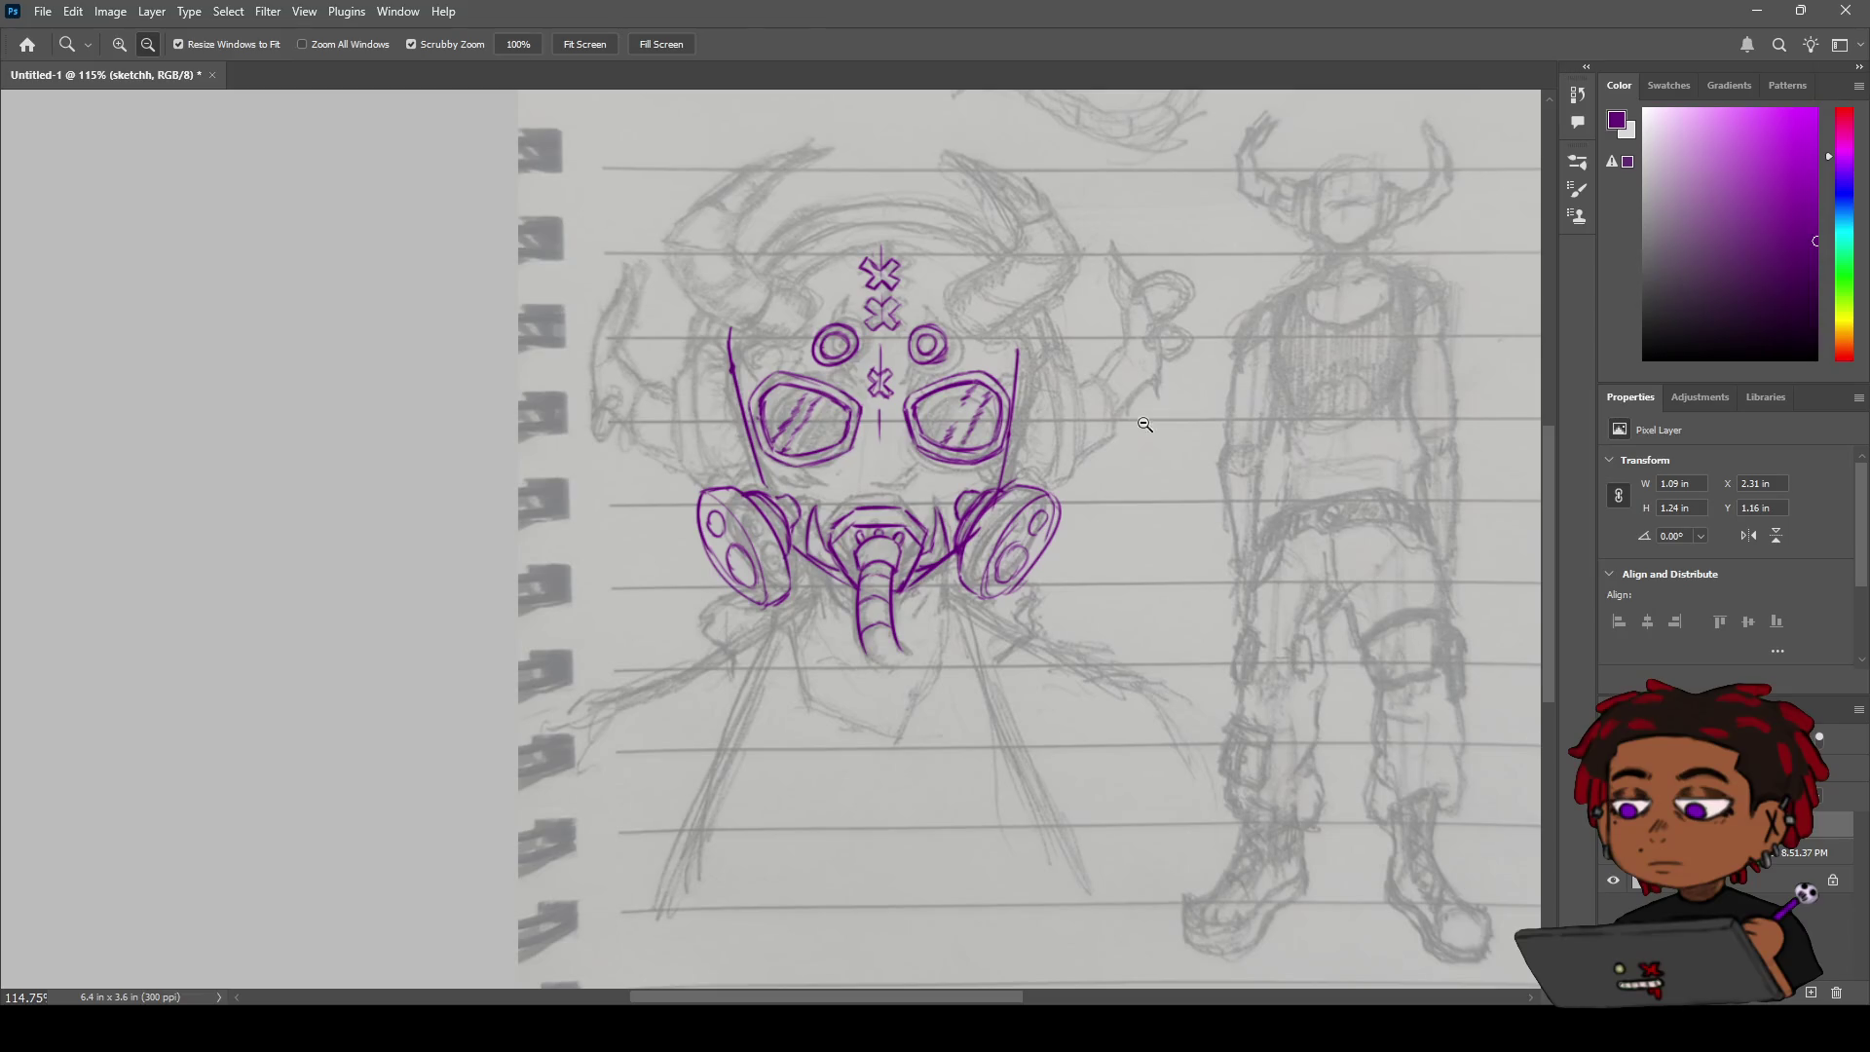
{"action": "scroll", "coordinate": [1009, 362], "scroll_direction": "up", "scroll_amount": 5}
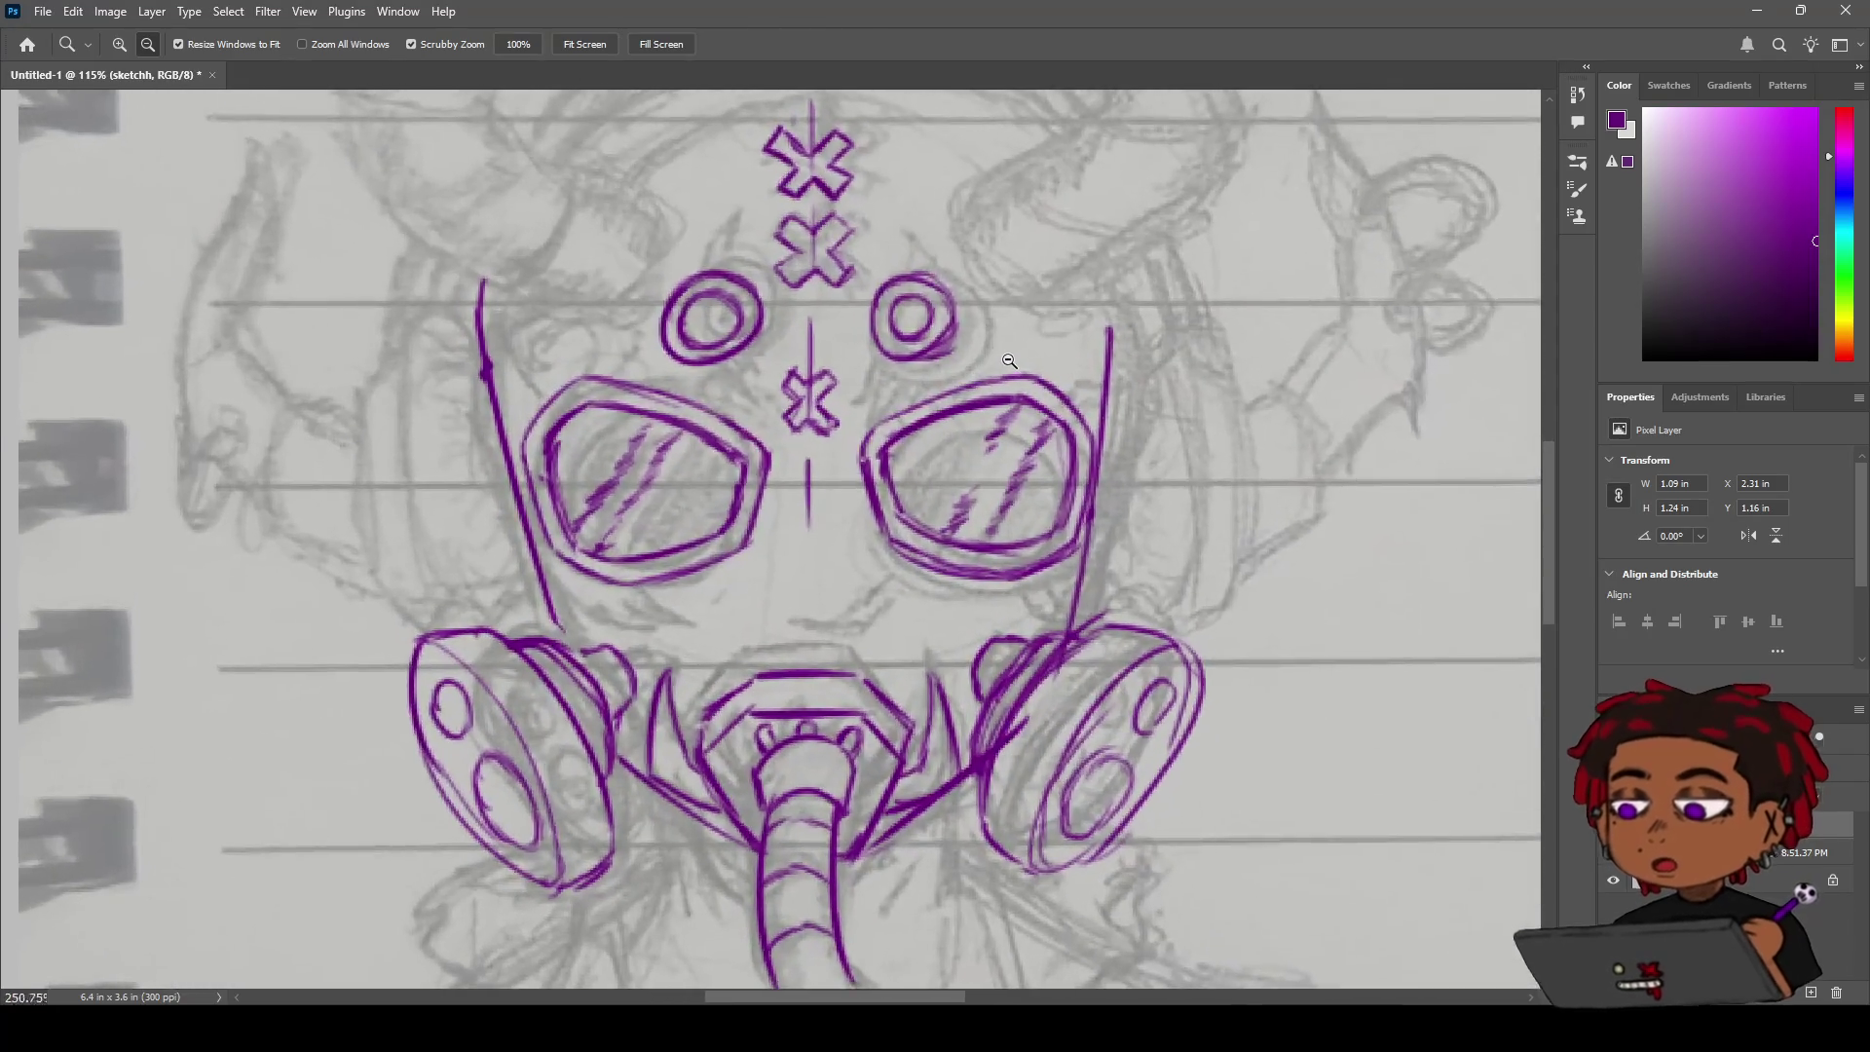
{"action": "scroll", "coordinate": [857, 466], "scroll_direction": "down", "scroll_amount": 1}
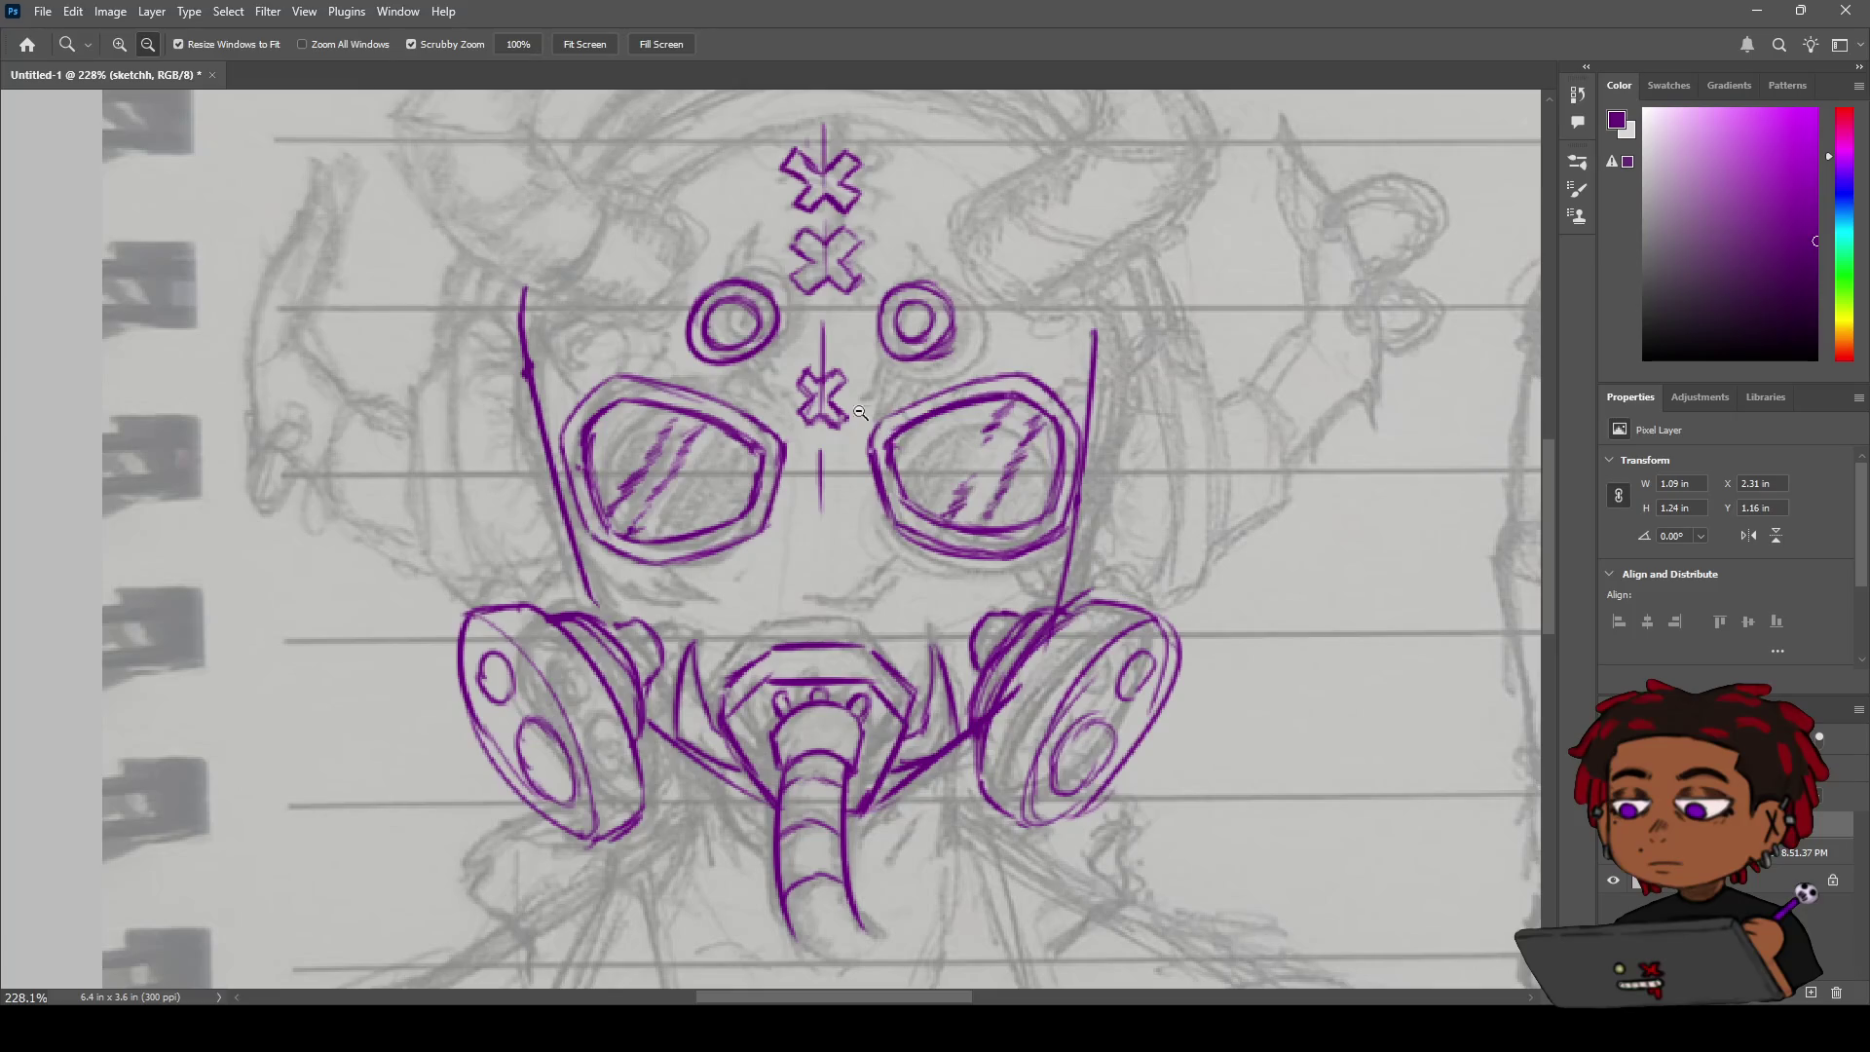
{"action": "left_click_drag", "start_coordinate": [860, 413], "coordinate": [844, 501]}
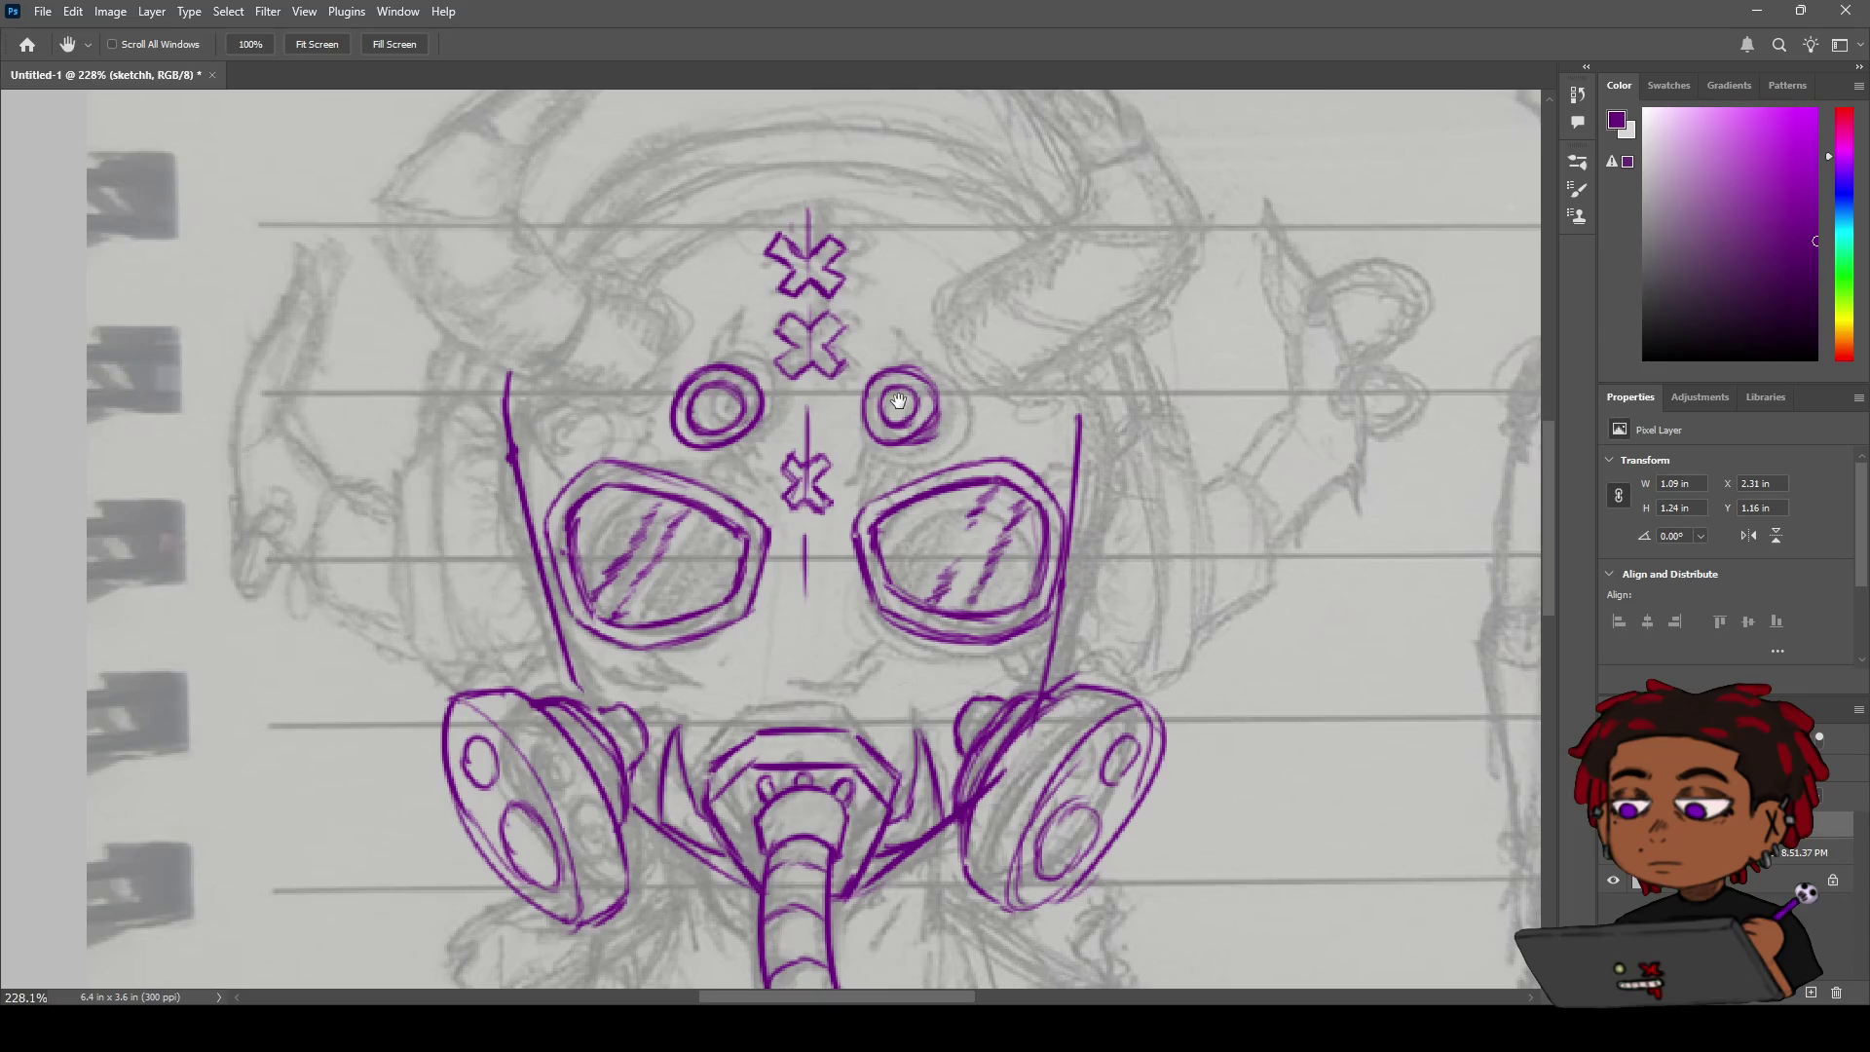
{"action": "left_click_drag", "start_coordinate": [816, 314], "coordinate": [796, 455]}
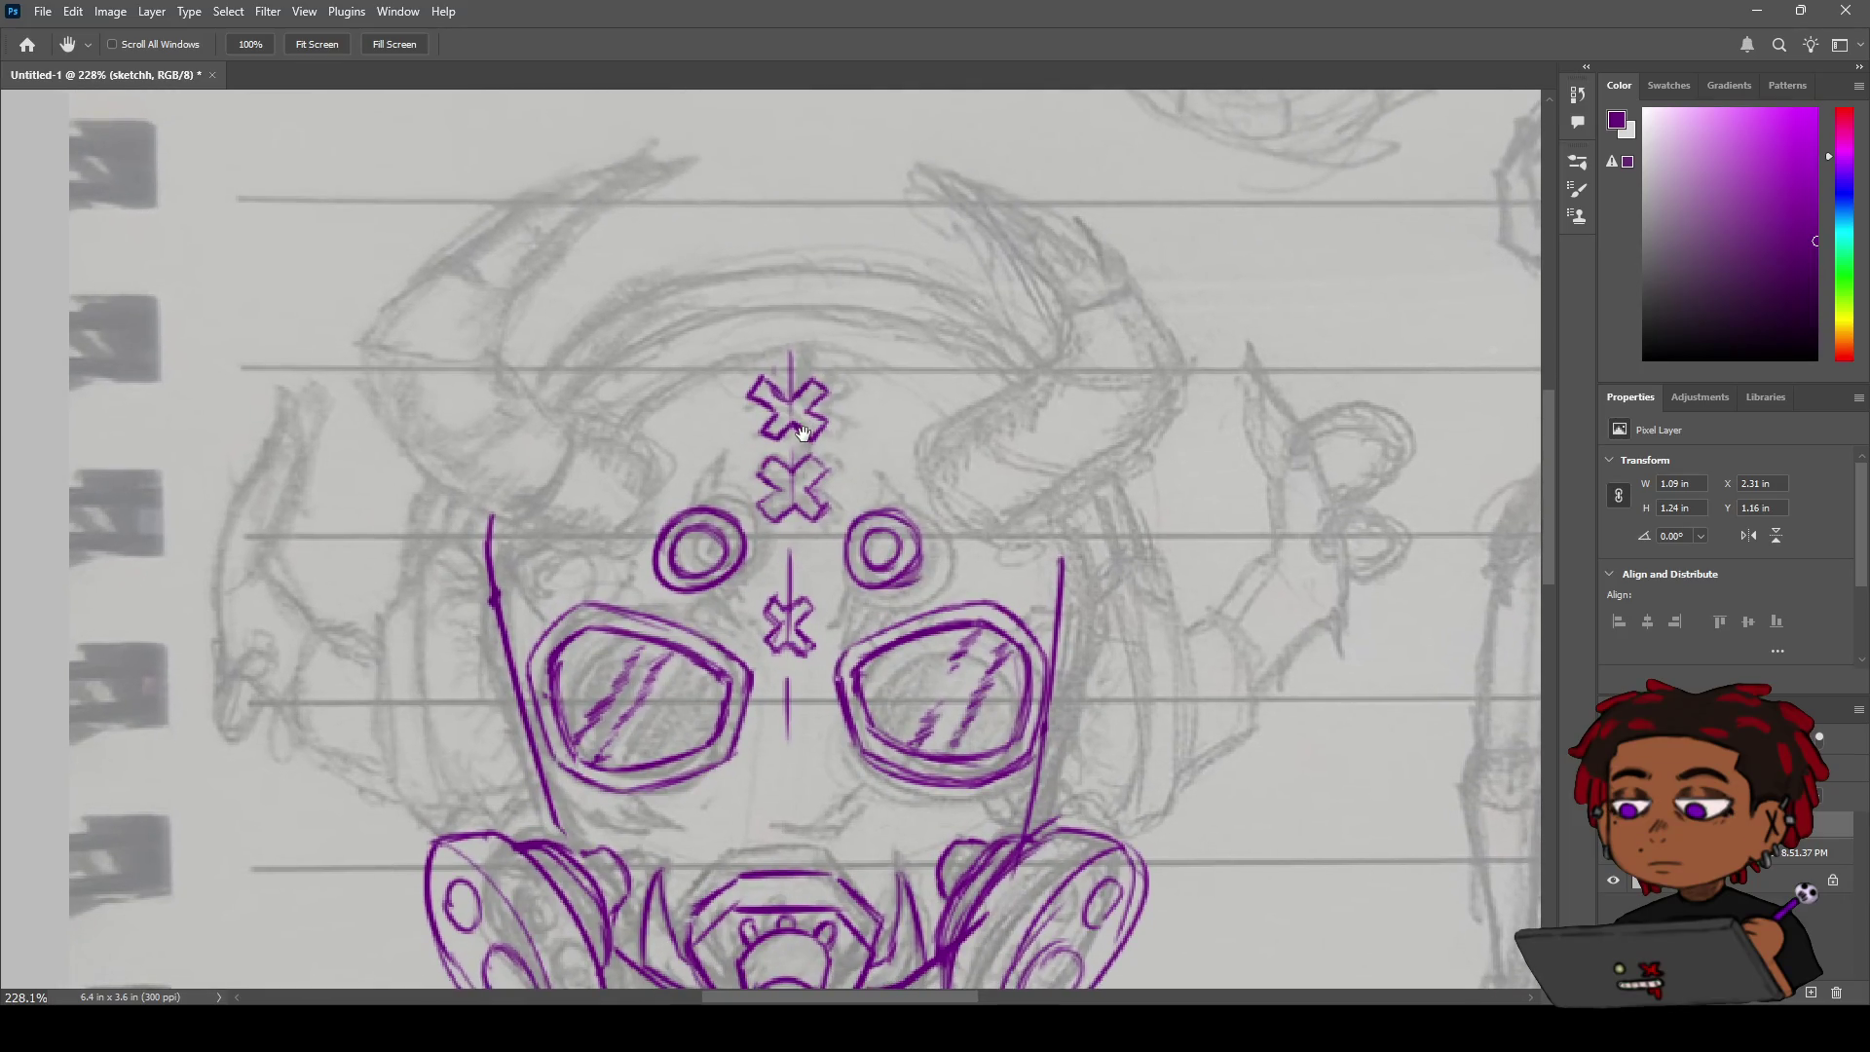
{"action": "key", "text": "b"}
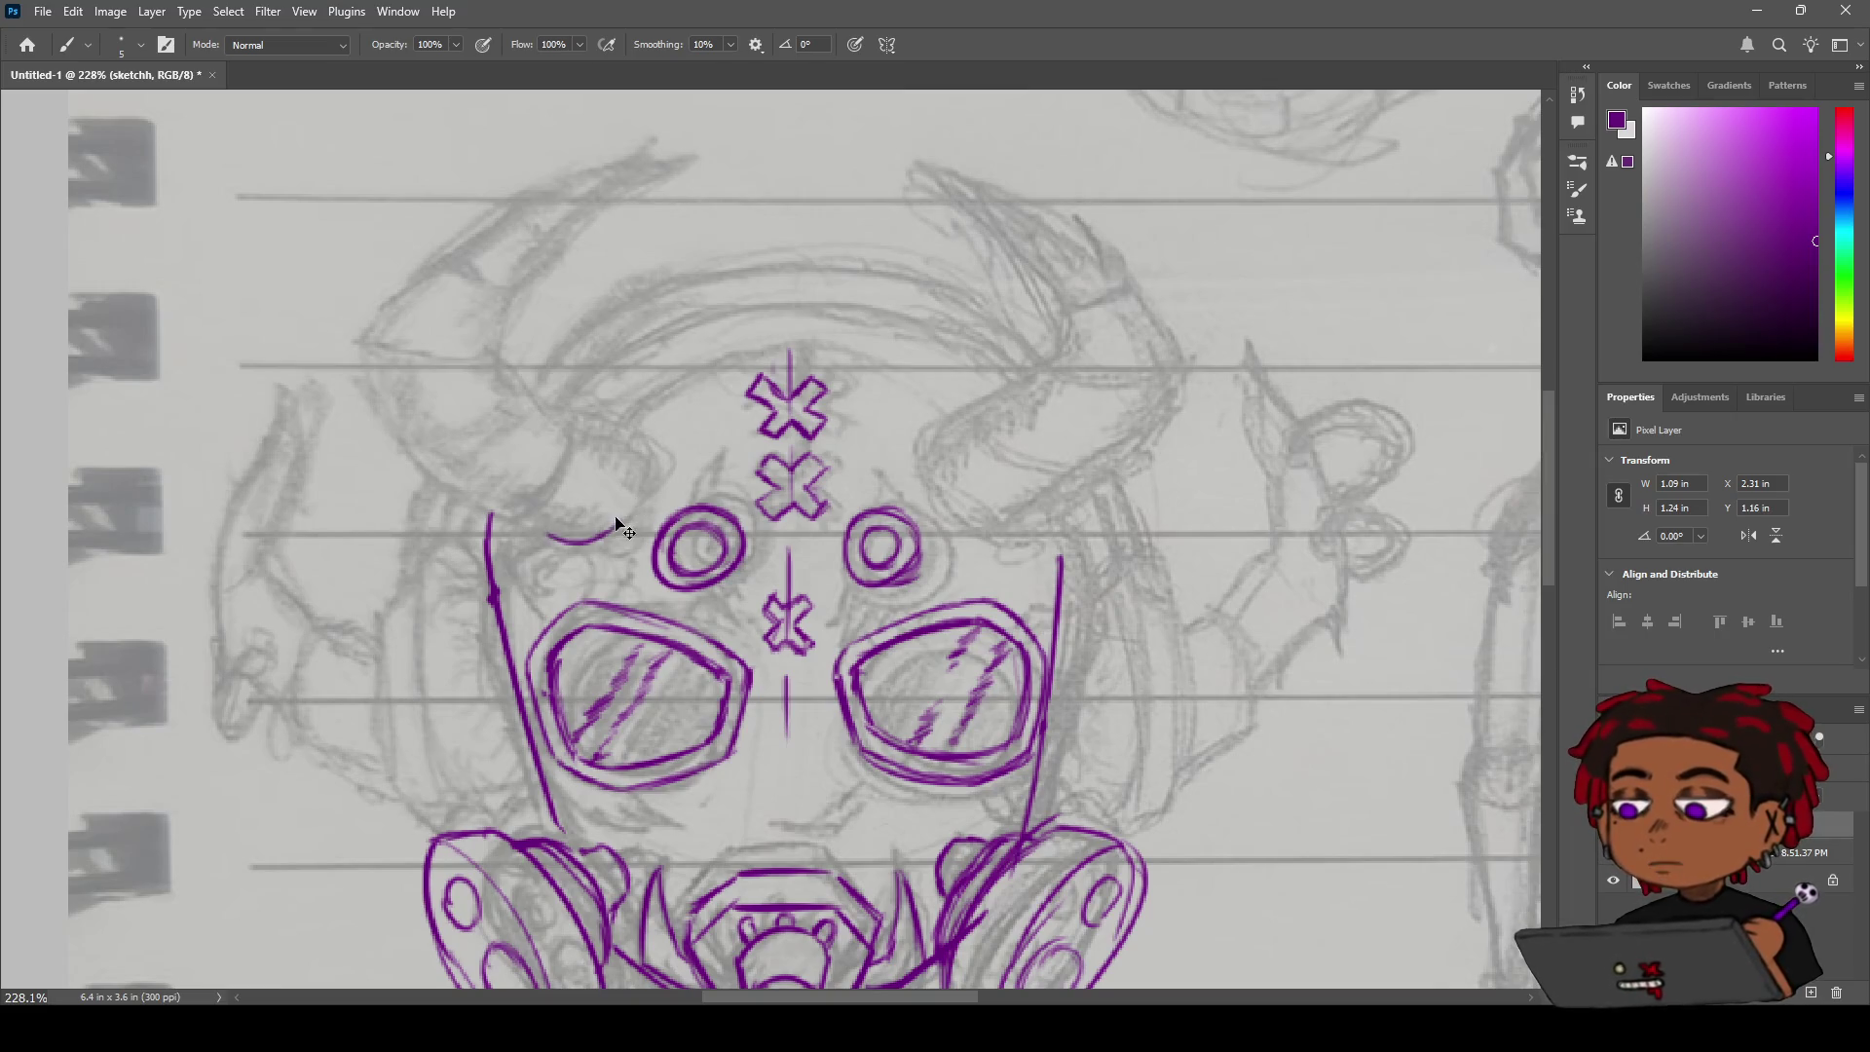
Sketch the left horn's base and its long outer curve.
{"action": "left_click_drag", "start_coordinate": [549, 535], "coordinate": [604, 524]}
{"action": "left_click_drag", "start_coordinate": [628, 435], "coordinate": [643, 496]}
{"action": "left_click_drag", "start_coordinate": [368, 346], "coordinate": [467, 487]}
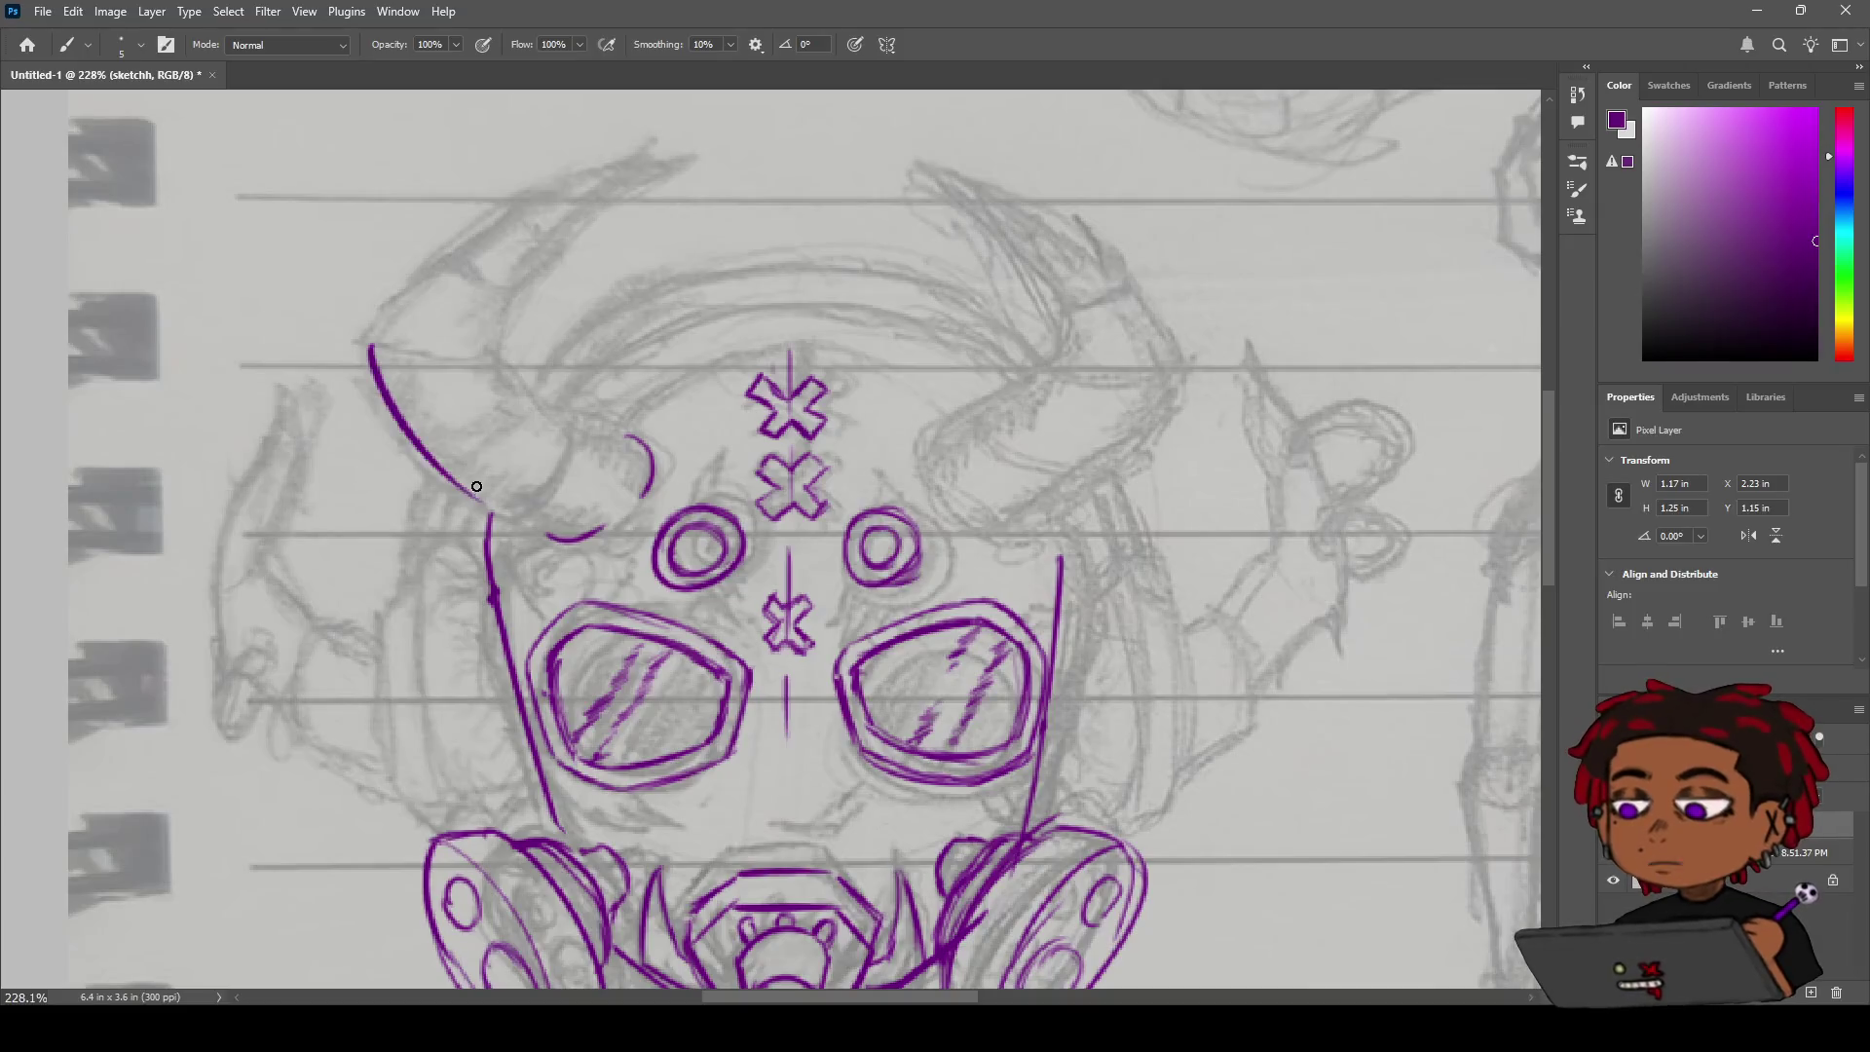
{"action": "key", "text": "ctrl+z"}
{"action": "mouse_move", "coordinate": [368, 336]}
{"action": "left_mouse_down"}
{"action": "mouse_move", "coordinate": [499, 510]}
{"action": "mouse_move", "coordinate": [563, 535]}
{"action": "left_mouse_up"}
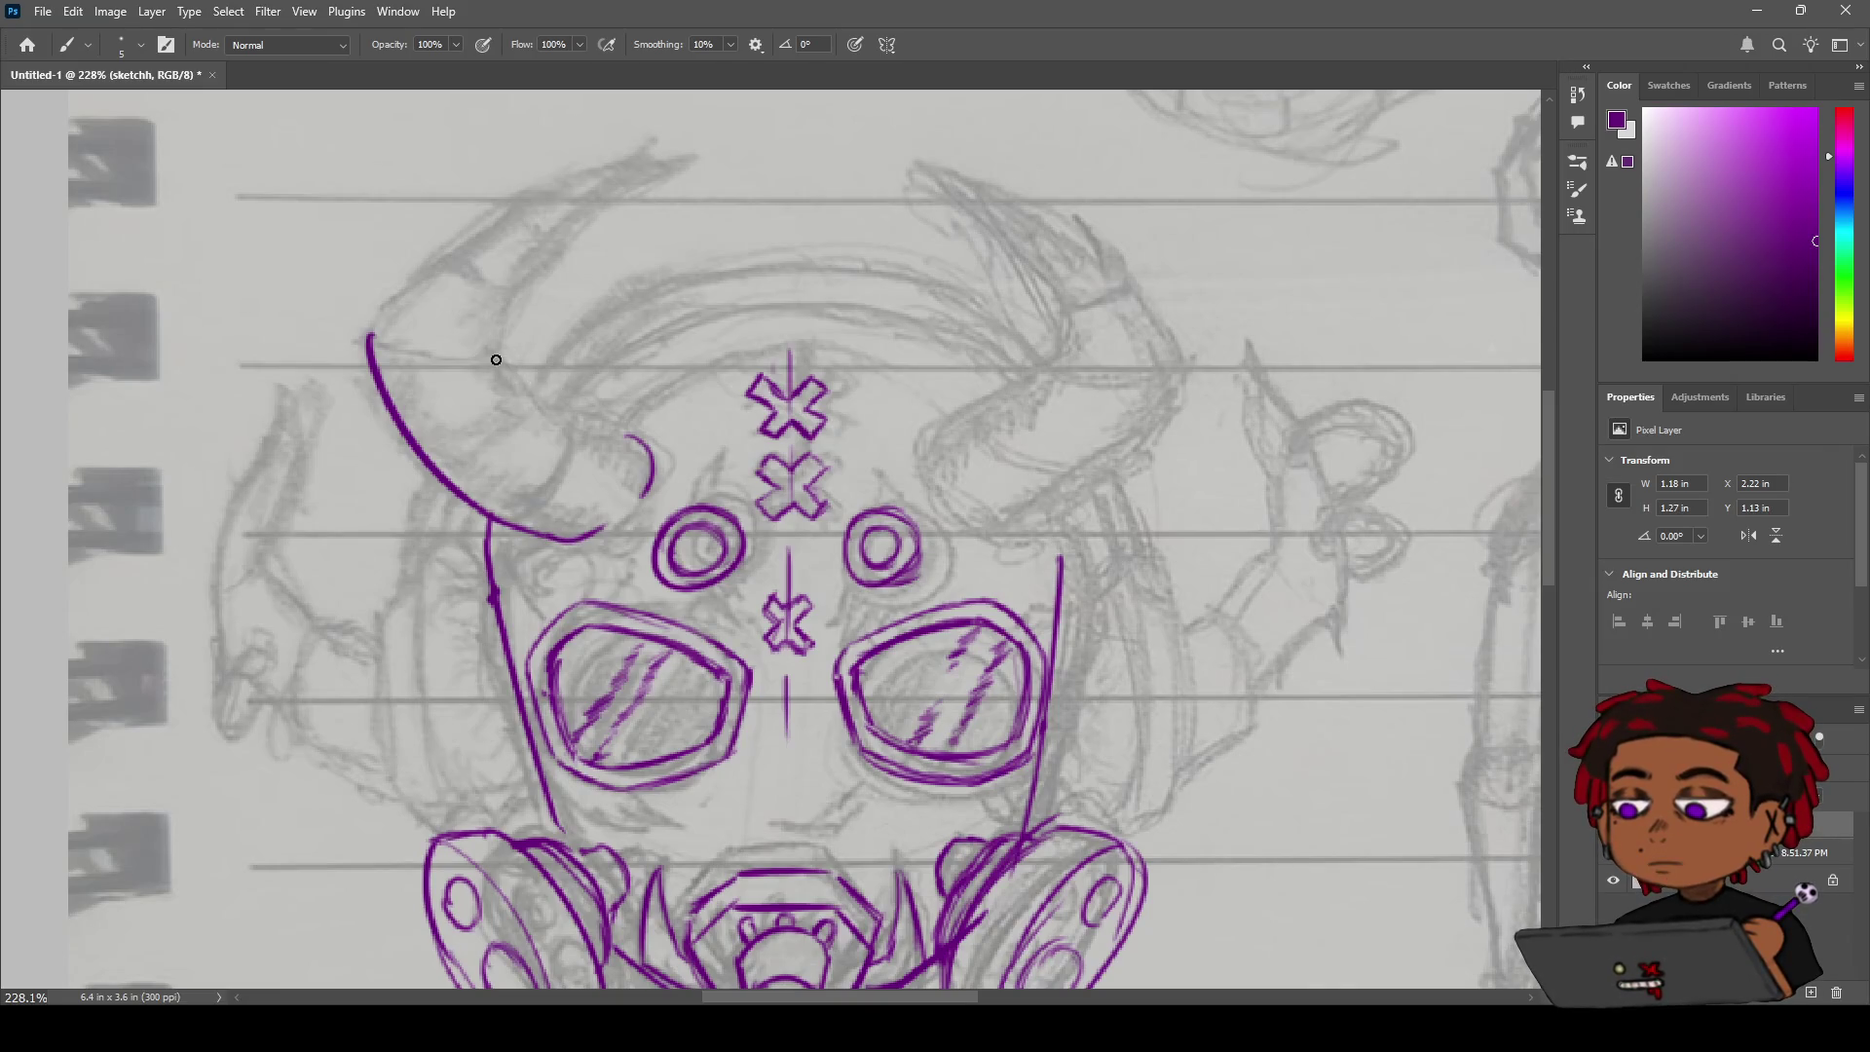
Draw the inner curve of the right horn and extend it rightward.
{"action": "left_click_drag", "start_coordinate": [504, 392], "coordinate": [638, 440]}
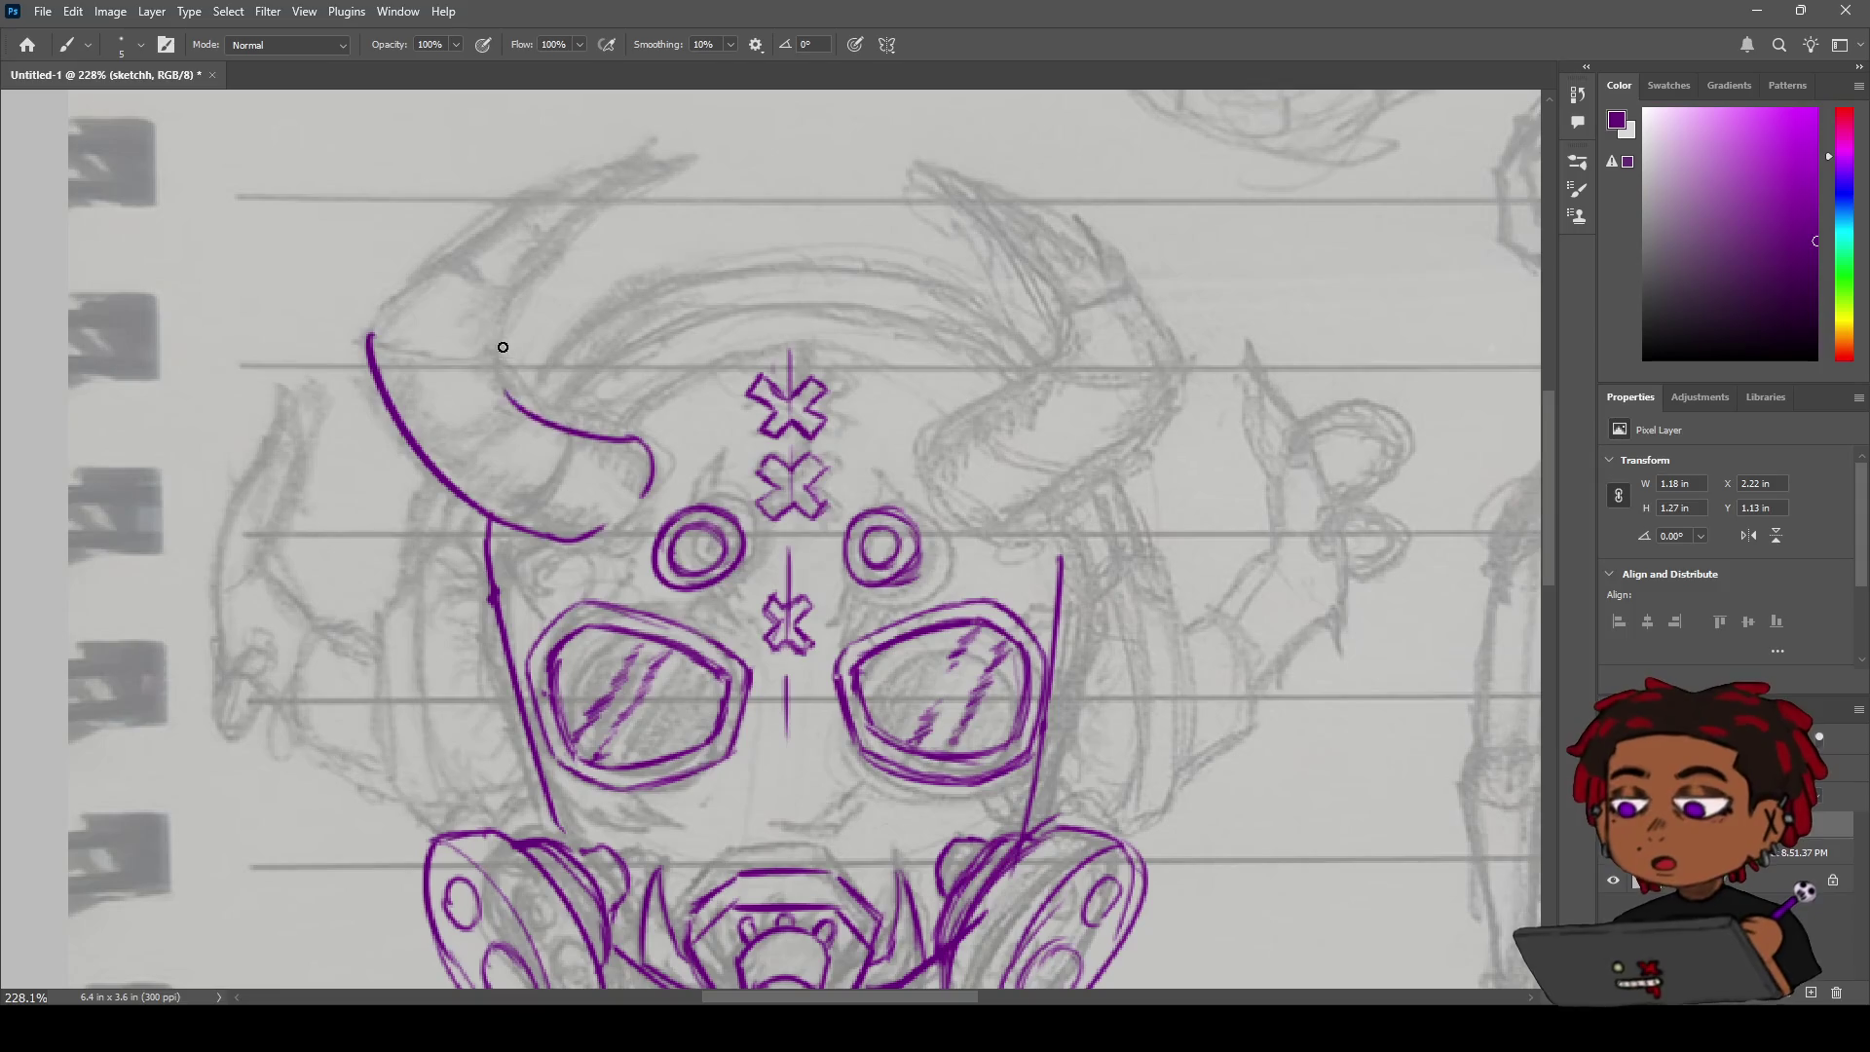
{"action": "key", "text": "ctrl+z"}
{"action": "left_click_drag", "start_coordinate": [498, 360], "coordinate": [634, 430]}
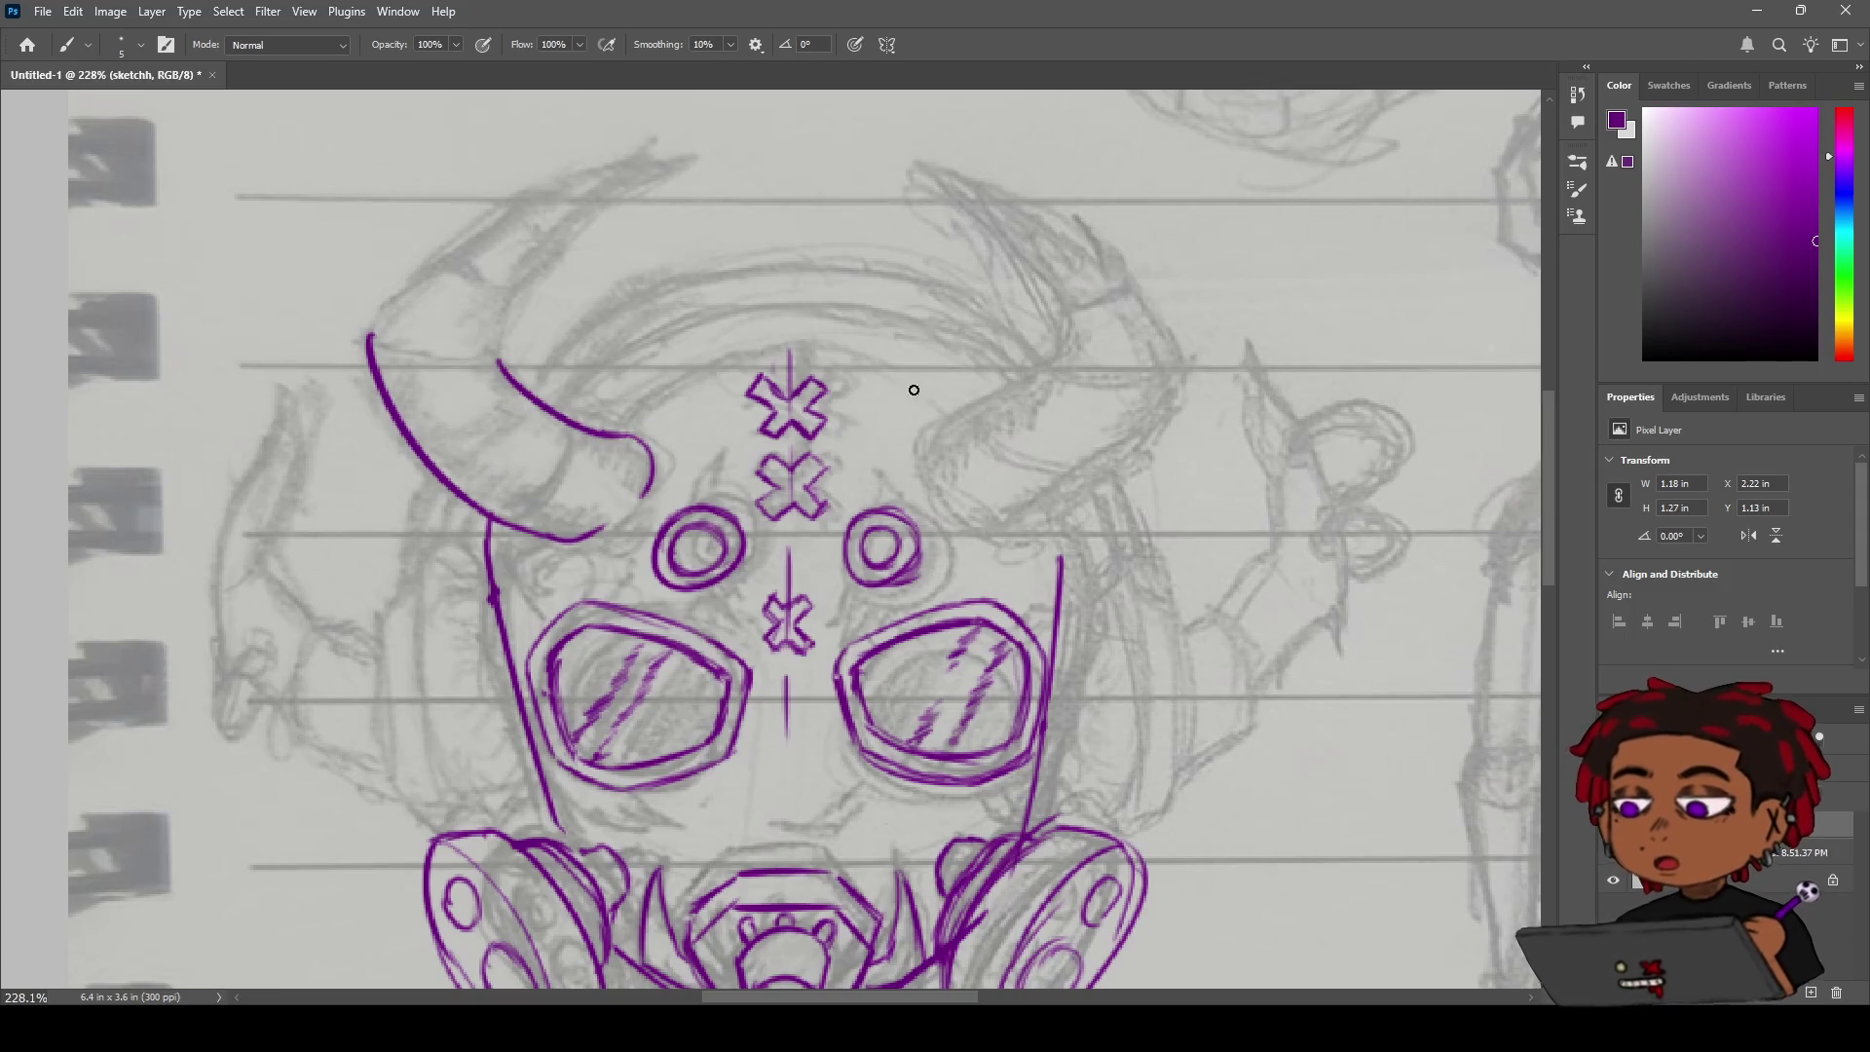
{"action": "left_click_drag", "start_coordinate": [925, 439], "coordinate": [918, 460]}
{"action": "key", "text": "ctrl+z"}
{"action": "key", "text": "ctrl+z"}
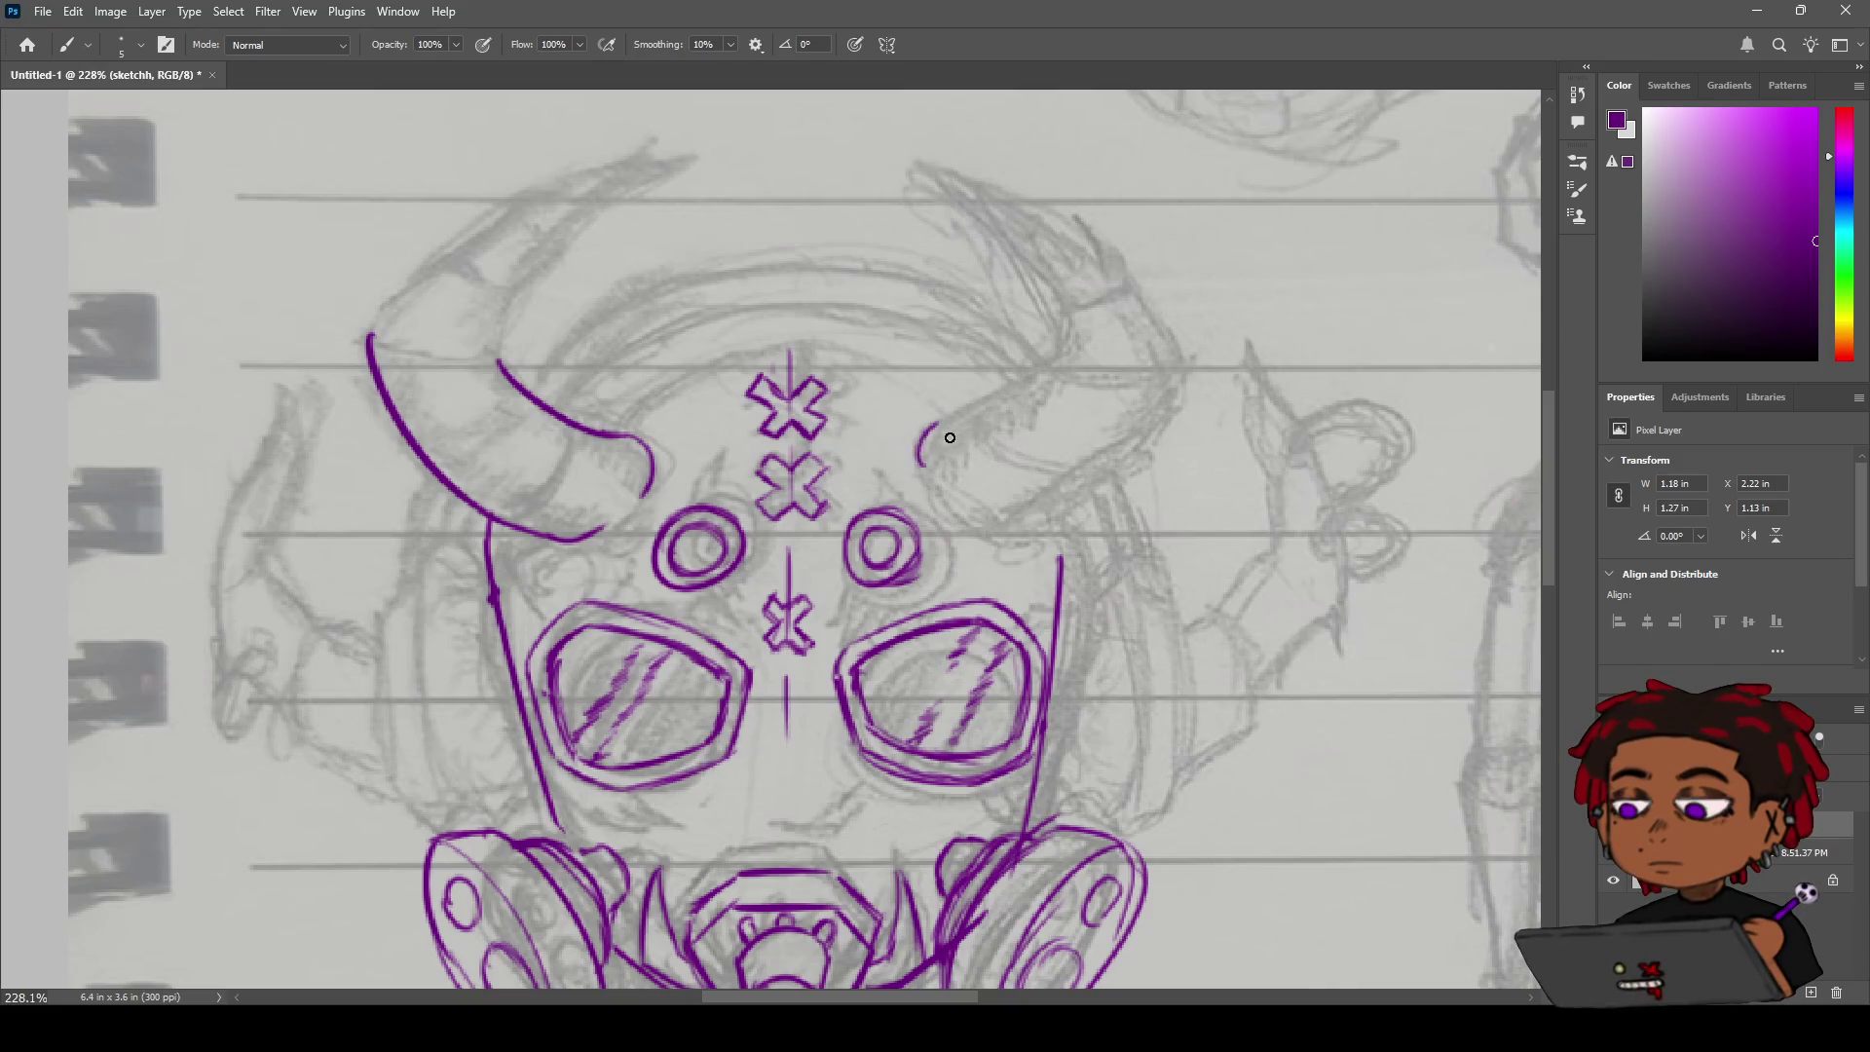
{"action": "mouse_move", "coordinate": [932, 431]}
{"action": "left_mouse_down"}
{"action": "mouse_move", "coordinate": [1022, 378]}
{"action": "mouse_move", "coordinate": [931, 433]}
{"action": "left_mouse_up"}
{"action": "key", "text": "ctrl+z"}
{"action": "key", "text": "ctrl+z"}
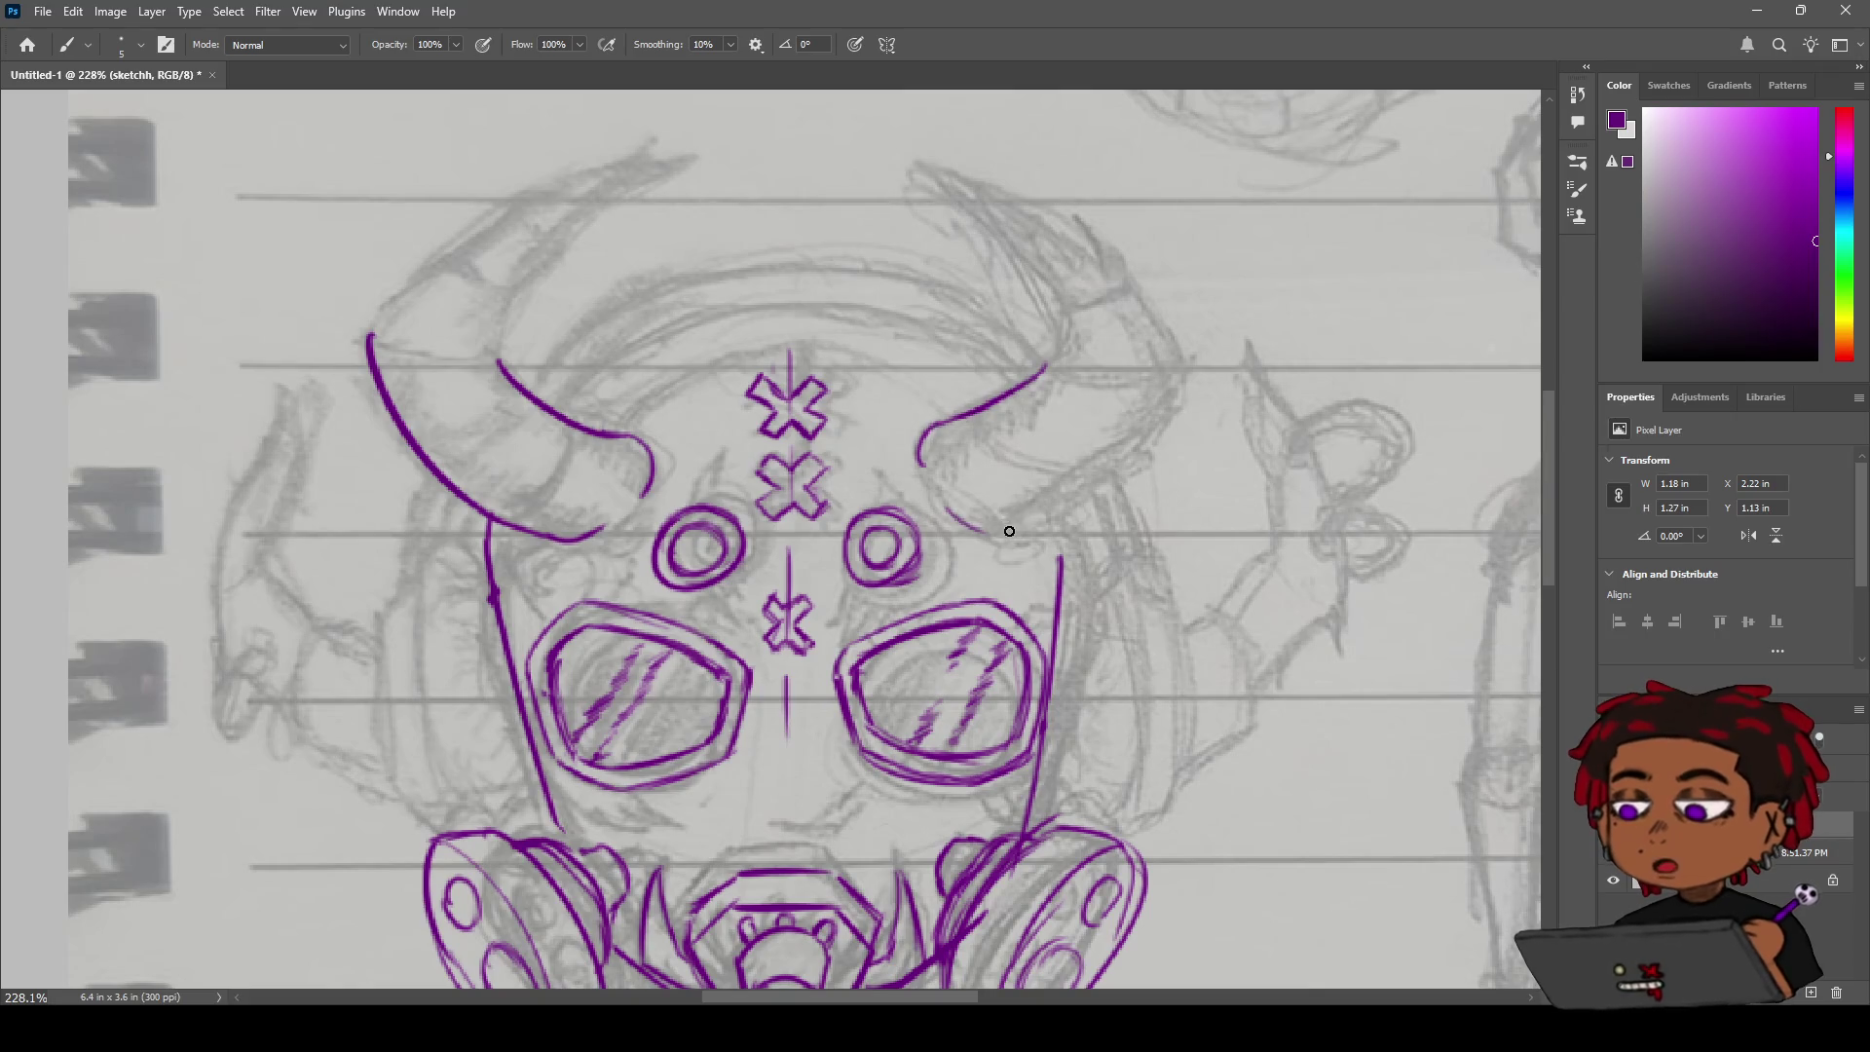
{"action": "left_click_drag", "start_coordinate": [995, 529], "coordinate": [1046, 523]}
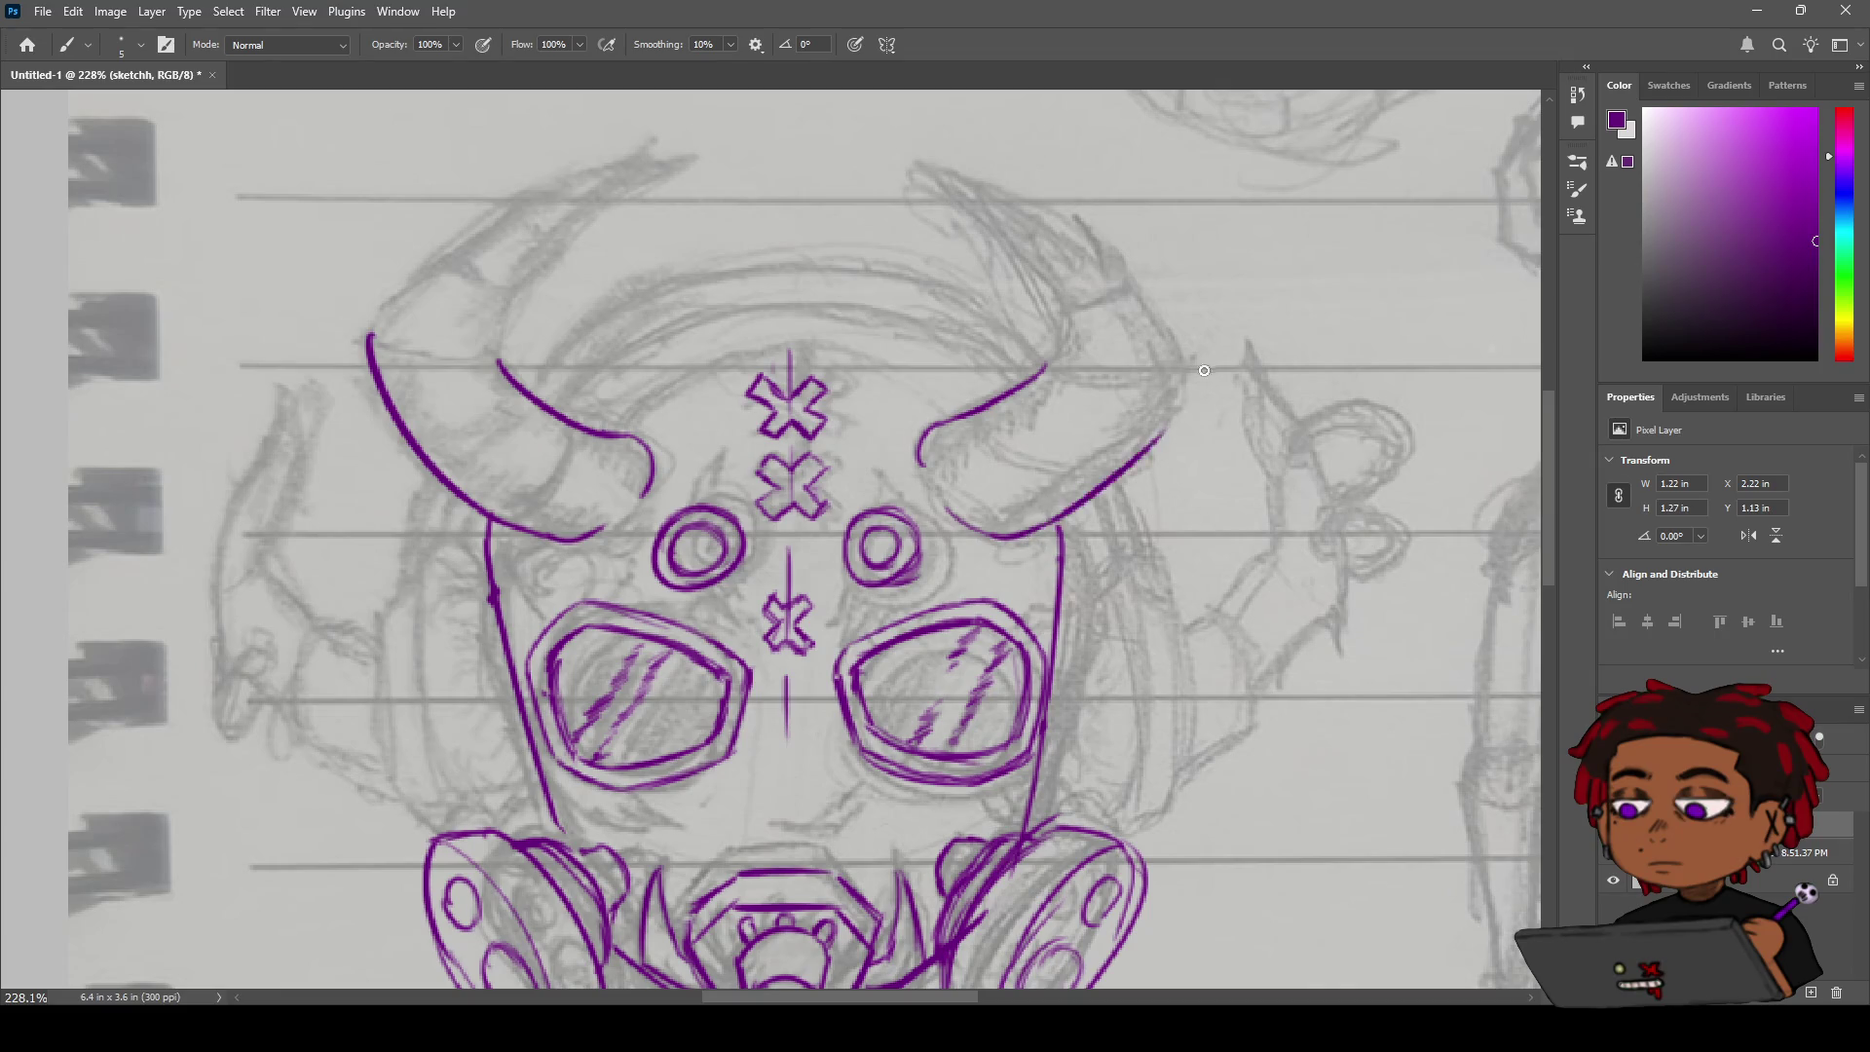
Trace the right horn's outer edge and join its lower end to the face line.
{"action": "mouse_move", "coordinate": [1174, 377]}
{"action": "left_mouse_down"}
{"action": "mouse_move", "coordinate": [1004, 526]}
{"action": "mouse_move", "coordinate": [1127, 426]}
{"action": "mouse_move", "coordinate": [1166, 356]}
{"action": "mouse_move", "coordinate": [1061, 497]}
{"action": "mouse_move", "coordinate": [1167, 356]}
{"action": "mouse_move", "coordinate": [1014, 550]}
{"action": "left_mouse_up"}
{"action": "key", "text": "ctrl+z"}
{"action": "key", "text": "ctrl+z"}
{"action": "key", "text": "ctrl+z"}
{"action": "key", "text": "ctrl+z"}
{"action": "key", "text": "b"}
{"action": "key", "text": "ctrl+z"}
{"action": "left_click_drag", "start_coordinate": [1168, 383], "coordinate": [1057, 516]}
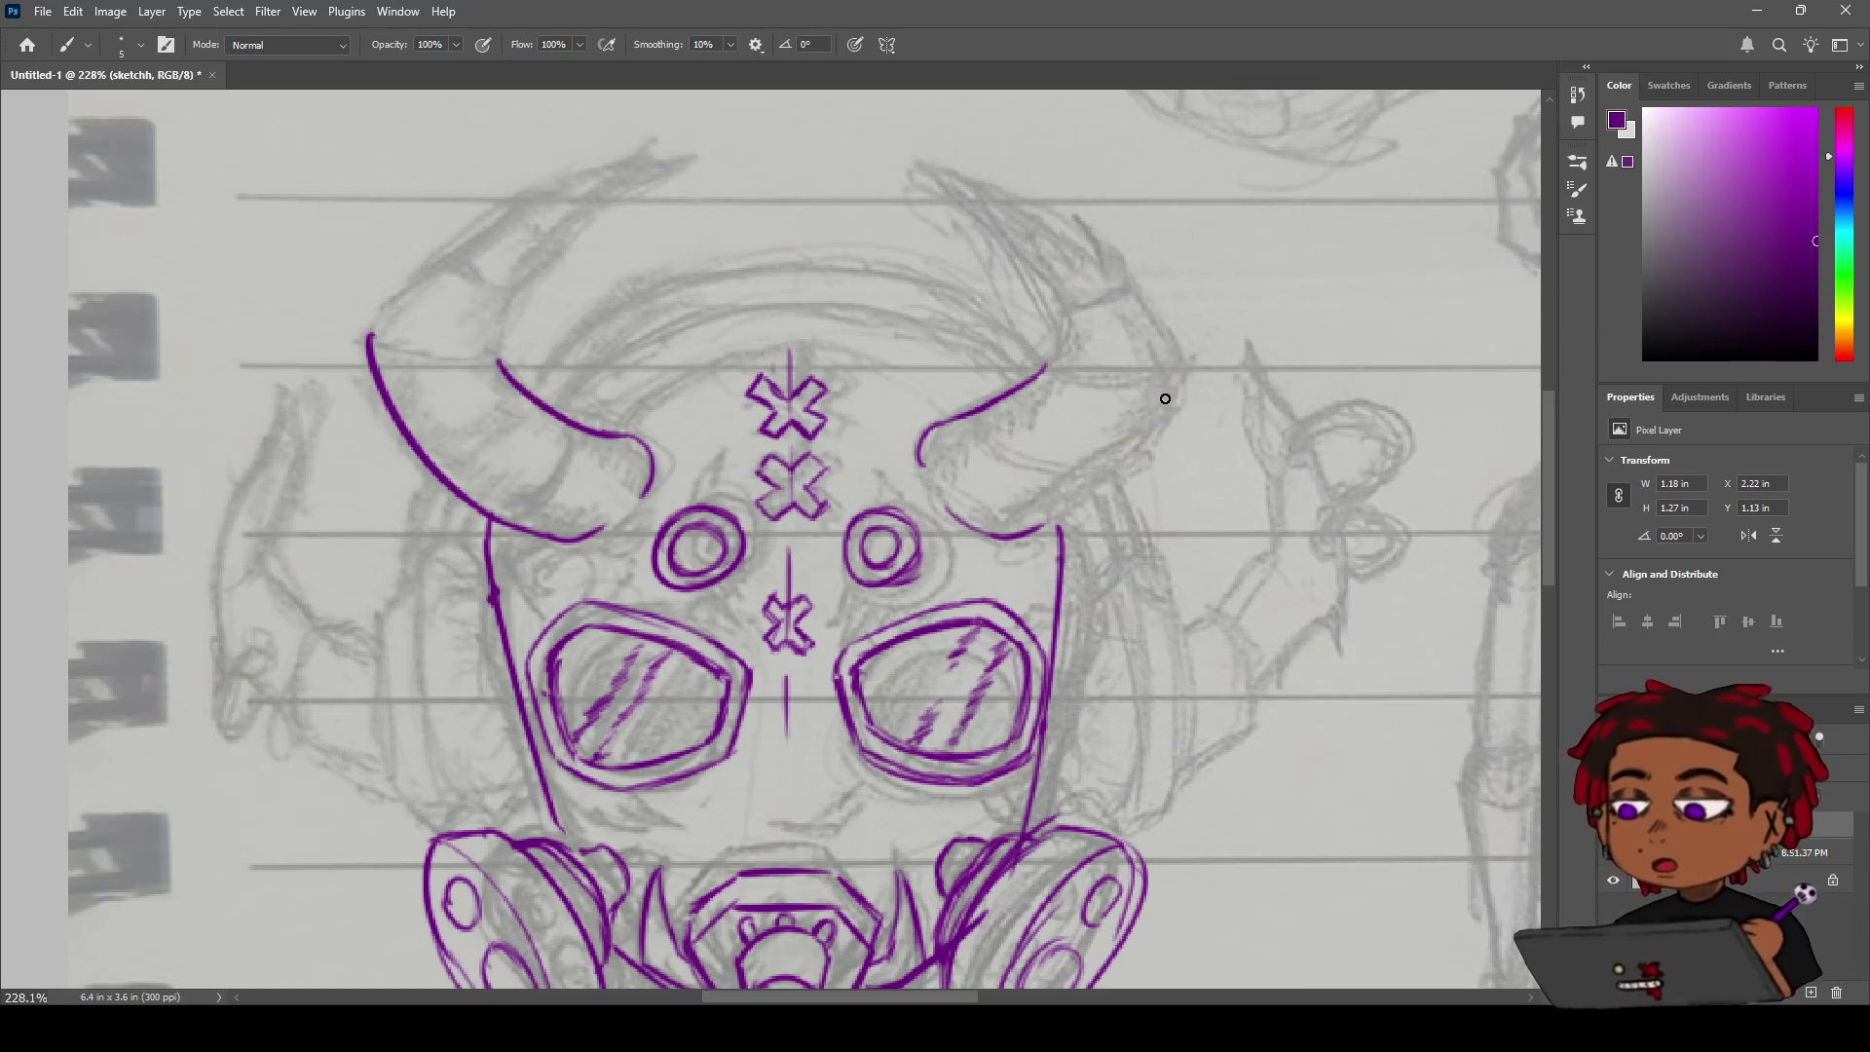
{"action": "mouse_move", "coordinate": [1177, 378]}
{"action": "left_mouse_down"}
{"action": "mouse_move", "coordinate": [1039, 527]}
{"action": "mouse_move", "coordinate": [1058, 523]}
{"action": "left_mouse_up"}
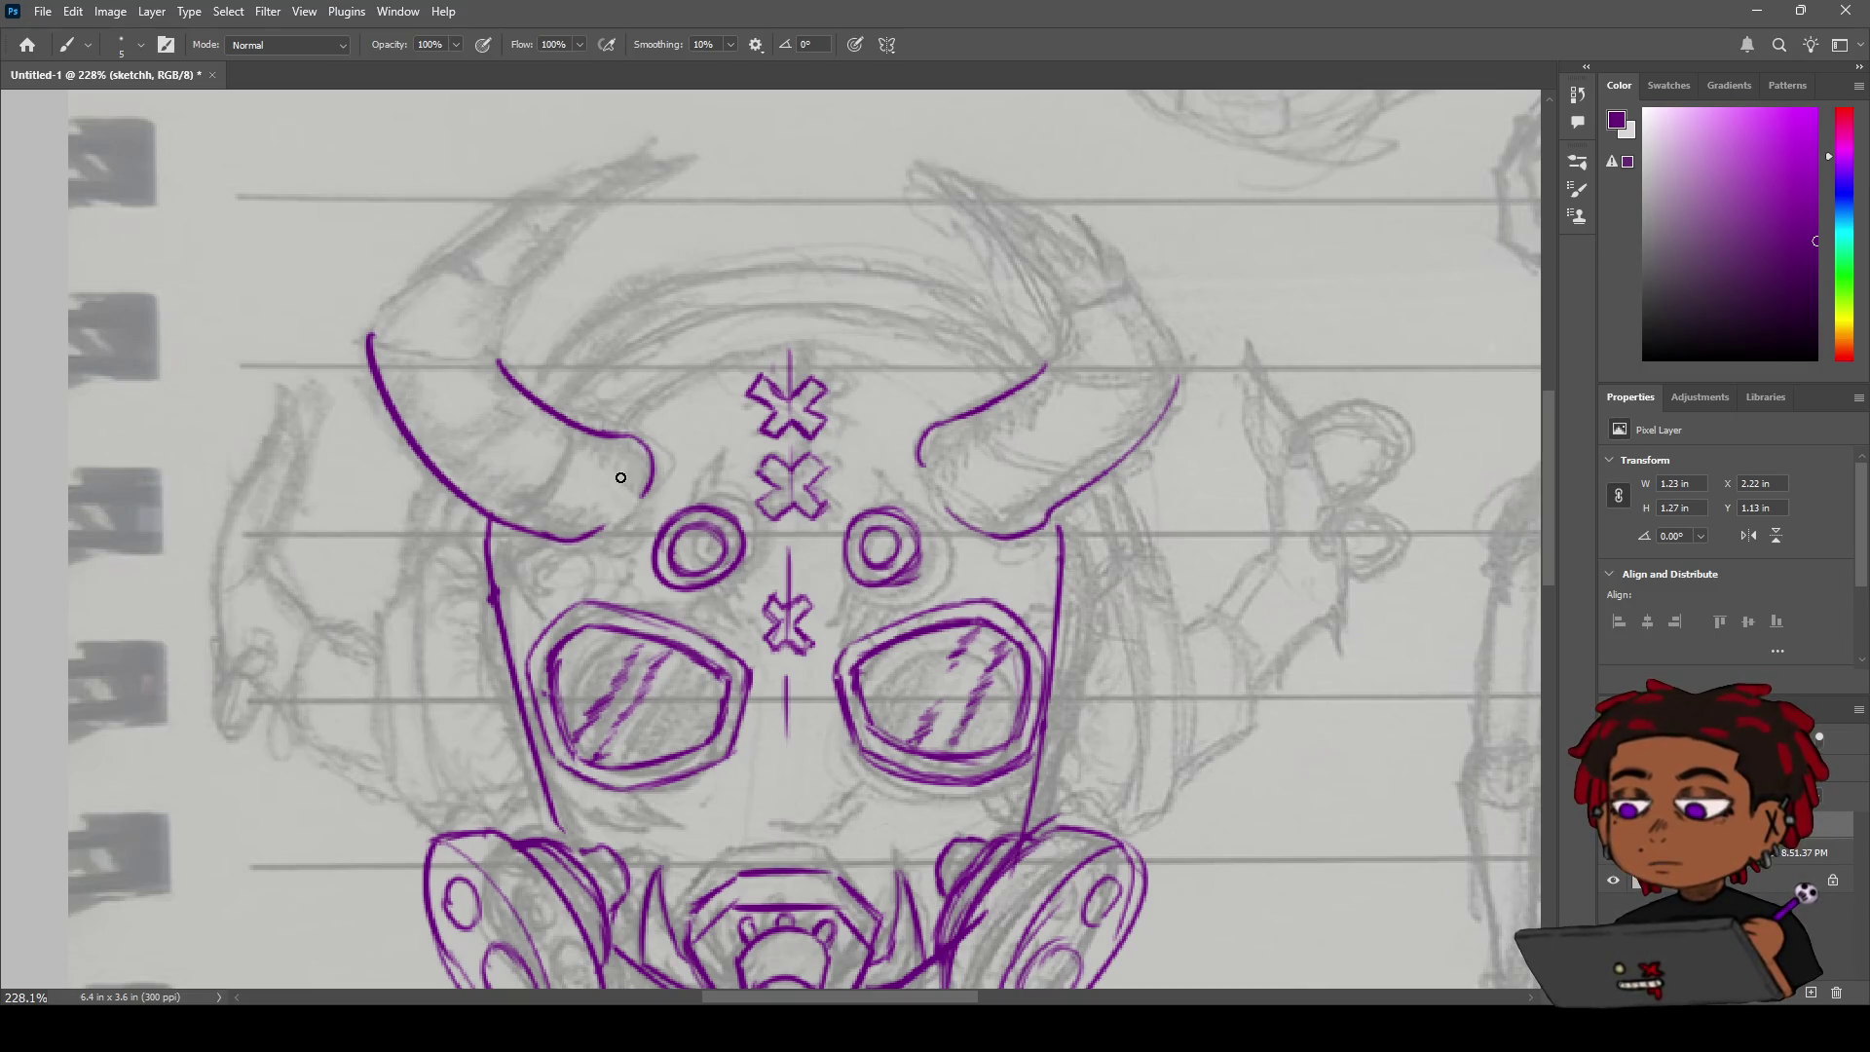
{"action": "left_click_drag", "start_coordinate": [1046, 525], "coordinate": [1084, 490]}
{"action": "key", "text": "e"}
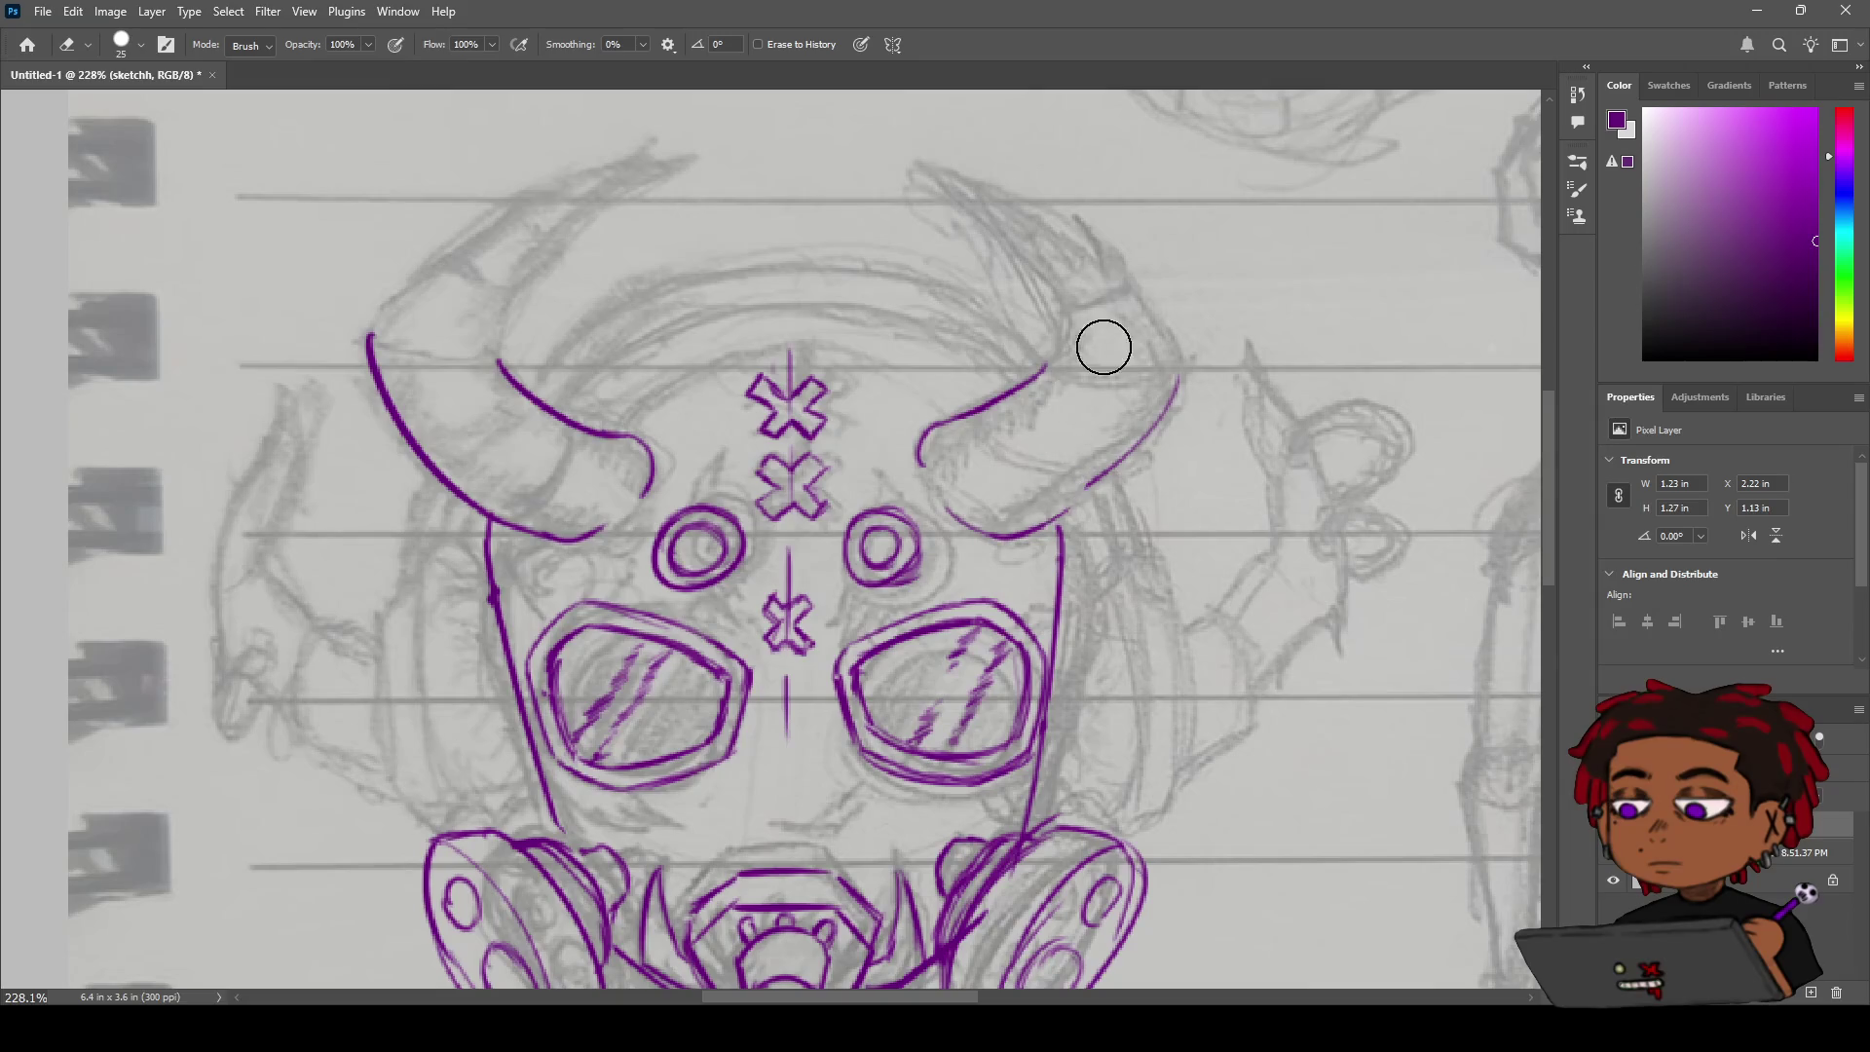
Erase the right forehead ring's inner circle and redraw it as a cleaner arc.
{"action": "key", "text": "b"}
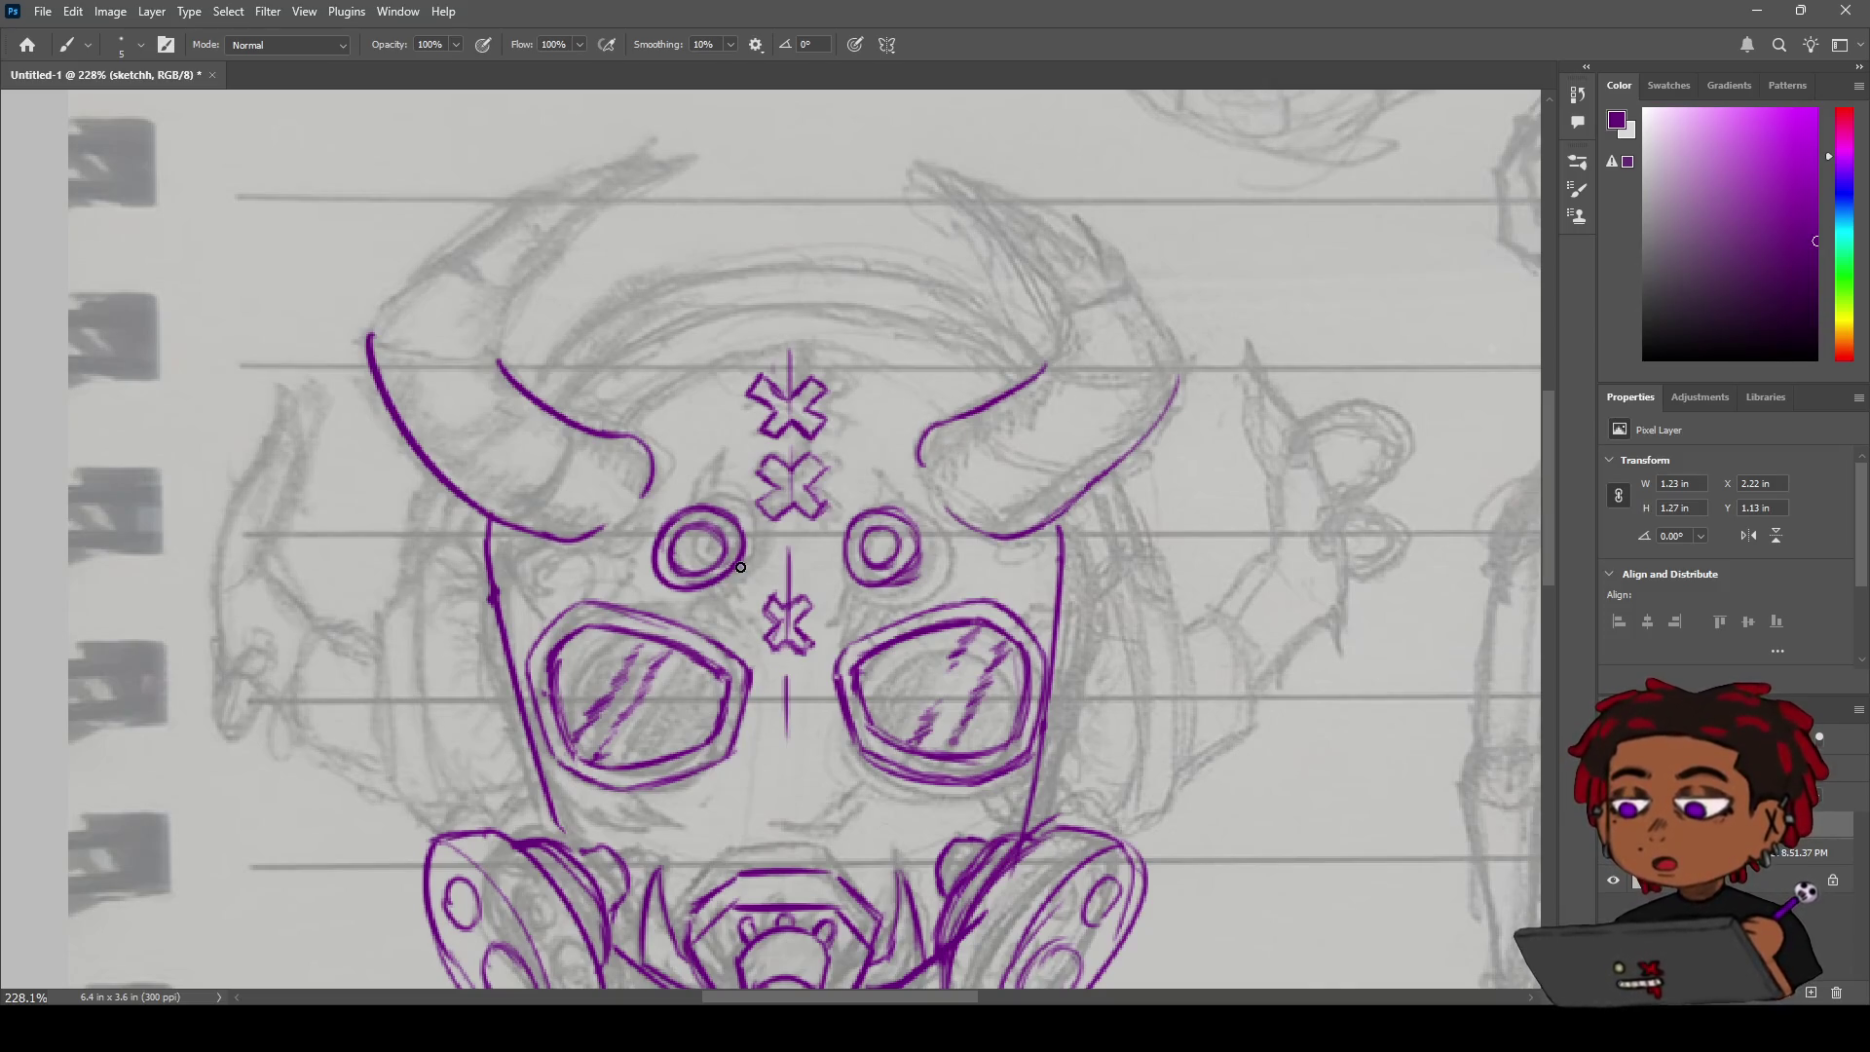
{"action": "key", "text": "z"}
{"action": "left_click_drag", "start_coordinate": [827, 550], "coordinate": [701, 547]}
{"action": "key", "text": "e"}
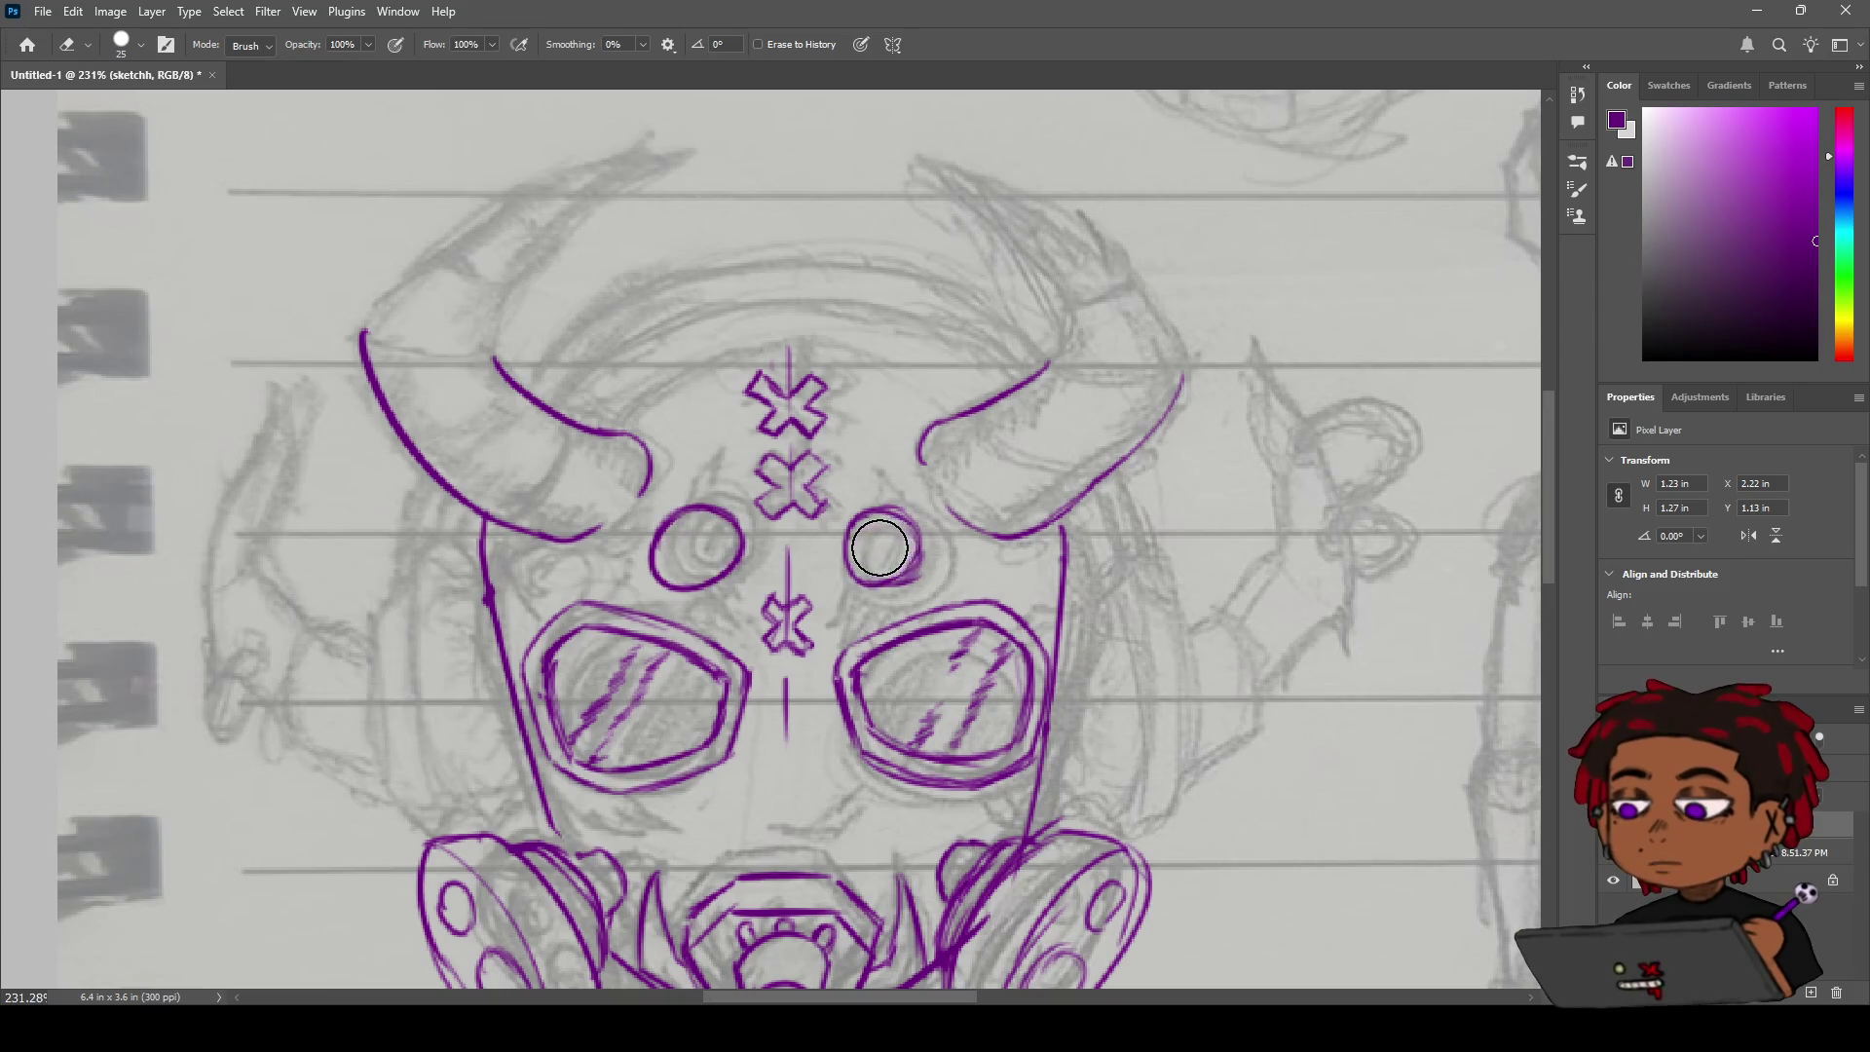
{"action": "left_click_drag", "start_coordinate": [879, 548], "coordinate": [880, 552]}
{"action": "key", "text": "b"}
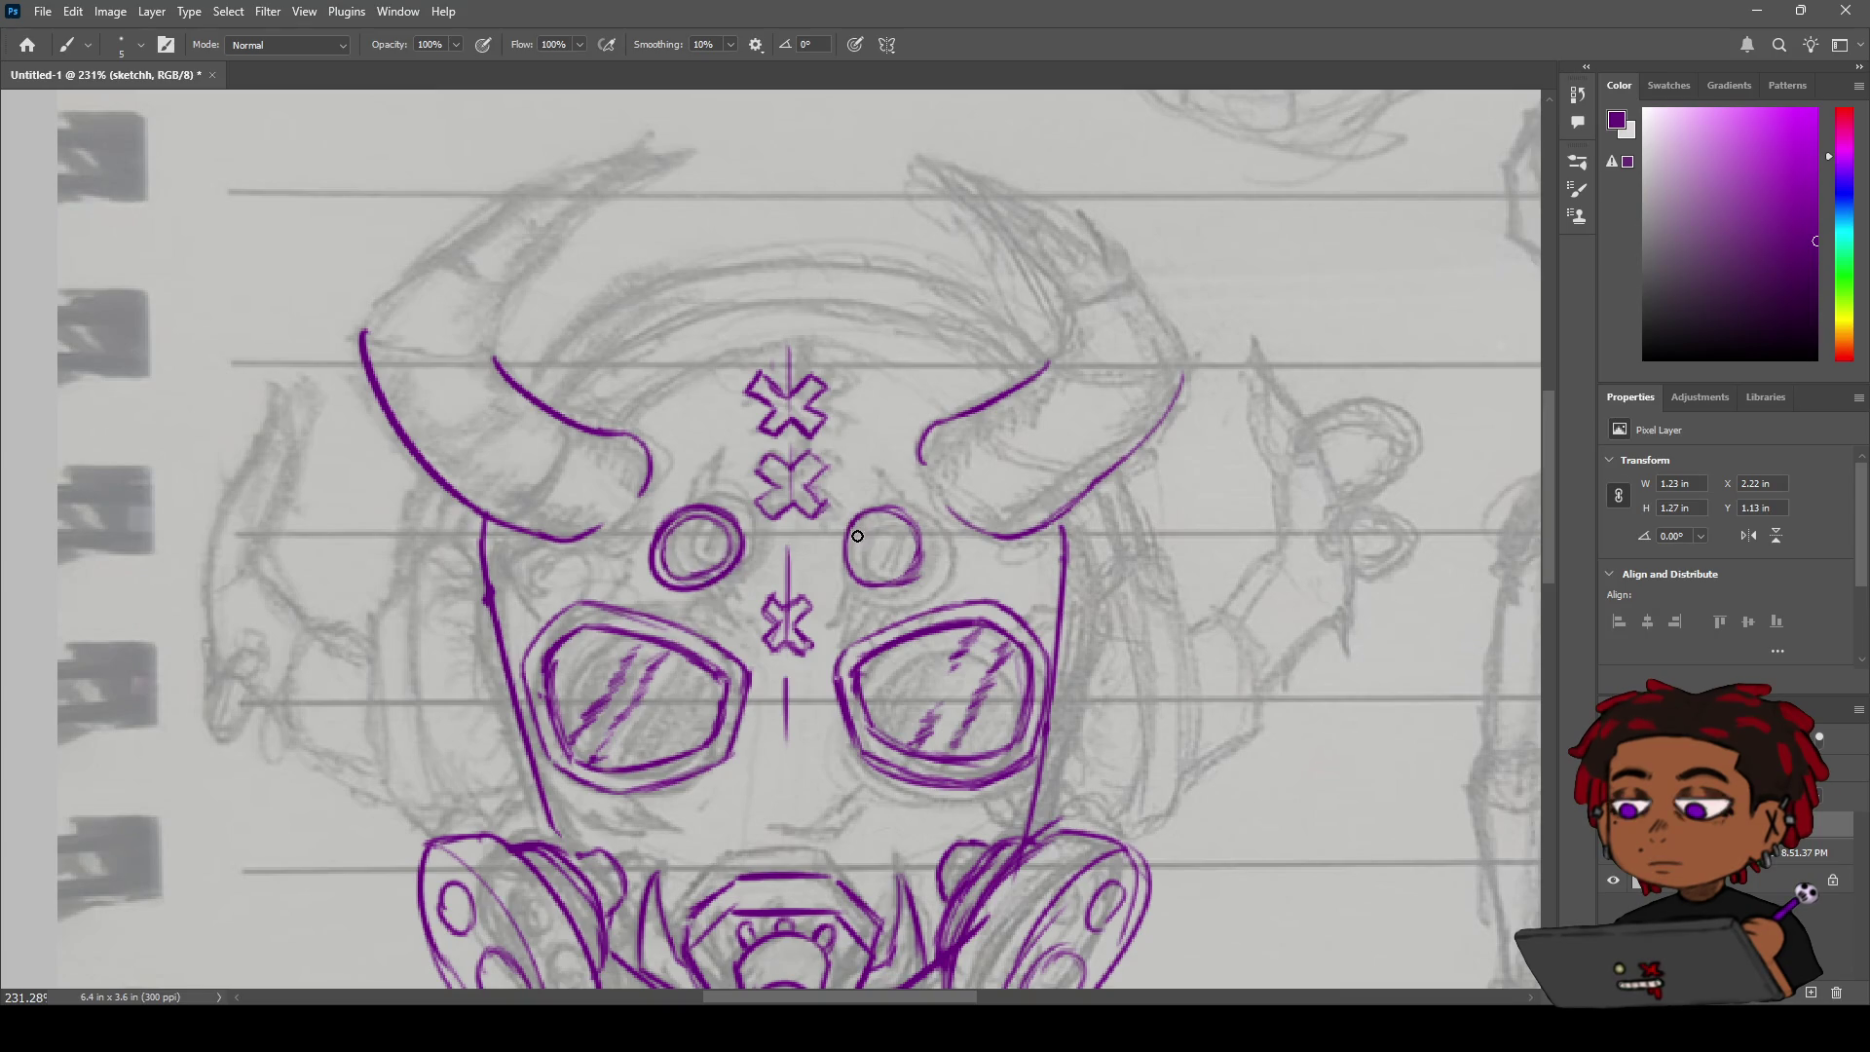
{"action": "mouse_move", "coordinate": [861, 522]}
{"action": "left_mouse_down"}
{"action": "mouse_move", "coordinate": [914, 552]}
{"action": "mouse_move", "coordinate": [879, 582]}
{"action": "mouse_move", "coordinate": [851, 567]}
{"action": "mouse_move", "coordinate": [857, 542]}
{"action": "left_mouse_up"}
{"action": "key", "text": "z"}
{"action": "mouse_move", "coordinate": [890, 521]}
{"action": "left_mouse_down", "text": "alt"}
{"action": "mouse_move", "coordinate": [838, 507]}
{"action": "mouse_move", "coordinate": [906, 507]}
{"action": "mouse_move", "coordinate": [859, 498]}
{"action": "mouse_move", "coordinate": [906, 482]}
{"action": "mouse_move", "coordinate": [886, 467]}
{"action": "mouse_move", "coordinate": [945, 457]}
{"action": "mouse_move", "coordinate": [857, 481]}
{"action": "left_mouse_up", "text": "alt"}
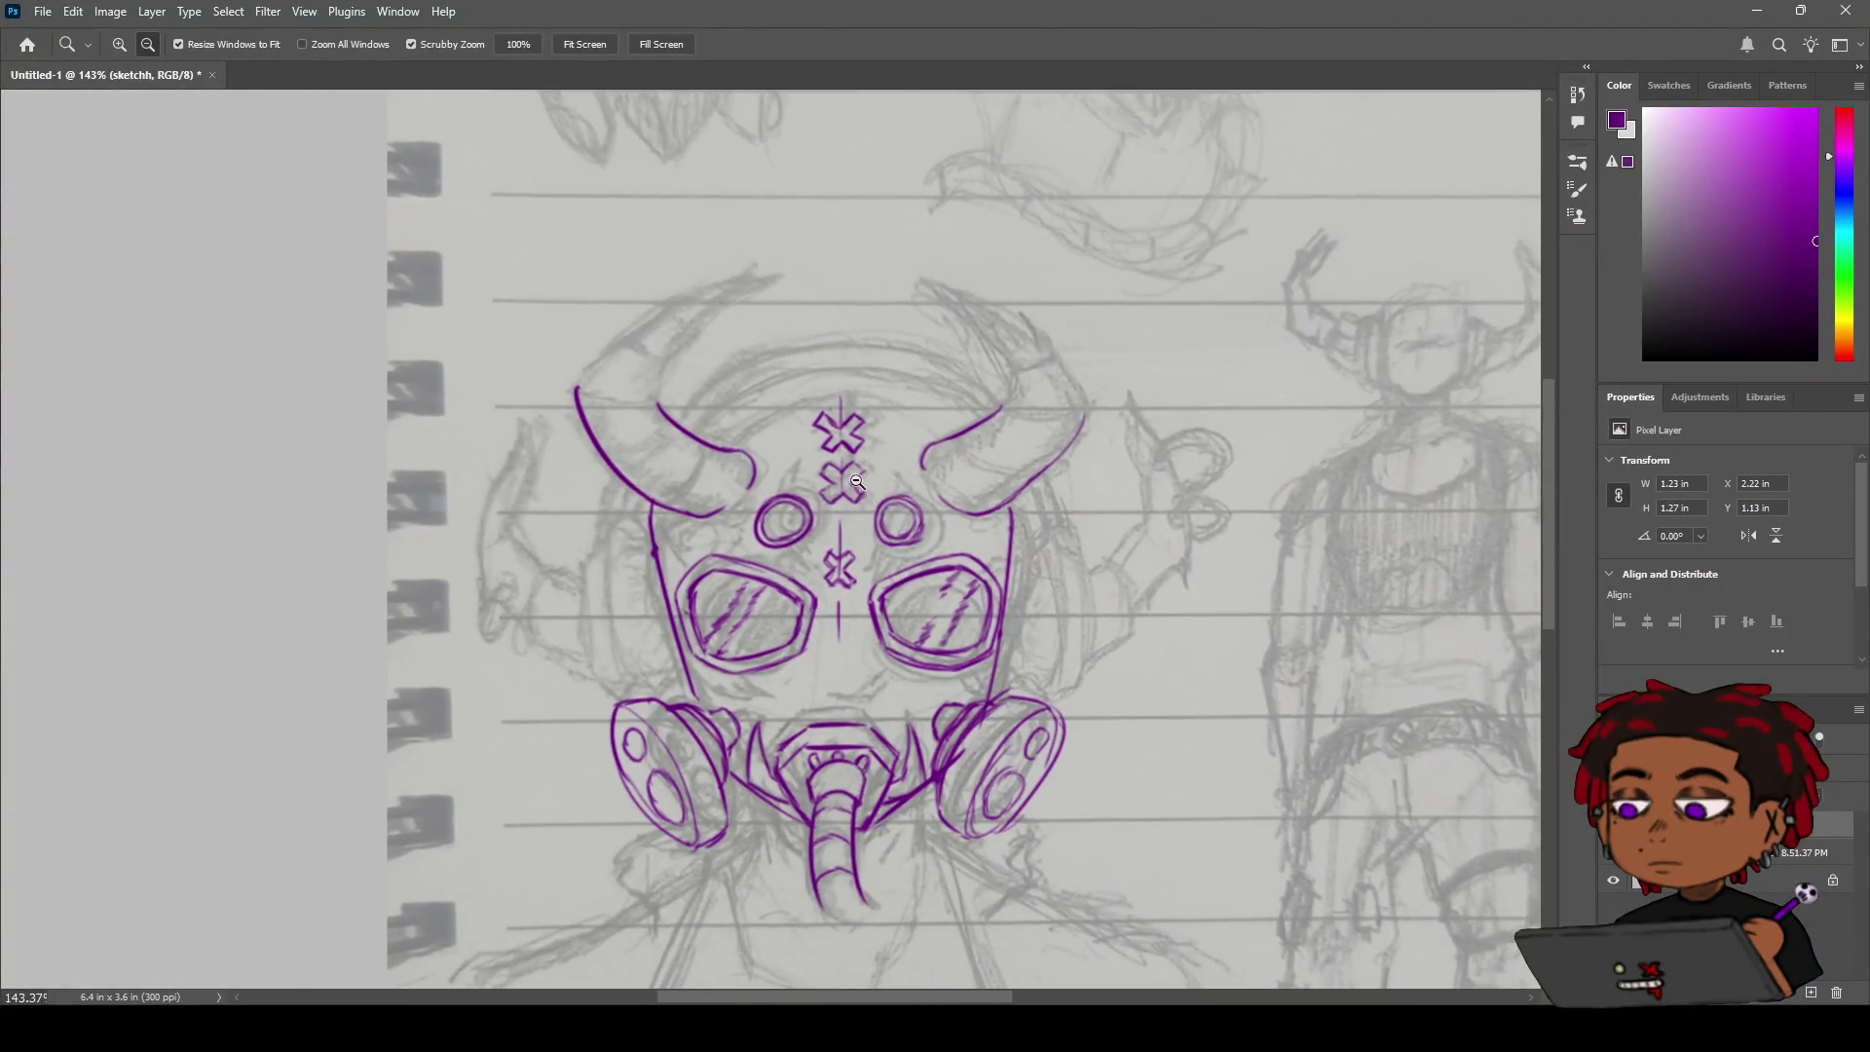
Brush an X mark at the bottom of the centre line below the goggles, thickening its tail.
{"action": "key", "text": "b"}
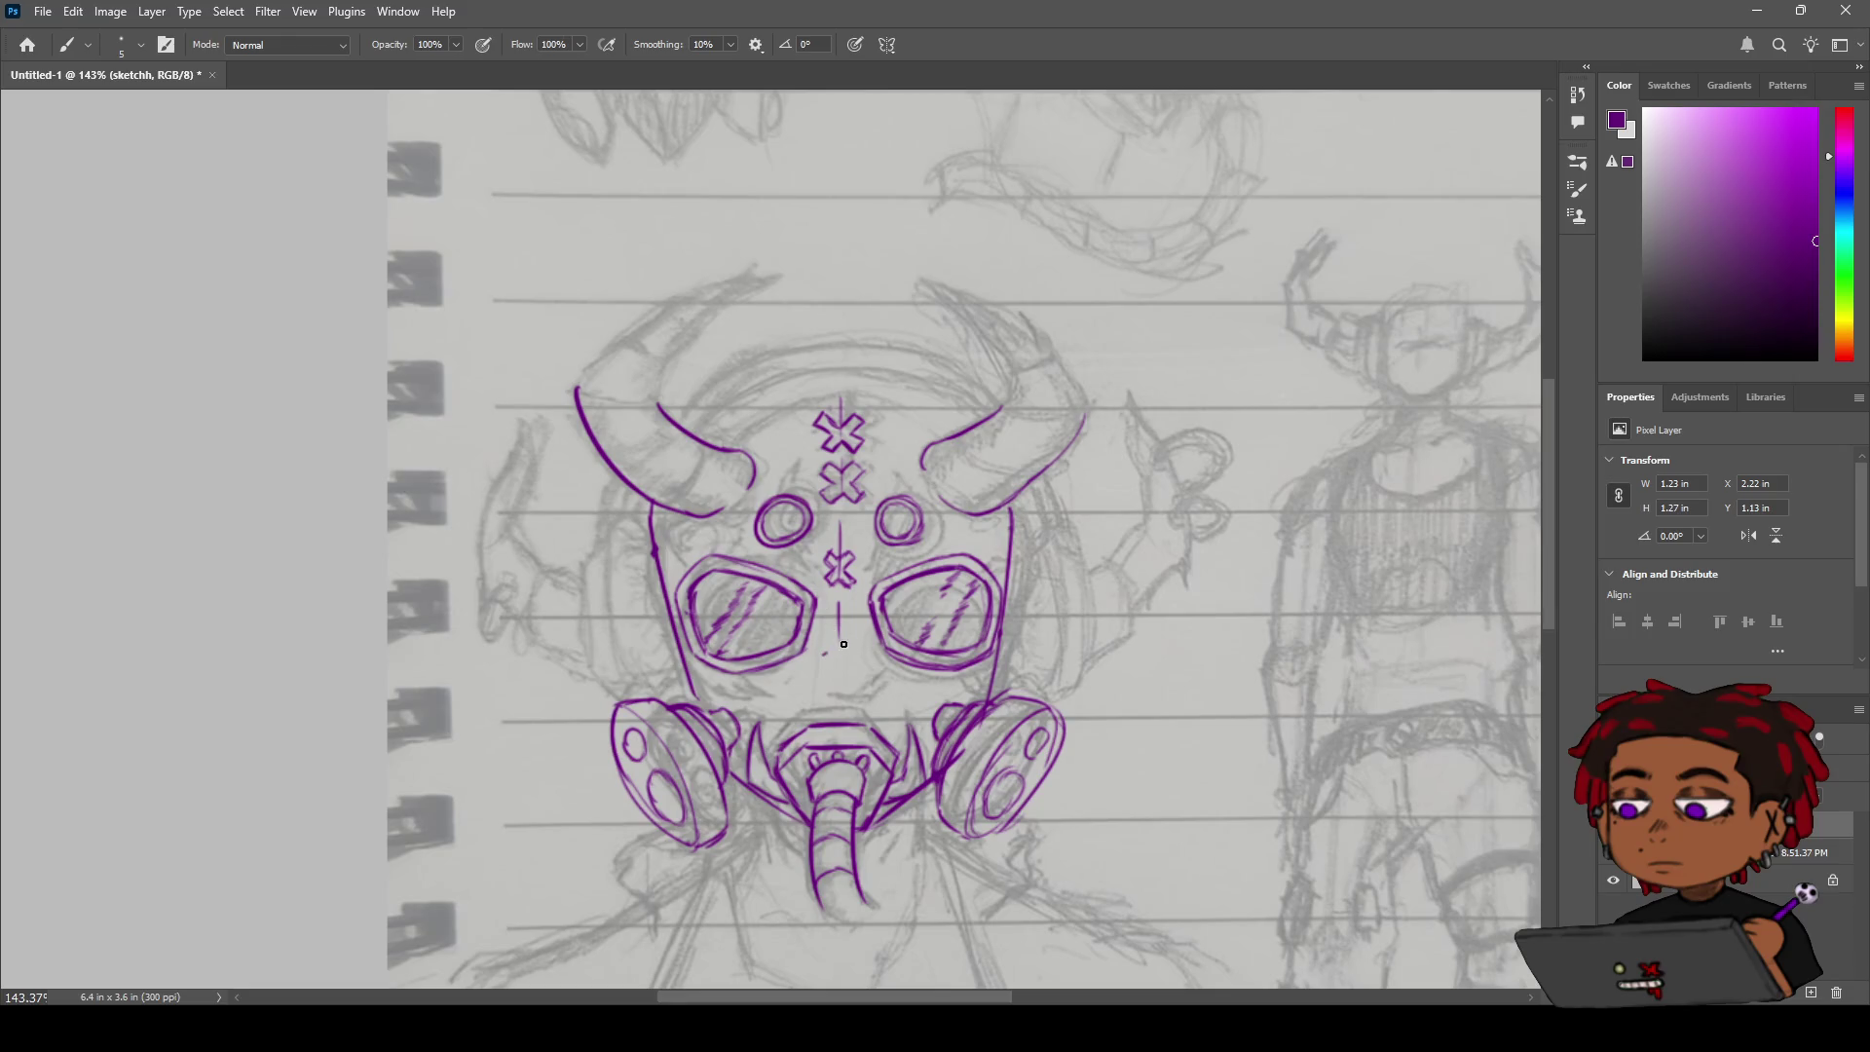
{"action": "scroll", "coordinate": [844, 644], "scroll_direction": "up", "scroll_amount": 3}
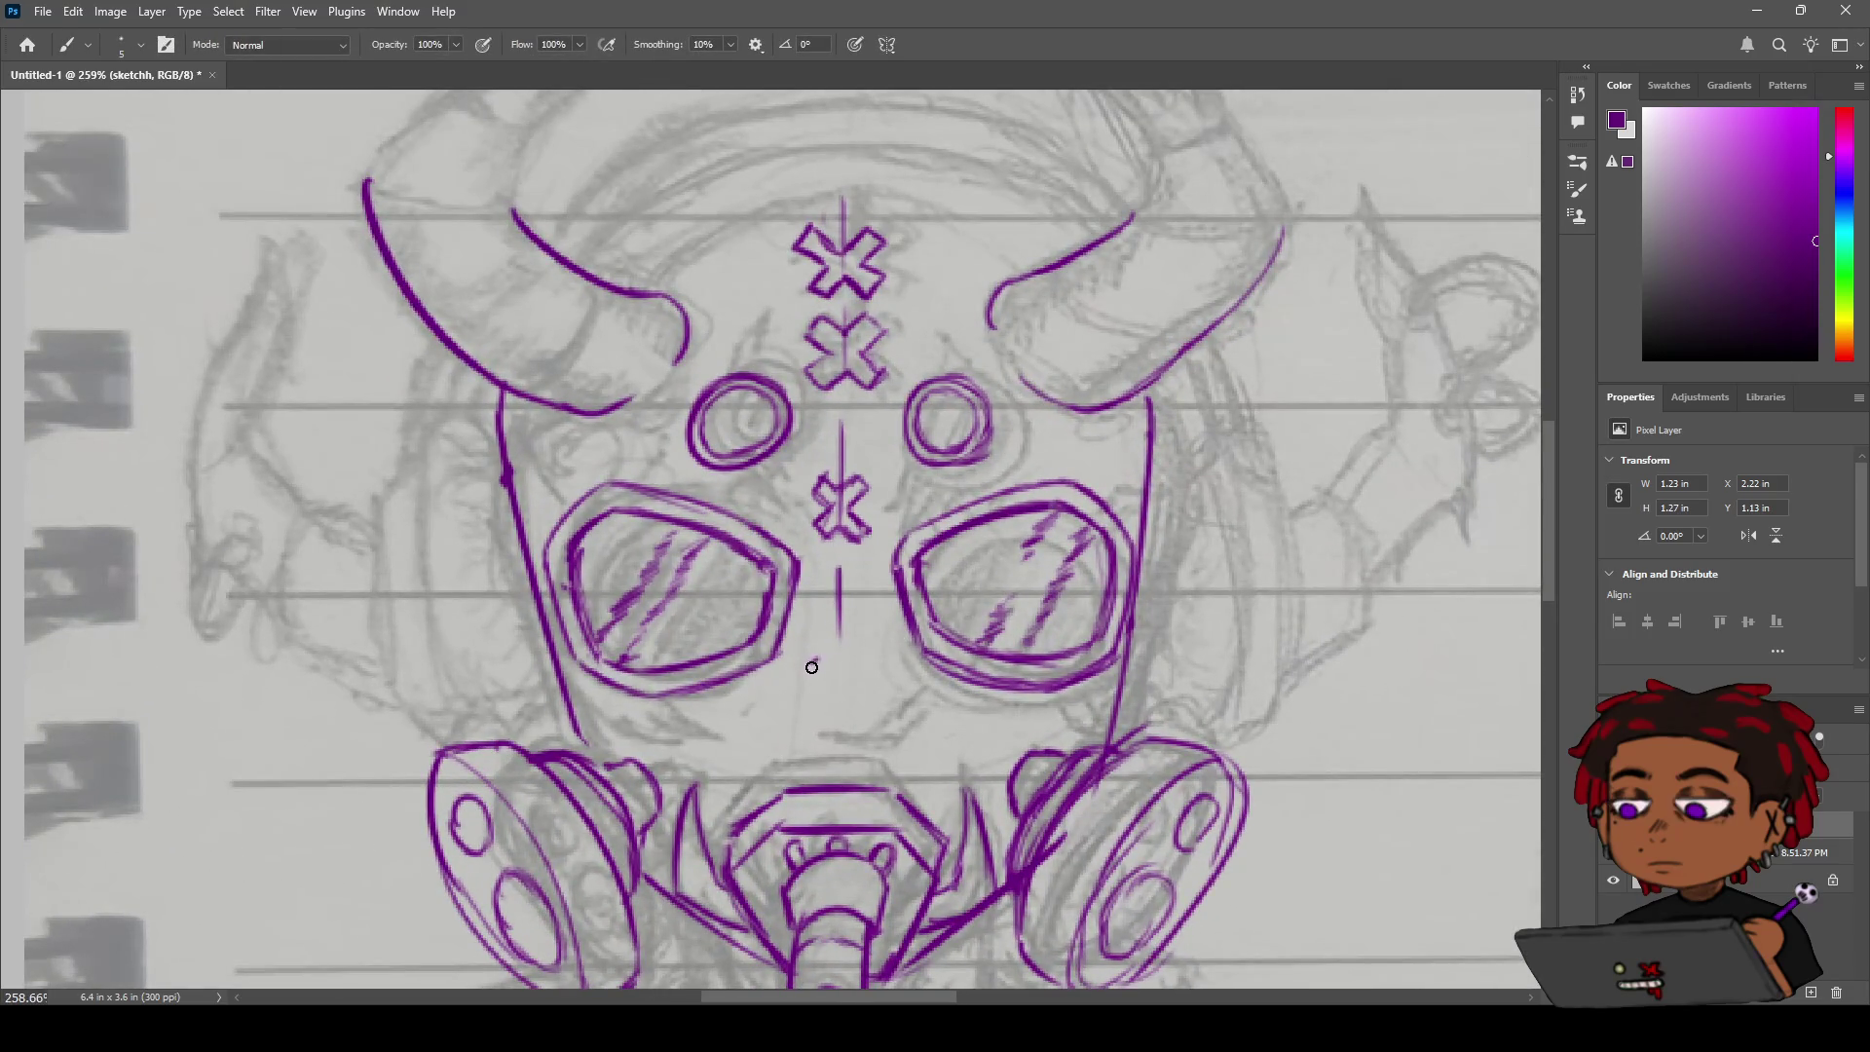
{"action": "mouse_move", "coordinate": [816, 661]}
{"action": "left_mouse_down"}
{"action": "mouse_move", "coordinate": [787, 702]}
{"action": "mouse_move", "coordinate": [857, 698]}
{"action": "mouse_move", "coordinate": [789, 705]}
{"action": "mouse_move", "coordinate": [856, 705]}
{"action": "left_mouse_up"}
{"action": "key", "text": "ctrl+z"}
{"action": "key", "text": "ctrl+z"}
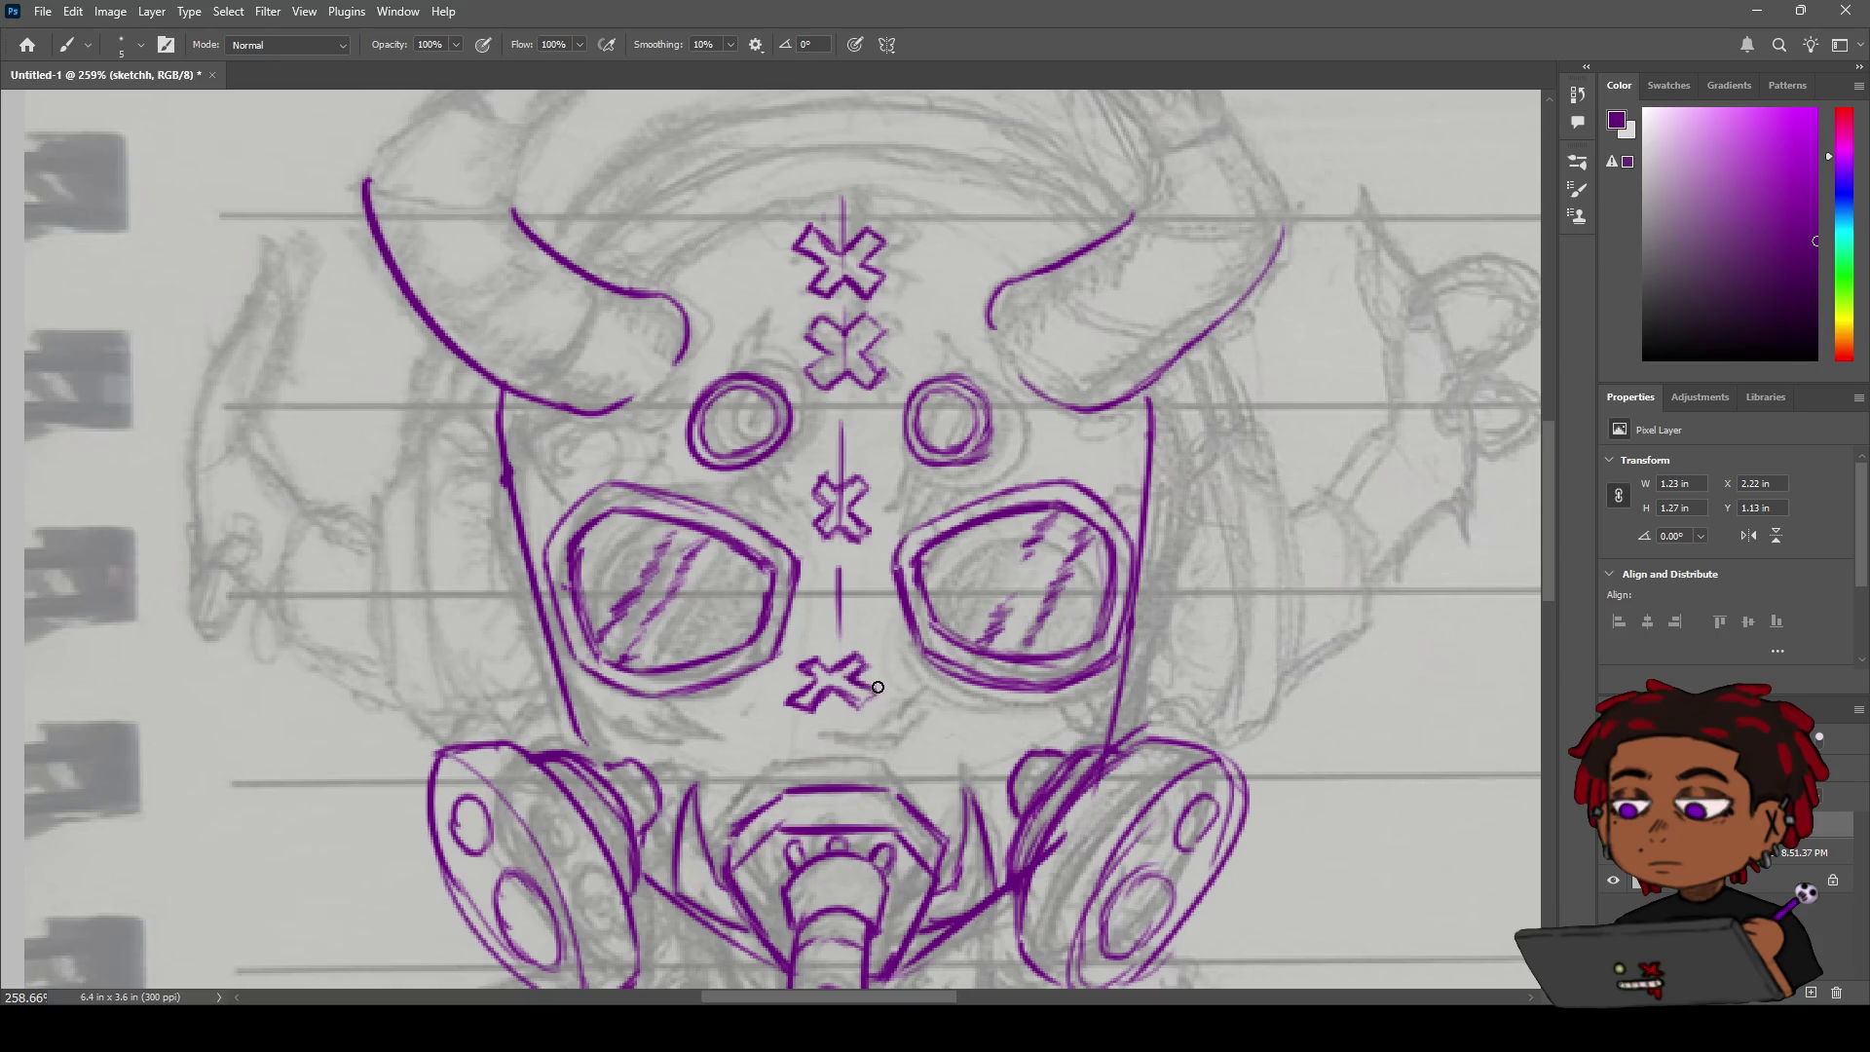
{"action": "left_click_drag", "start_coordinate": [880, 695], "coordinate": [853, 715]}
{"action": "key", "text": "z"}
{"action": "mouse_move", "coordinate": [893, 603]}
{"action": "left_mouse_down"}
{"action": "mouse_move", "coordinate": [799, 606]}
{"action": "mouse_move", "coordinate": [885, 620]}
{"action": "left_mouse_up"}
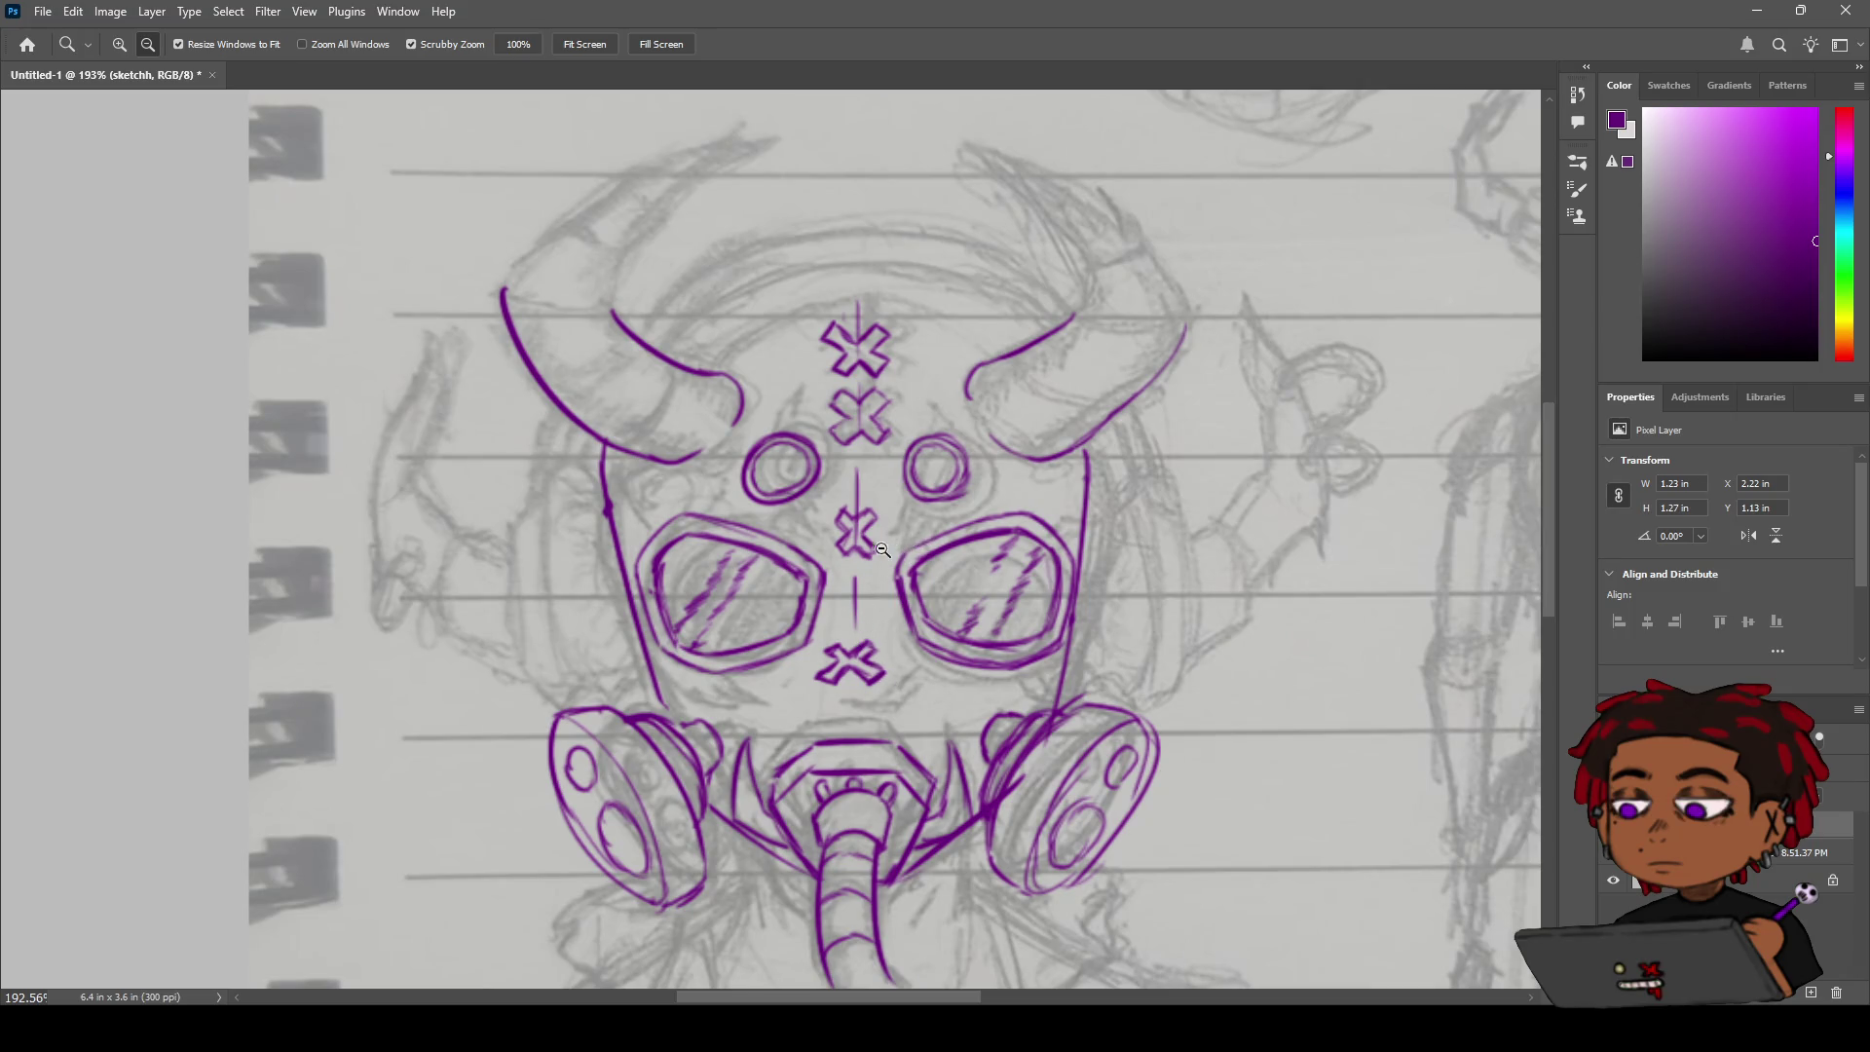
{"action": "mouse_move", "coordinate": [883, 550]}
{"action": "left_mouse_down"}
{"action": "mouse_move", "coordinate": [769, 563]}
{"action": "mouse_move", "coordinate": [855, 530]}
{"action": "left_mouse_up"}
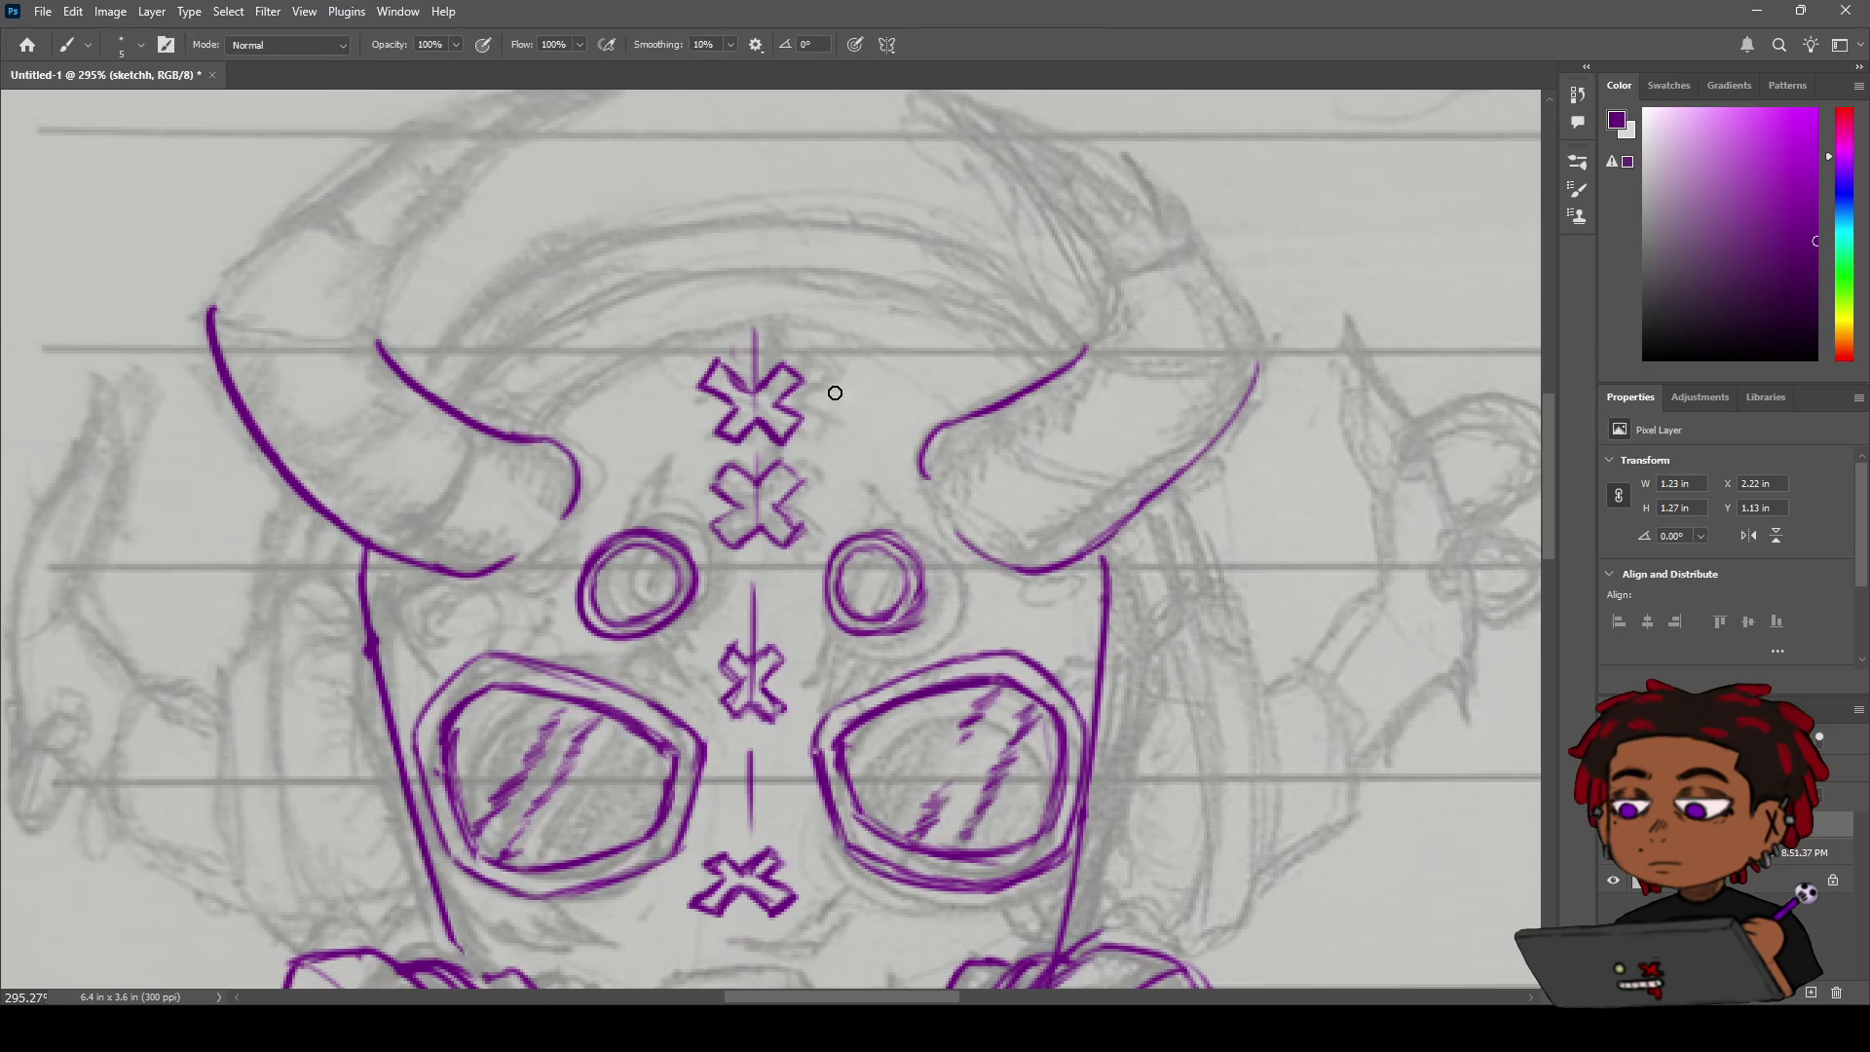
Zoom in on the mask and redraw the purple curve beneath the right horn.
{"action": "left_click", "coordinate": [930, 407]}
{"action": "mouse_move", "coordinate": [925, 401]}
{"action": "left_mouse_down"}
{"action": "mouse_move", "coordinate": [857, 401]}
{"action": "mouse_move", "coordinate": [921, 400]}
{"action": "left_mouse_up"}
{"action": "key", "text": "b"}
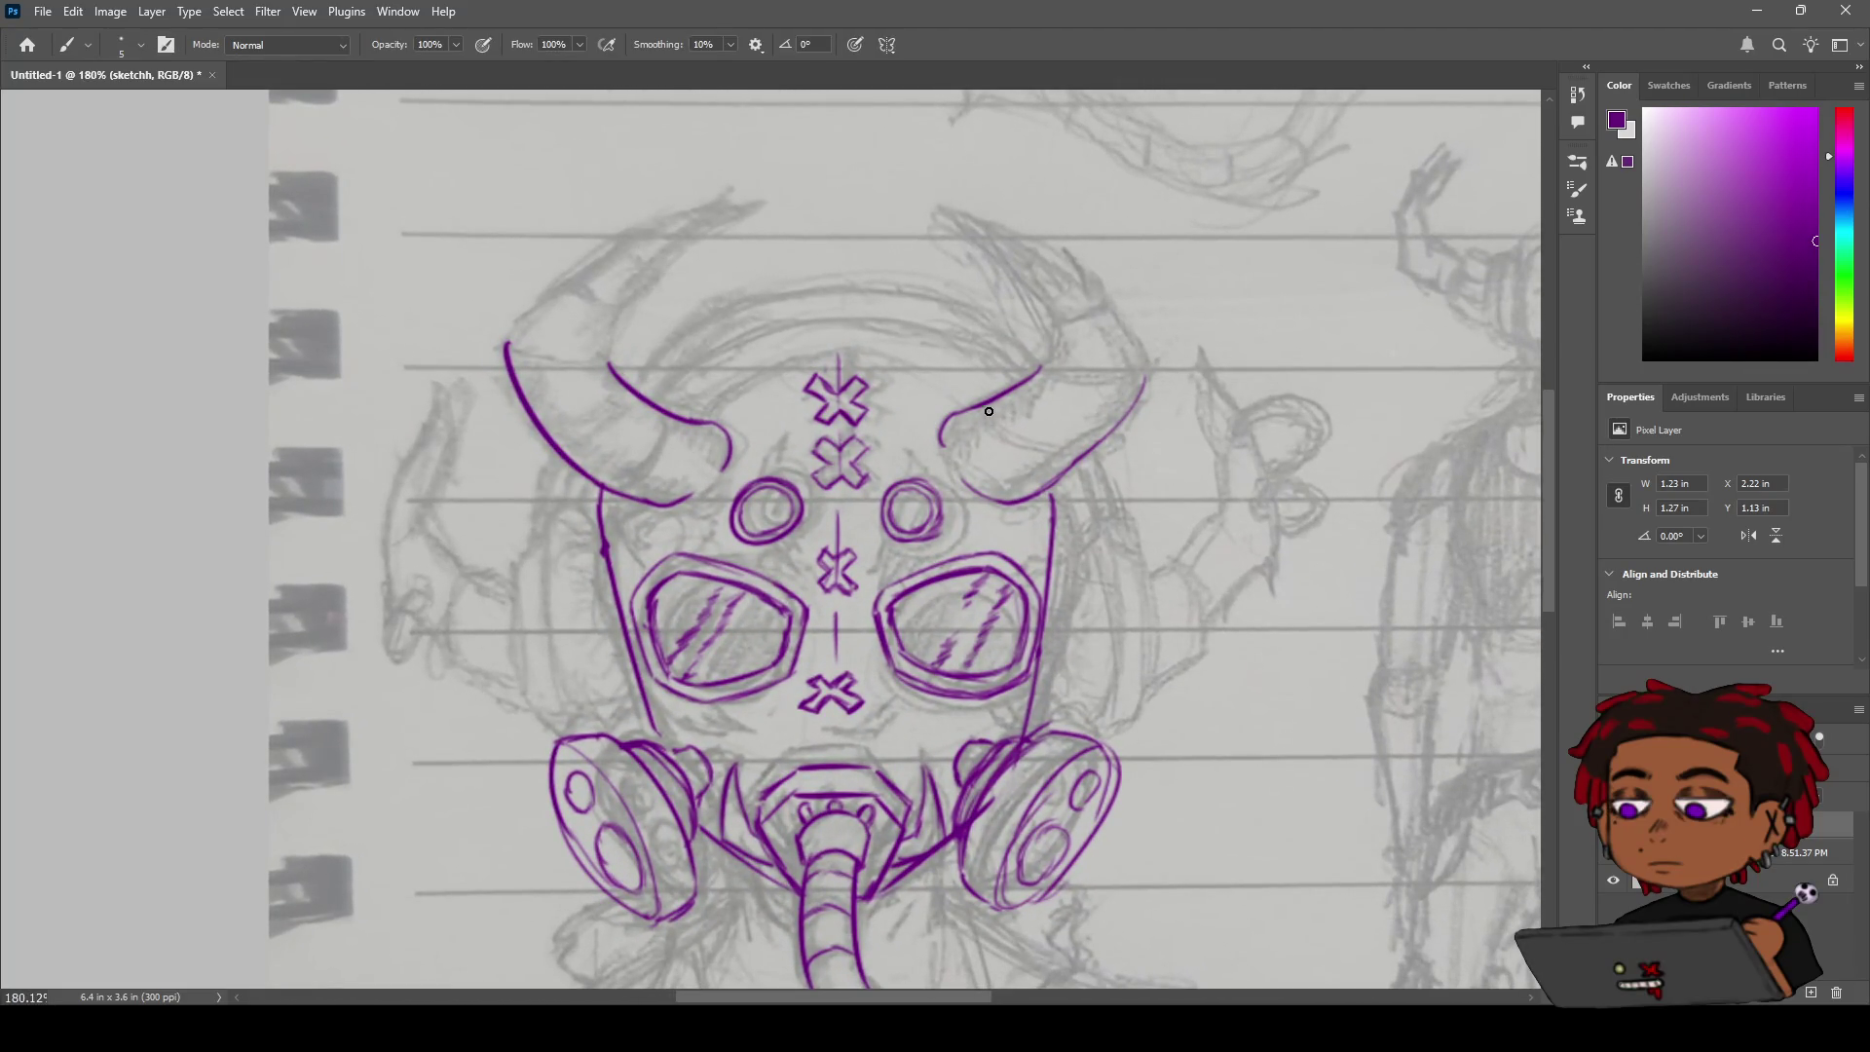
{"action": "mouse_move", "coordinate": [995, 408]}
{"action": "left_mouse_down"}
{"action": "mouse_move", "coordinate": [1065, 451]}
{"action": "mouse_move", "coordinate": [1006, 441]}
{"action": "mouse_move", "coordinate": [1091, 445]}
{"action": "left_mouse_up"}
{"action": "key", "text": "ctrl+z"}
{"action": "key", "text": "ctrl+z"}
{"action": "left_click_drag", "start_coordinate": [992, 404], "coordinate": [1076, 451]}
{"action": "key", "text": "ctrl+z"}
{"action": "key", "text": "ctrl+shift+z"}
Stroke the top edge of the right horn's tip, then zoom out to check the line art.
{"action": "left_click_drag", "start_coordinate": [1041, 365], "coordinate": [1145, 361]}
{"action": "key", "text": "z"}
{"action": "mouse_move", "coordinate": [1114, 394]}
{"action": "left_mouse_down"}
{"action": "mouse_move", "coordinate": [1035, 396]}
{"action": "mouse_move", "coordinate": [1105, 374]}
{"action": "left_mouse_up"}
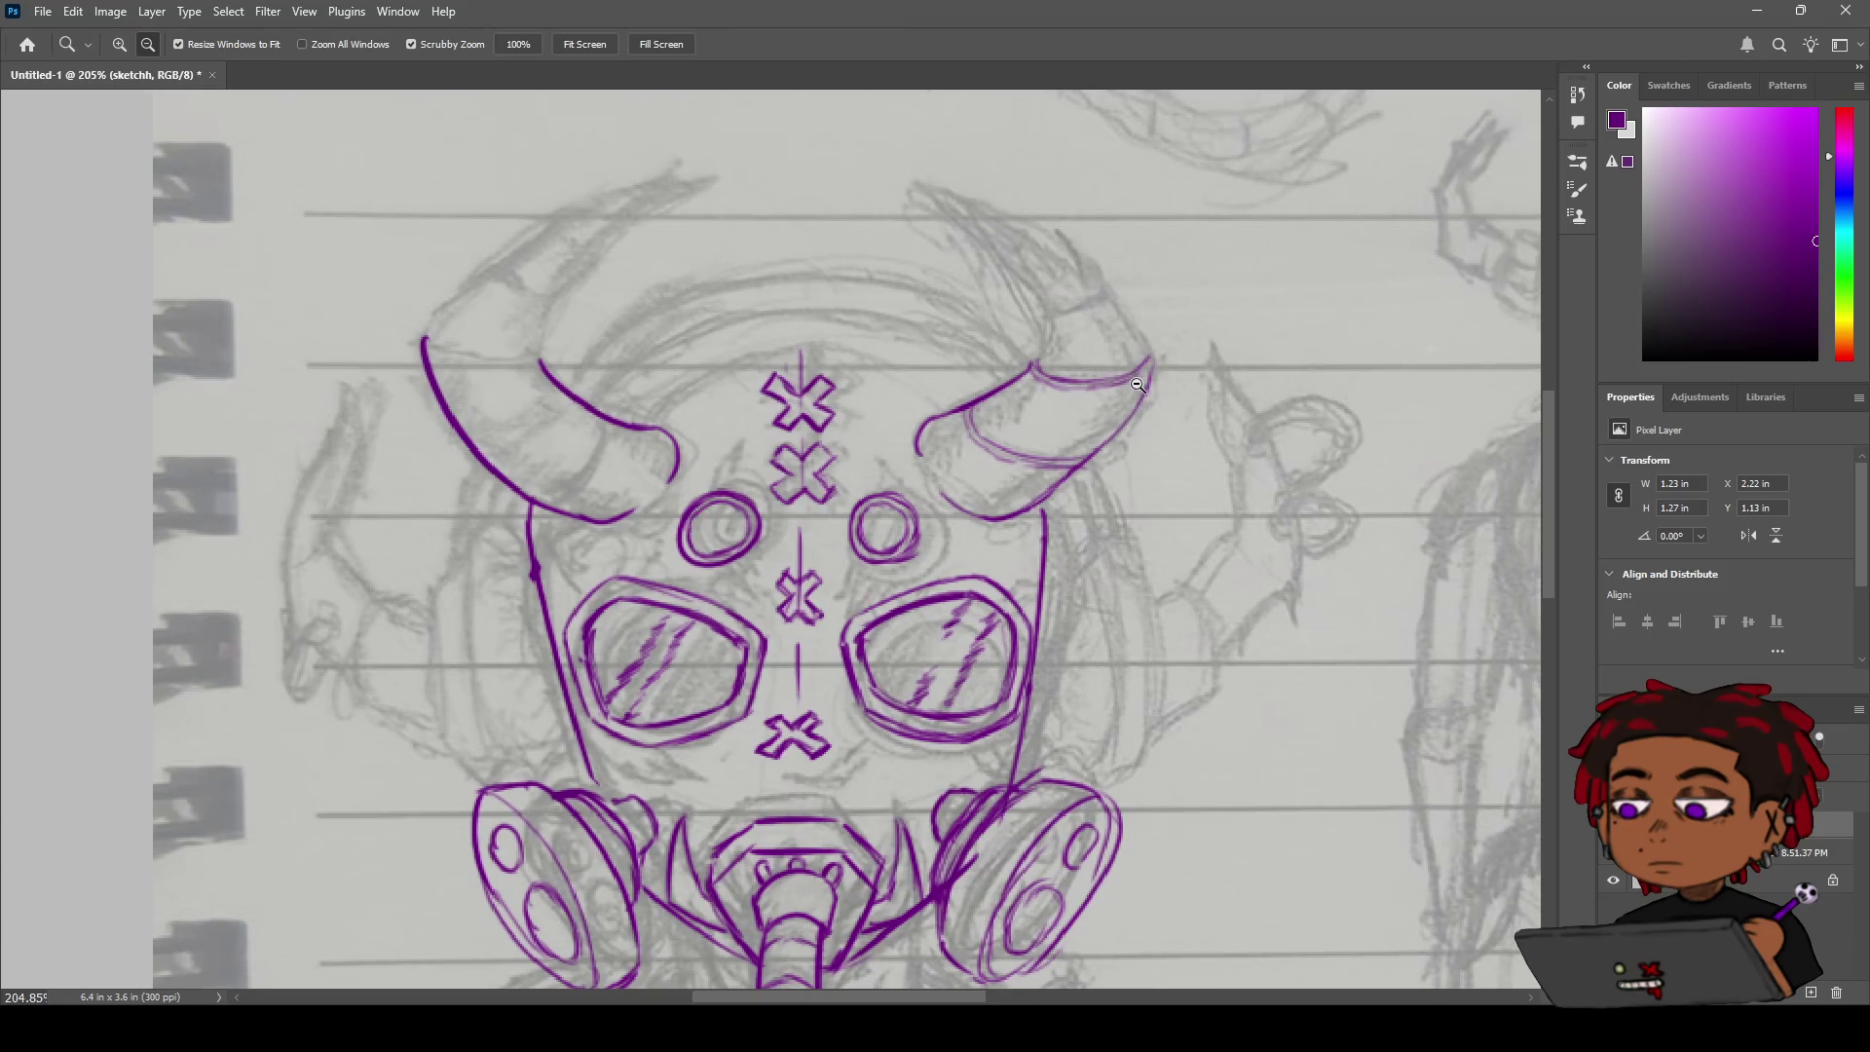
{"action": "mouse_move", "coordinate": [1115, 480]}
{"action": "left_mouse_down"}
{"action": "mouse_move", "coordinate": [1032, 466]}
{"action": "mouse_move", "coordinate": [1091, 444]}
{"action": "mouse_move", "coordinate": [1061, 425]}
{"action": "left_mouse_up"}
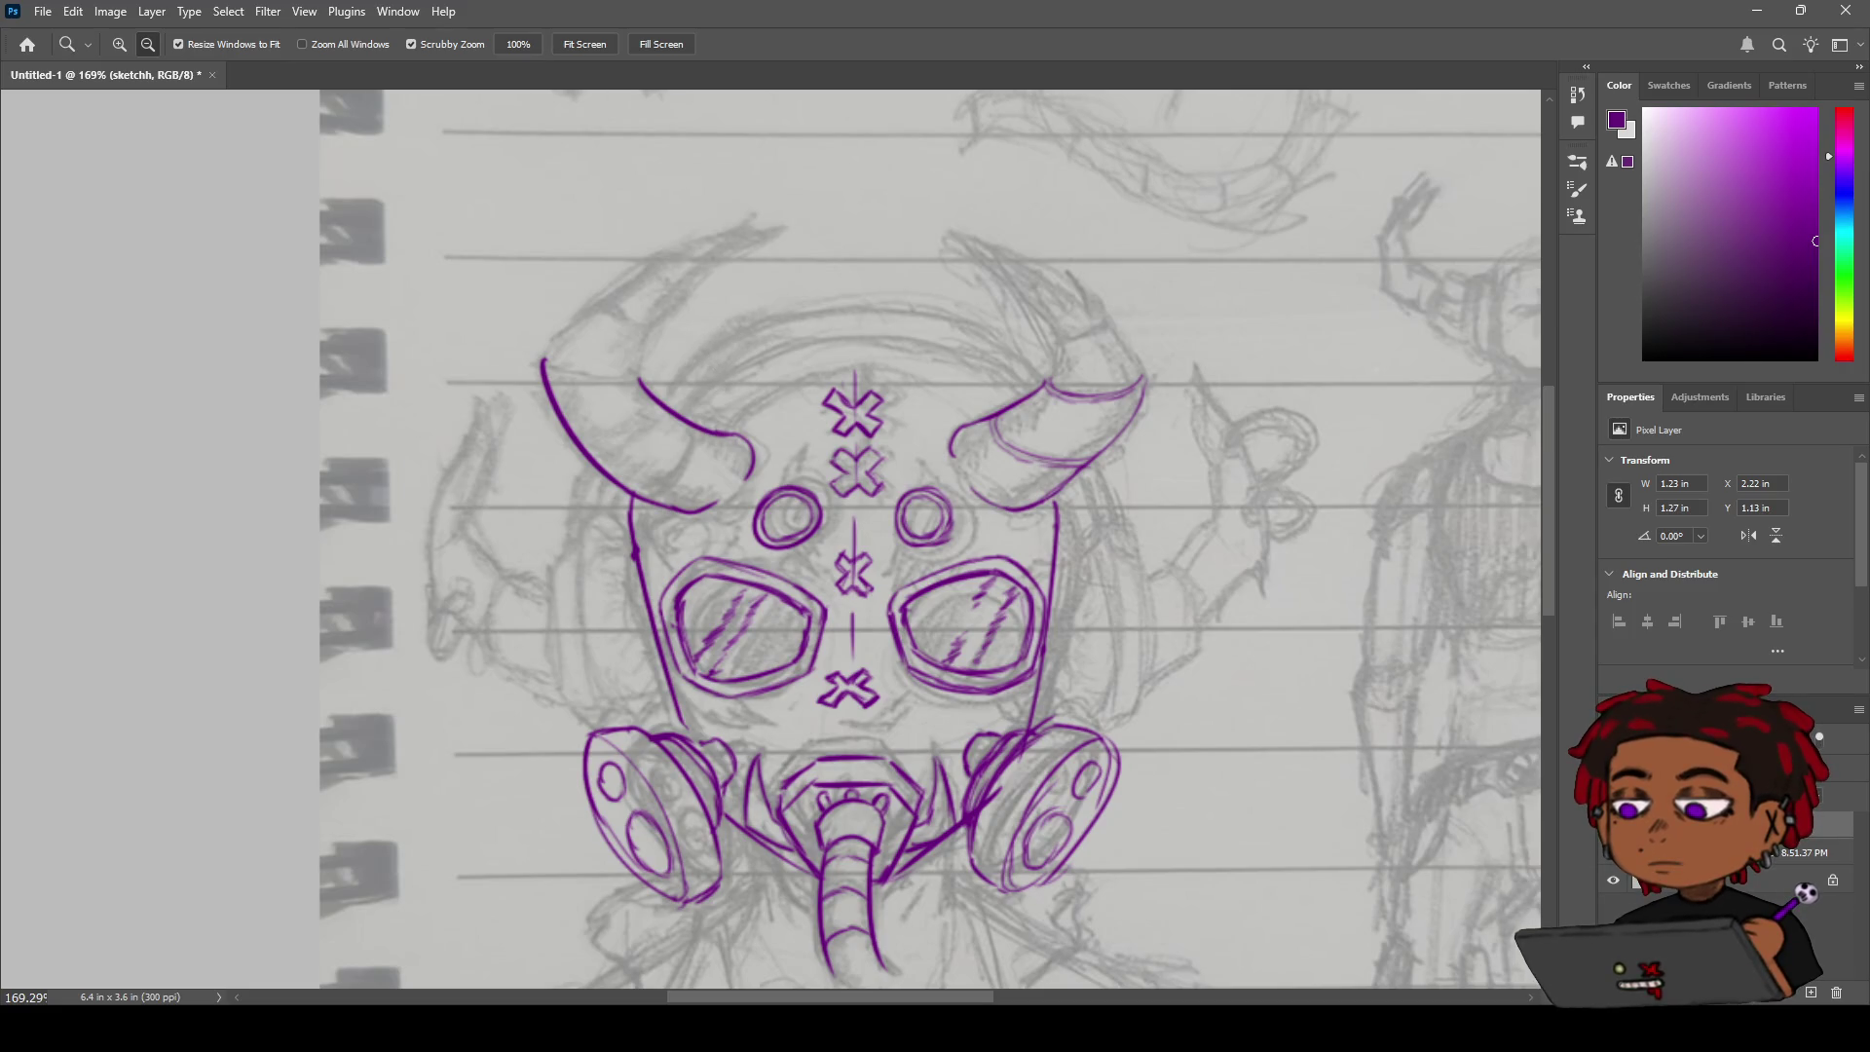
Extend the left horn's outer edge upward and draw its inner edge from tip to base.
{"action": "key", "text": "b"}
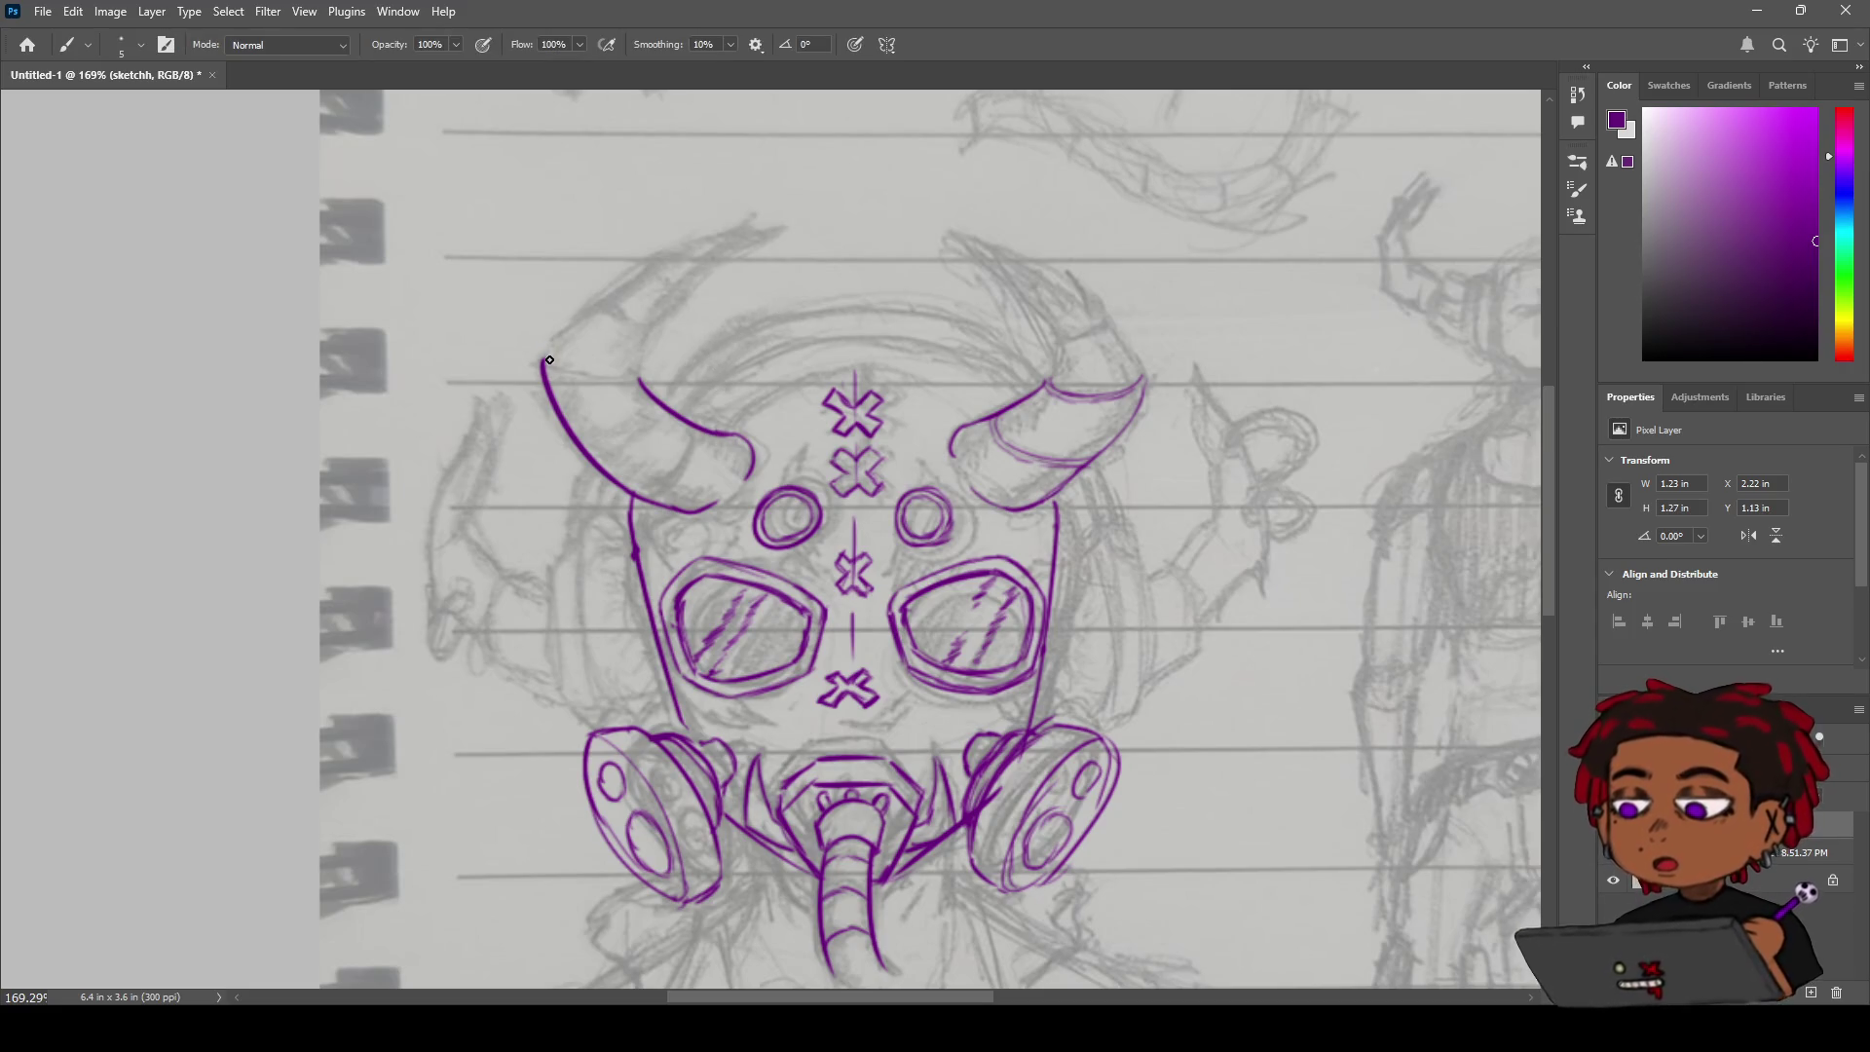
{"action": "left_click_drag", "start_coordinate": [547, 356], "coordinate": [711, 238]}
{"action": "key", "text": "ctrl+z"}
{"action": "left_click_drag", "start_coordinate": [544, 354], "coordinate": [755, 216]}
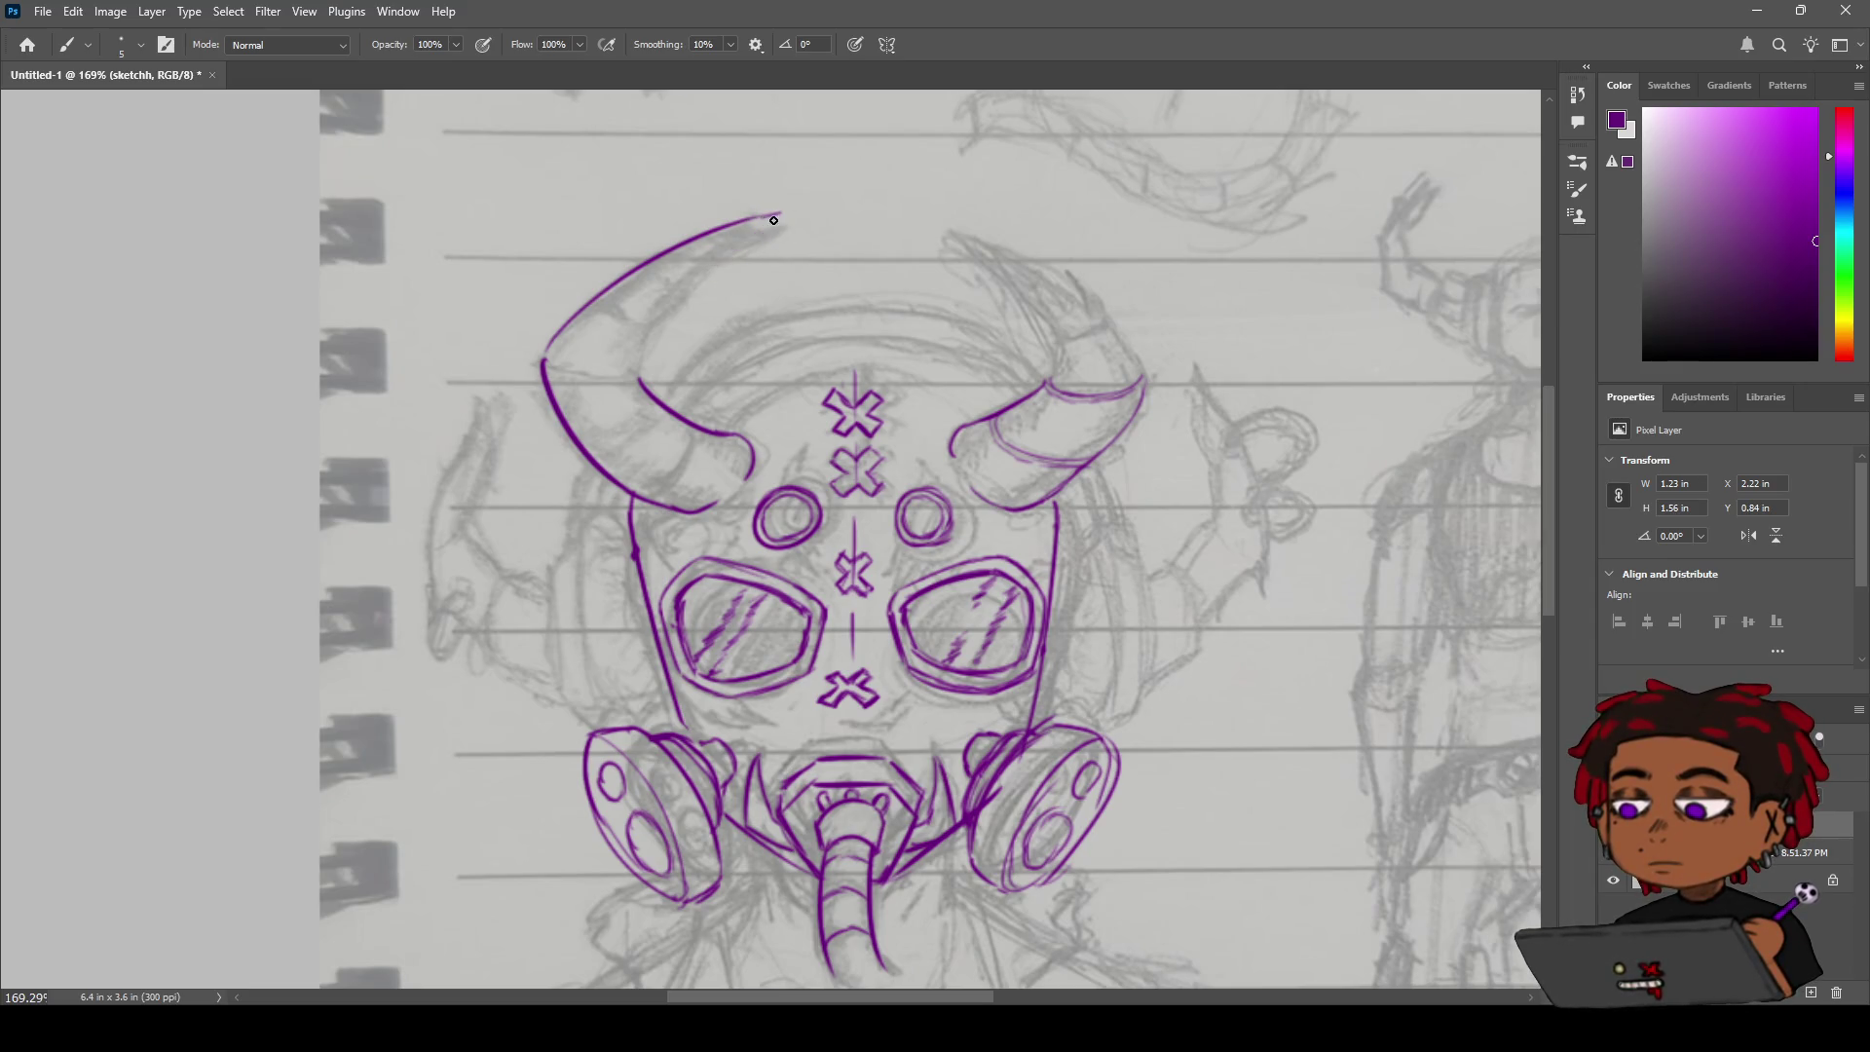
{"action": "left_click_drag", "start_coordinate": [780, 212], "coordinate": [655, 310]}
{"action": "left_click_drag", "start_coordinate": [662, 308], "coordinate": [640, 378]}
Add a curved line inside the left horn plus bands at its base, middle and tip.
{"action": "left_click_drag", "start_coordinate": [643, 496], "coordinate": [696, 435]}
{"action": "mouse_move", "coordinate": [642, 500]}
{"action": "left_mouse_down"}
{"action": "mouse_move", "coordinate": [694, 433]}
{"action": "mouse_move", "coordinate": [576, 436]}
{"action": "mouse_move", "coordinate": [609, 427]}
{"action": "left_mouse_up"}
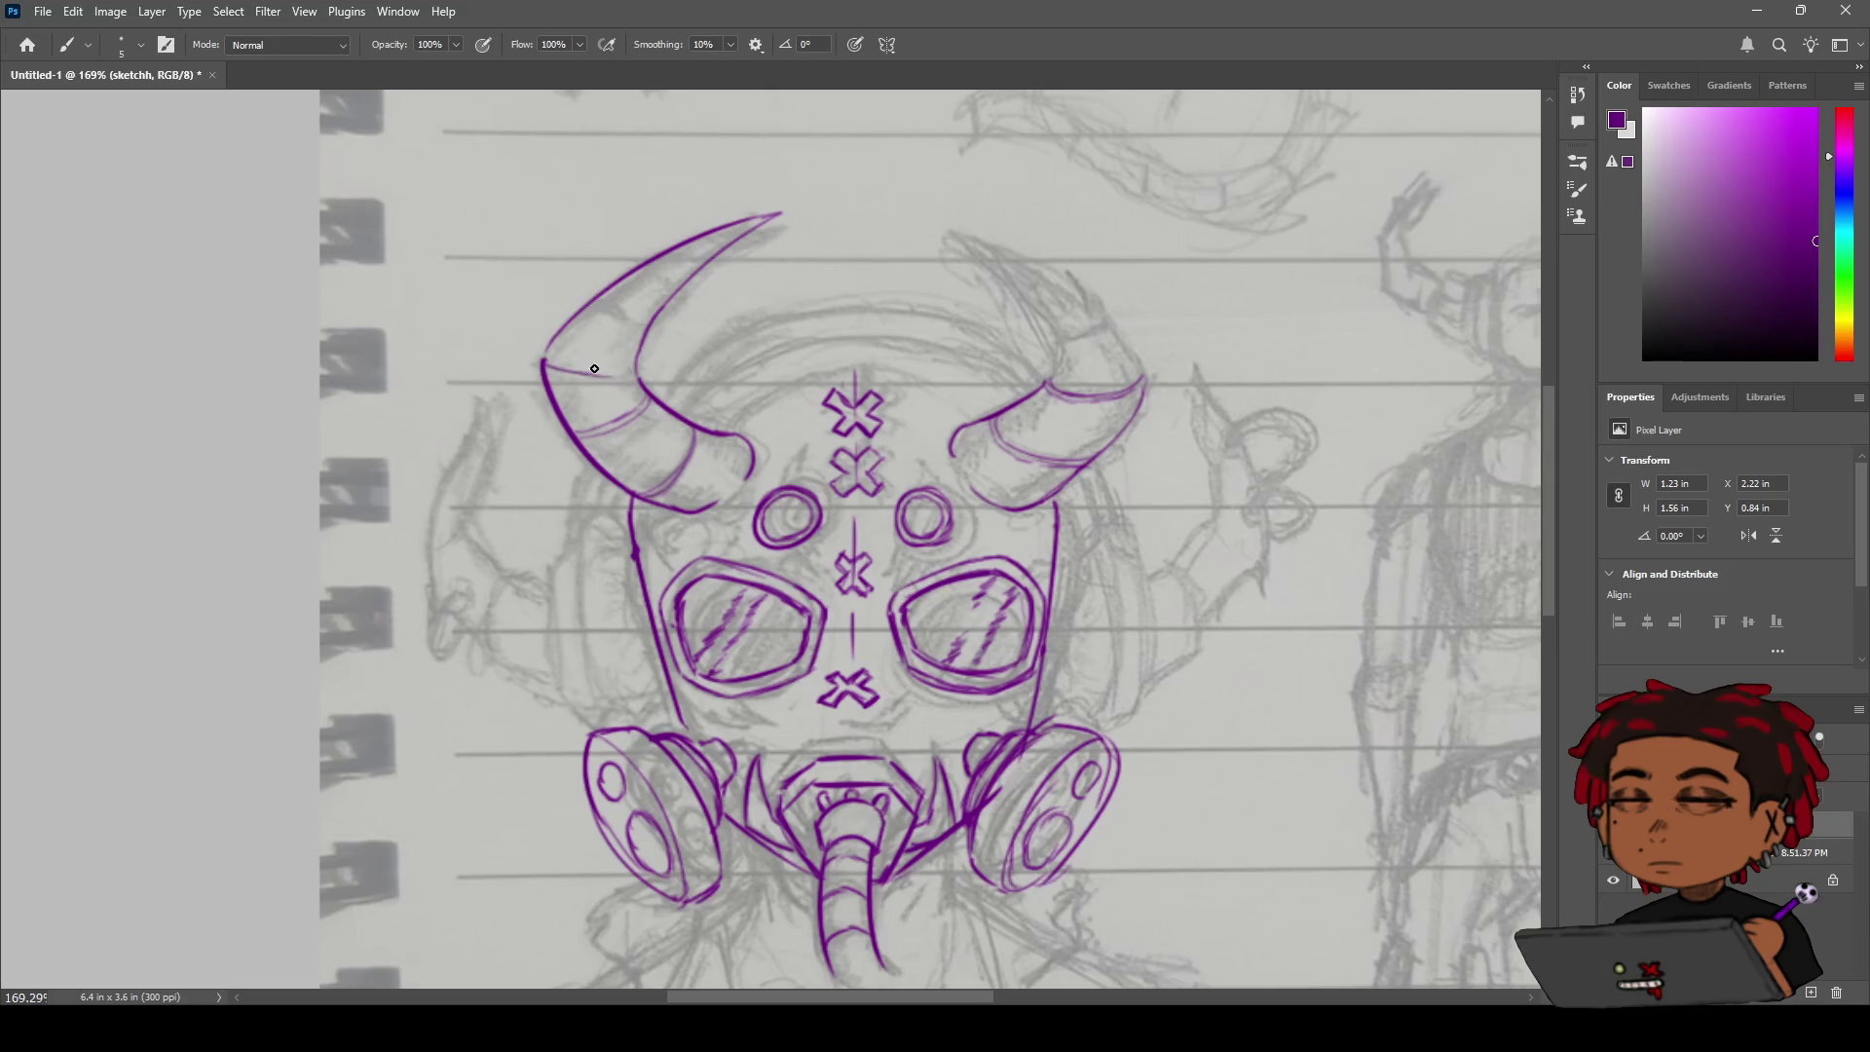
{"action": "mouse_move", "coordinate": [631, 373]}
{"action": "left_mouse_down"}
{"action": "mouse_move", "coordinate": [546, 363]}
{"action": "mouse_move", "coordinate": [643, 375]}
{"action": "left_mouse_up"}
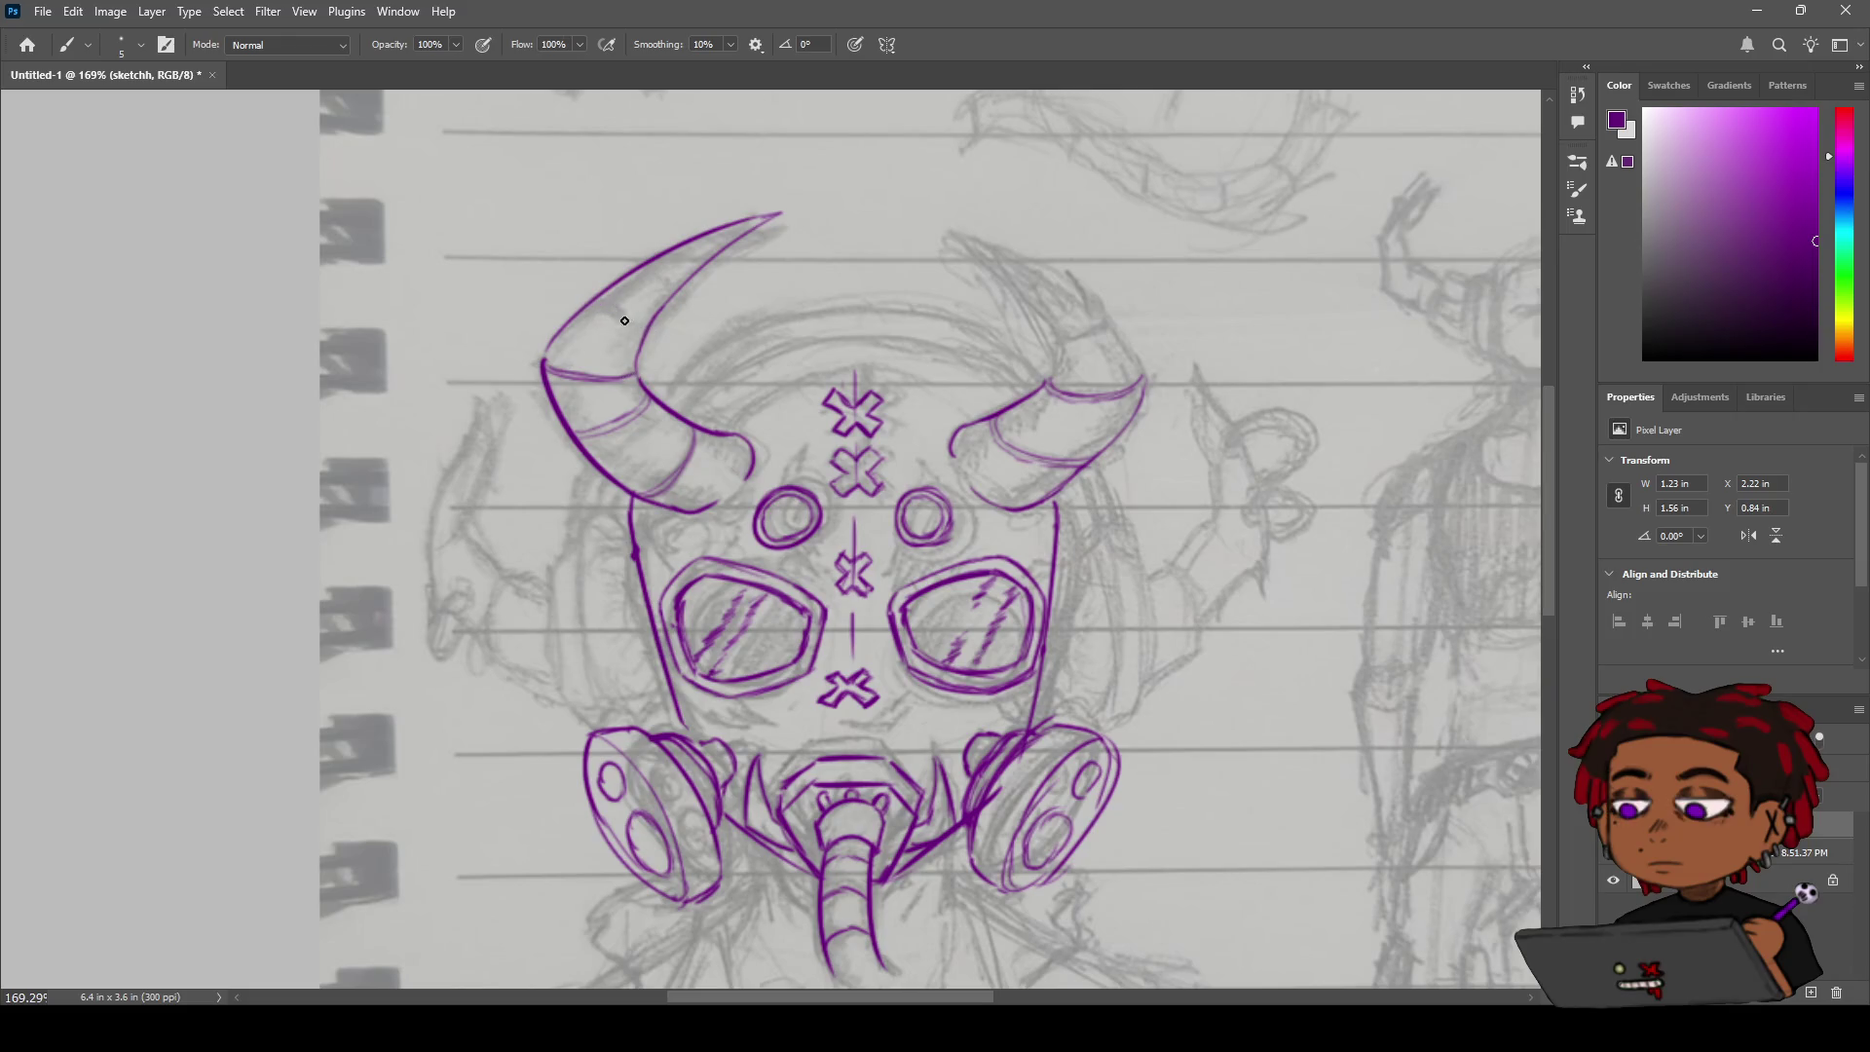
{"action": "left_click_drag", "start_coordinate": [643, 328], "coordinate": [590, 304]}
{"action": "mouse_move", "coordinate": [684, 249]}
{"action": "left_mouse_down"}
{"action": "mouse_move", "coordinate": [695, 274]}
{"action": "mouse_move", "coordinate": [724, 255]}
{"action": "left_mouse_up"}
Zoom out to review the whole drawing and pan to recenter the line art.
{"action": "key", "text": "z"}
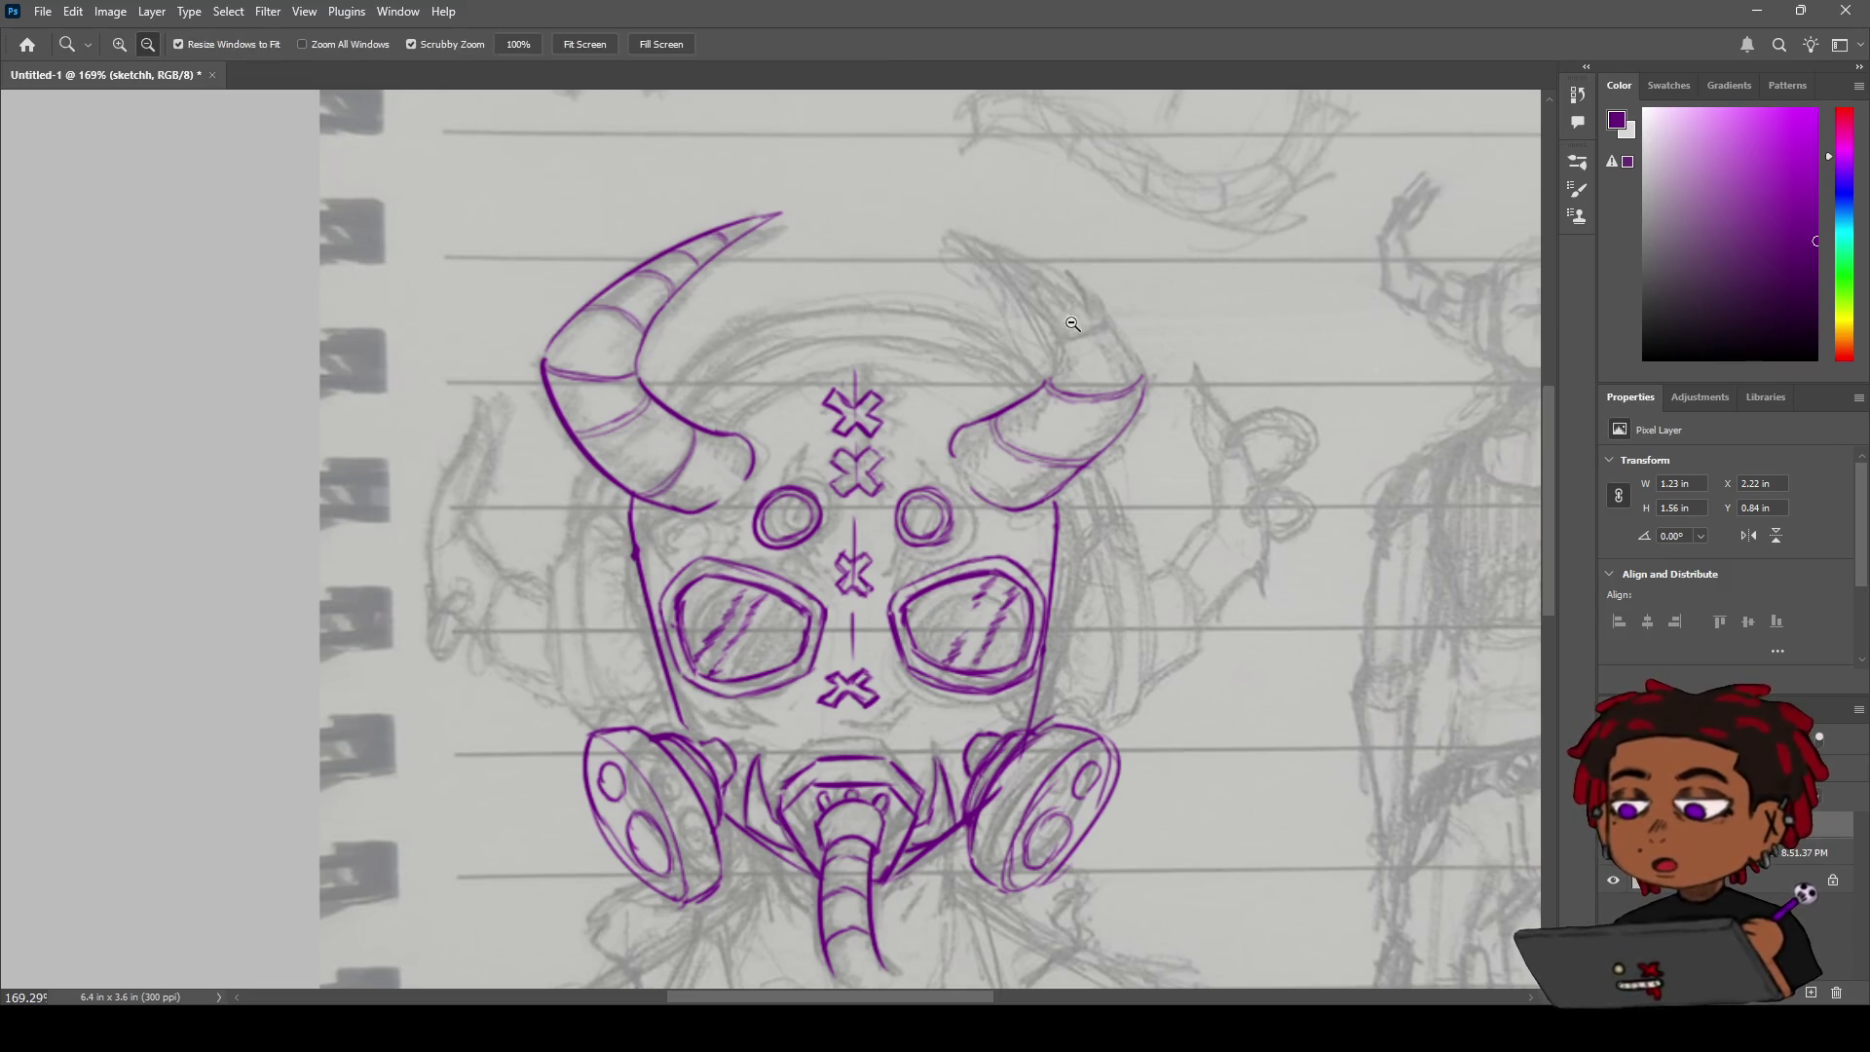
{"action": "scroll", "coordinate": [997, 344], "scroll_direction": "down", "scroll_amount": 5}
{"action": "scroll", "coordinate": [964, 341], "scroll_direction": "up", "scroll_amount": 3}
{"action": "key", "text": "h"}
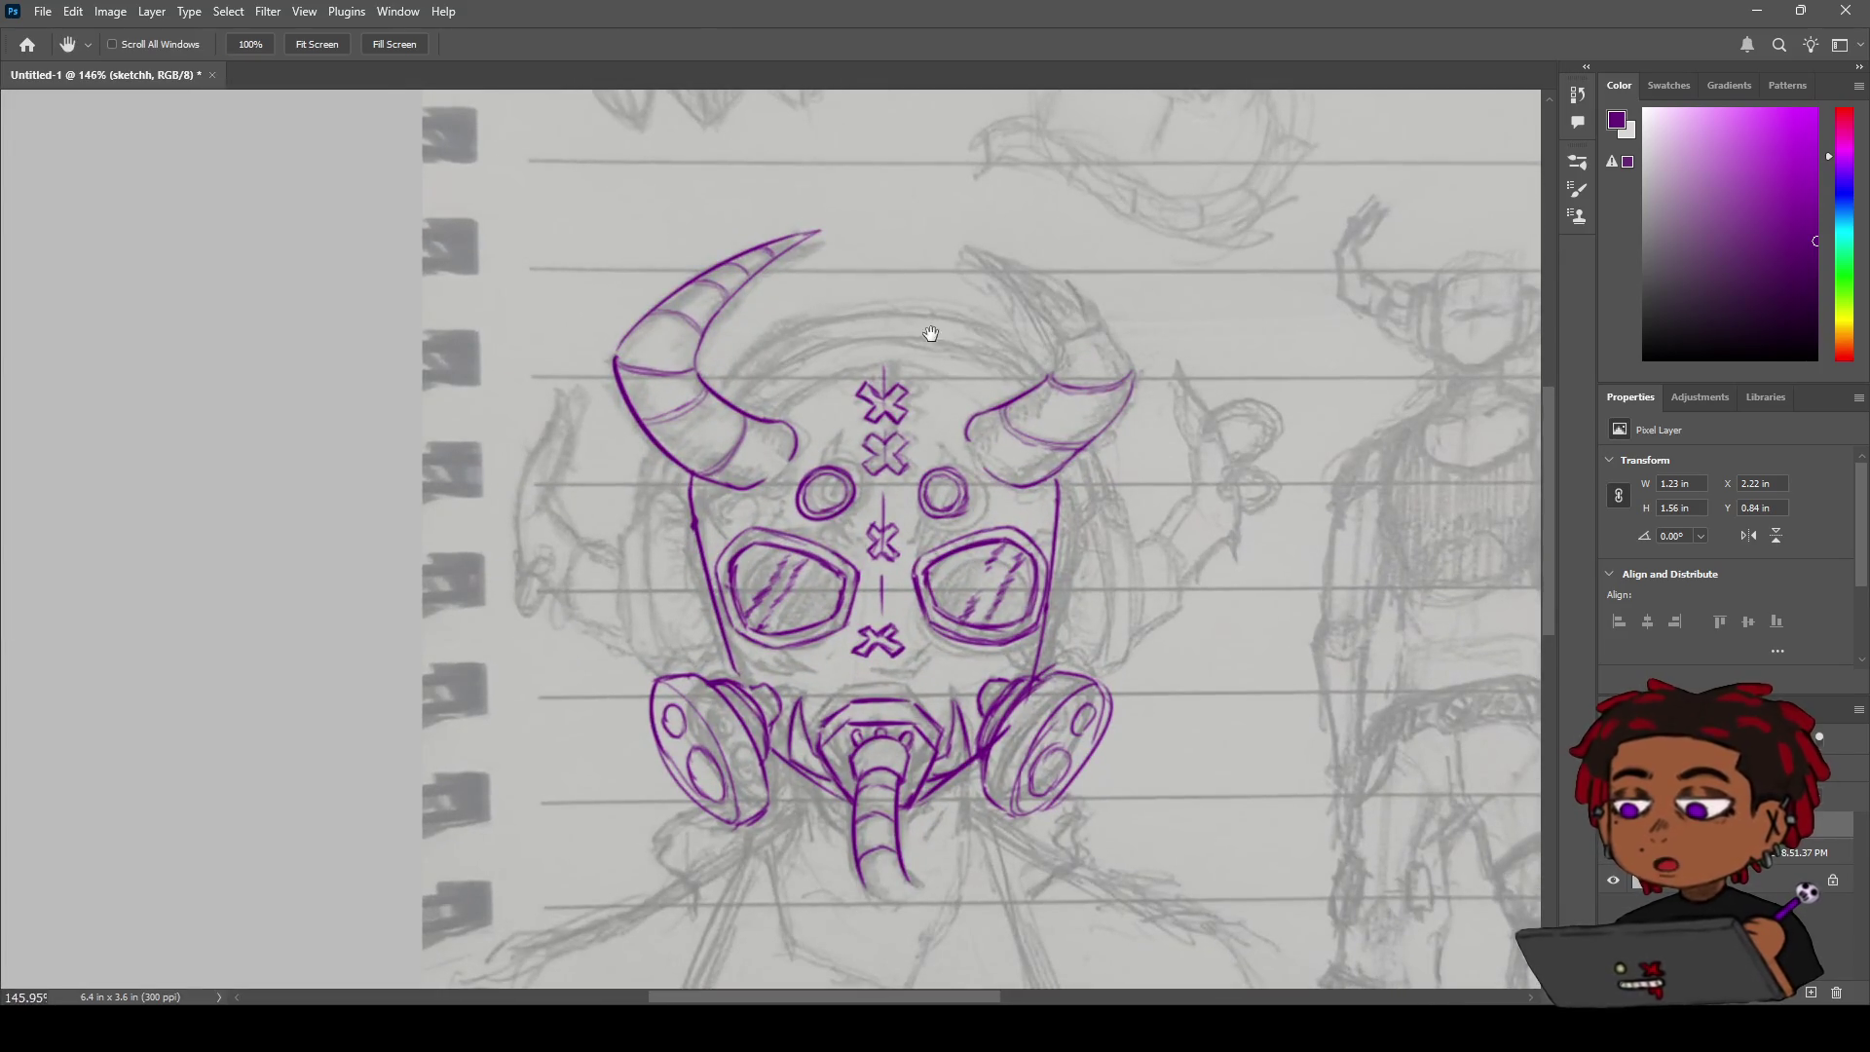
{"action": "left_click_drag", "start_coordinate": [927, 334], "coordinate": [899, 351]}
{"action": "scroll", "coordinate": [900, 352], "scroll_direction": "up", "scroll_amount": 2}
{"action": "key", "text": "b"}
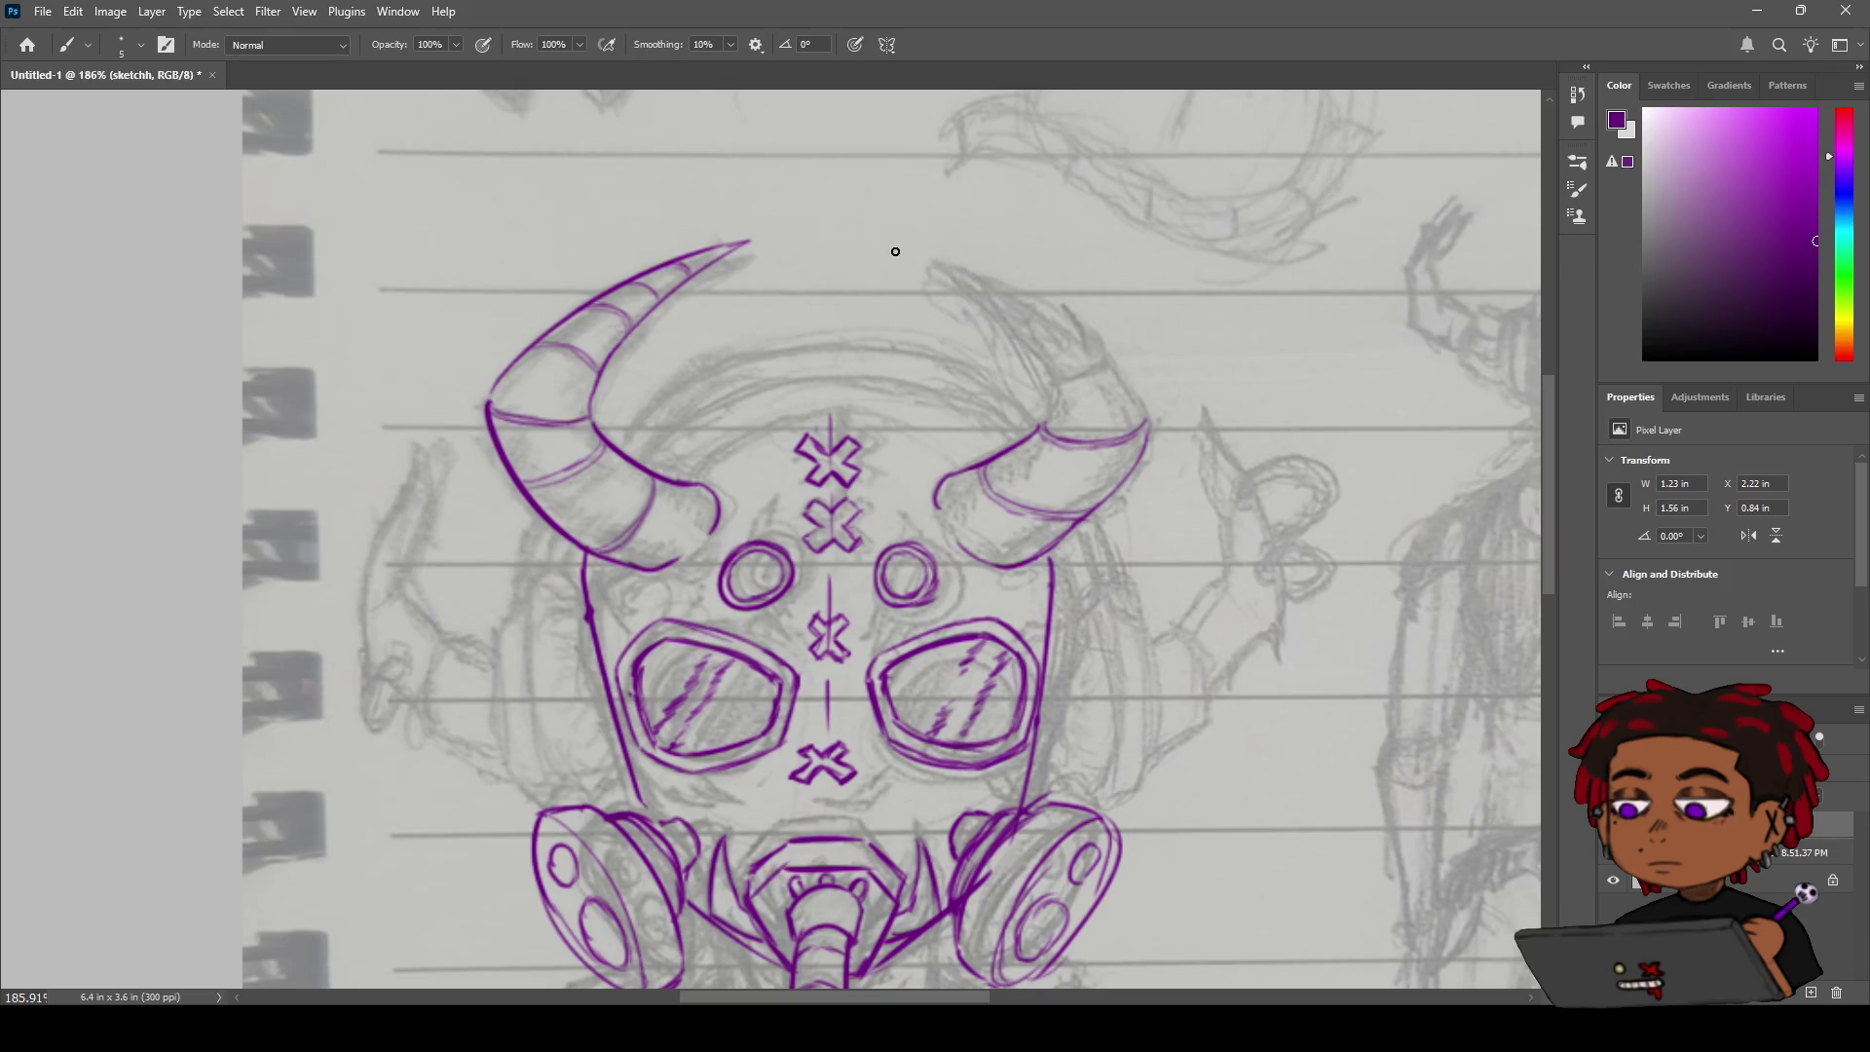
Retry and compare right-horn outer-edge strokes, keeping one from the head's side up to the tip.
{"action": "left_click_drag", "start_coordinate": [890, 237], "coordinate": [995, 266]}
{"action": "key", "text": "ctrl+z"}
{"action": "left_click_drag", "start_coordinate": [999, 268], "coordinate": [1148, 429]}
{"action": "key", "text": "ctrl+z"}
{"action": "left_click_drag", "start_coordinate": [1022, 283], "coordinate": [1147, 430]}
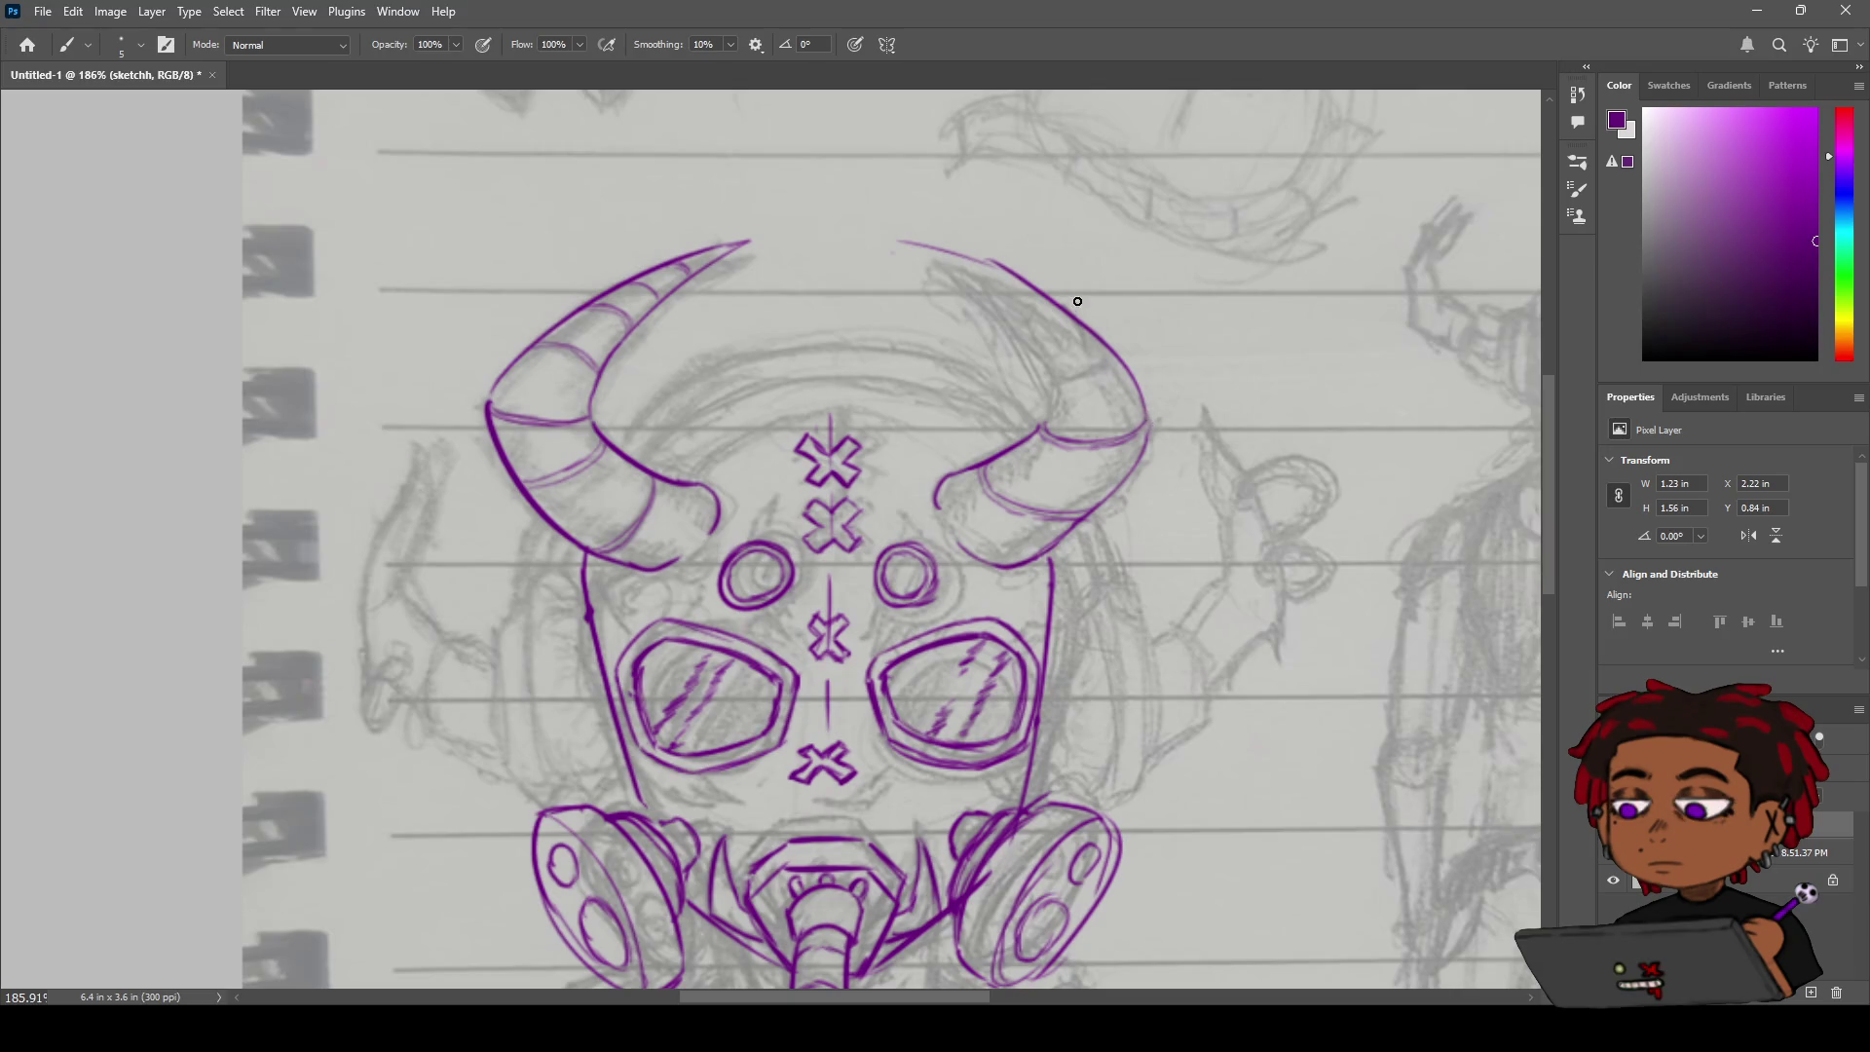
{"action": "key", "text": "ctrl+z"}
{"action": "key", "text": "ctrl+shift+z"}
{"action": "key", "text": "ctrl+z"}
{"action": "key", "text": "ctrl+shift+z"}
{"action": "key", "text": "ctrl+z"}
{"action": "key", "text": "ctrl+shift+z"}
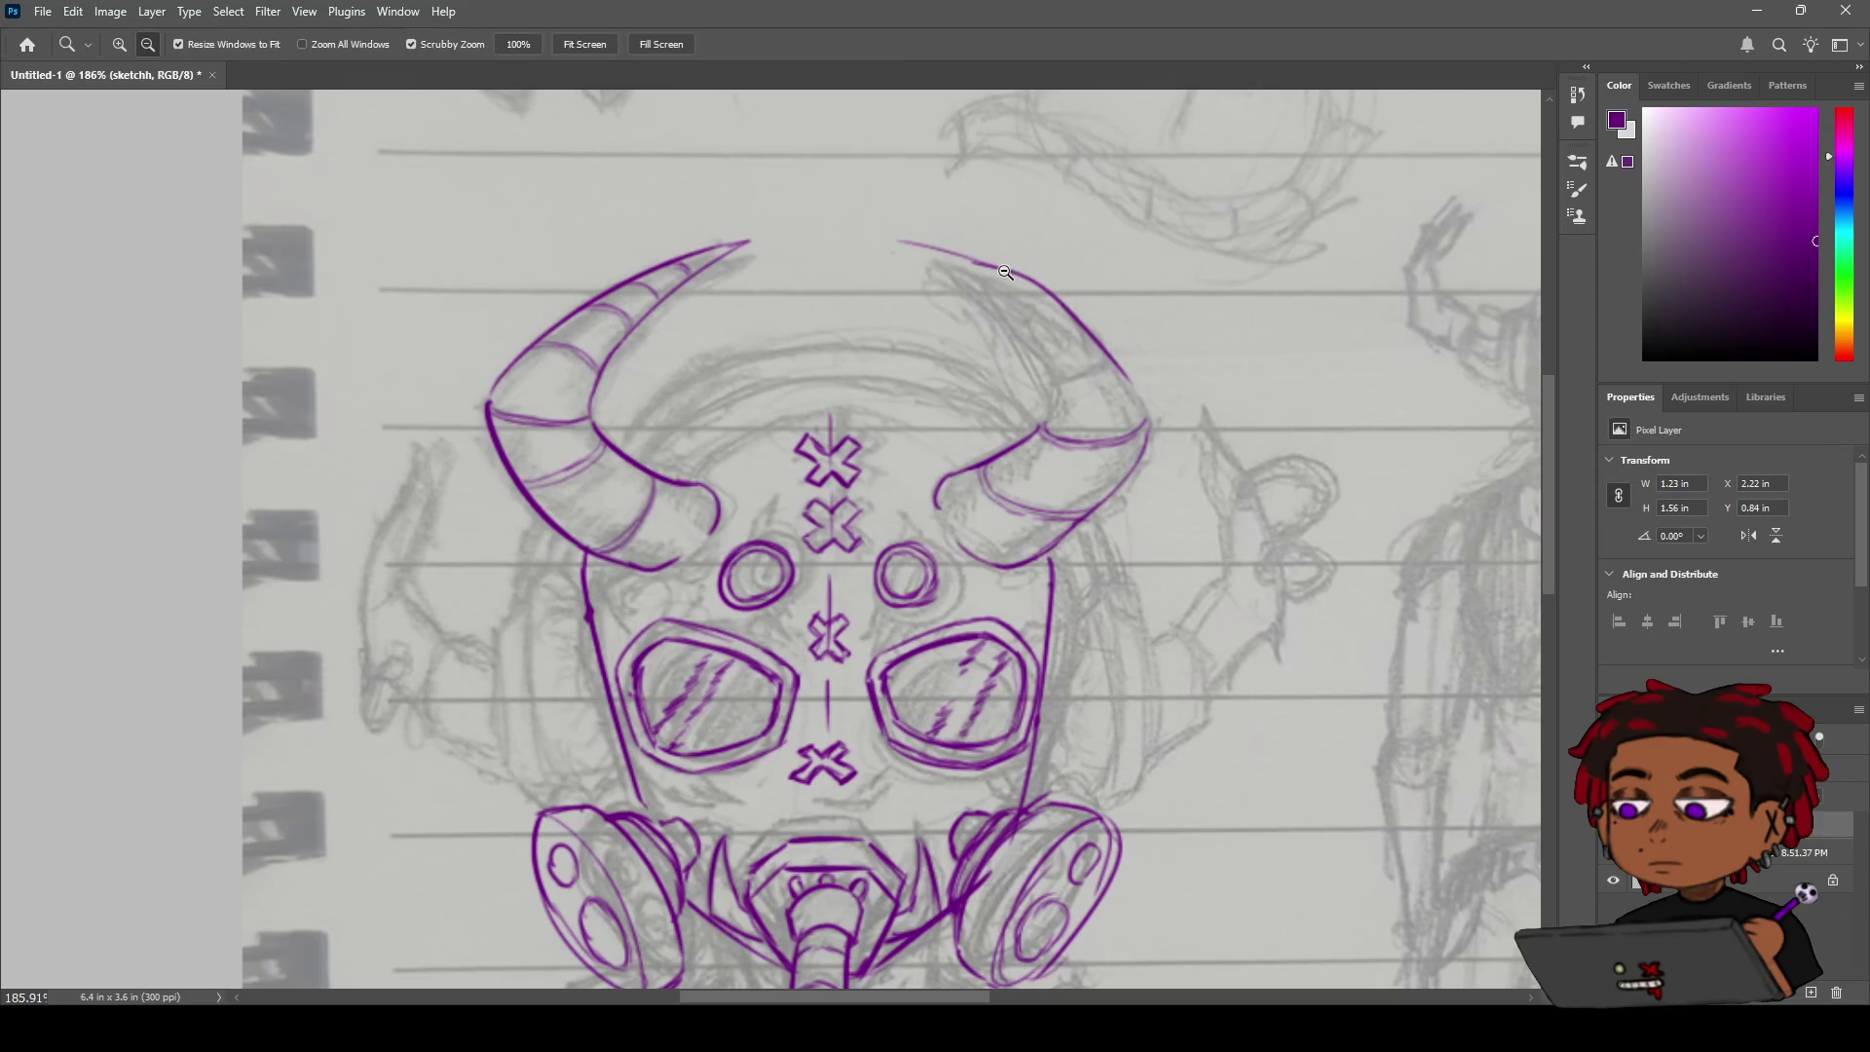
{"action": "key", "text": "ctrl+z"}
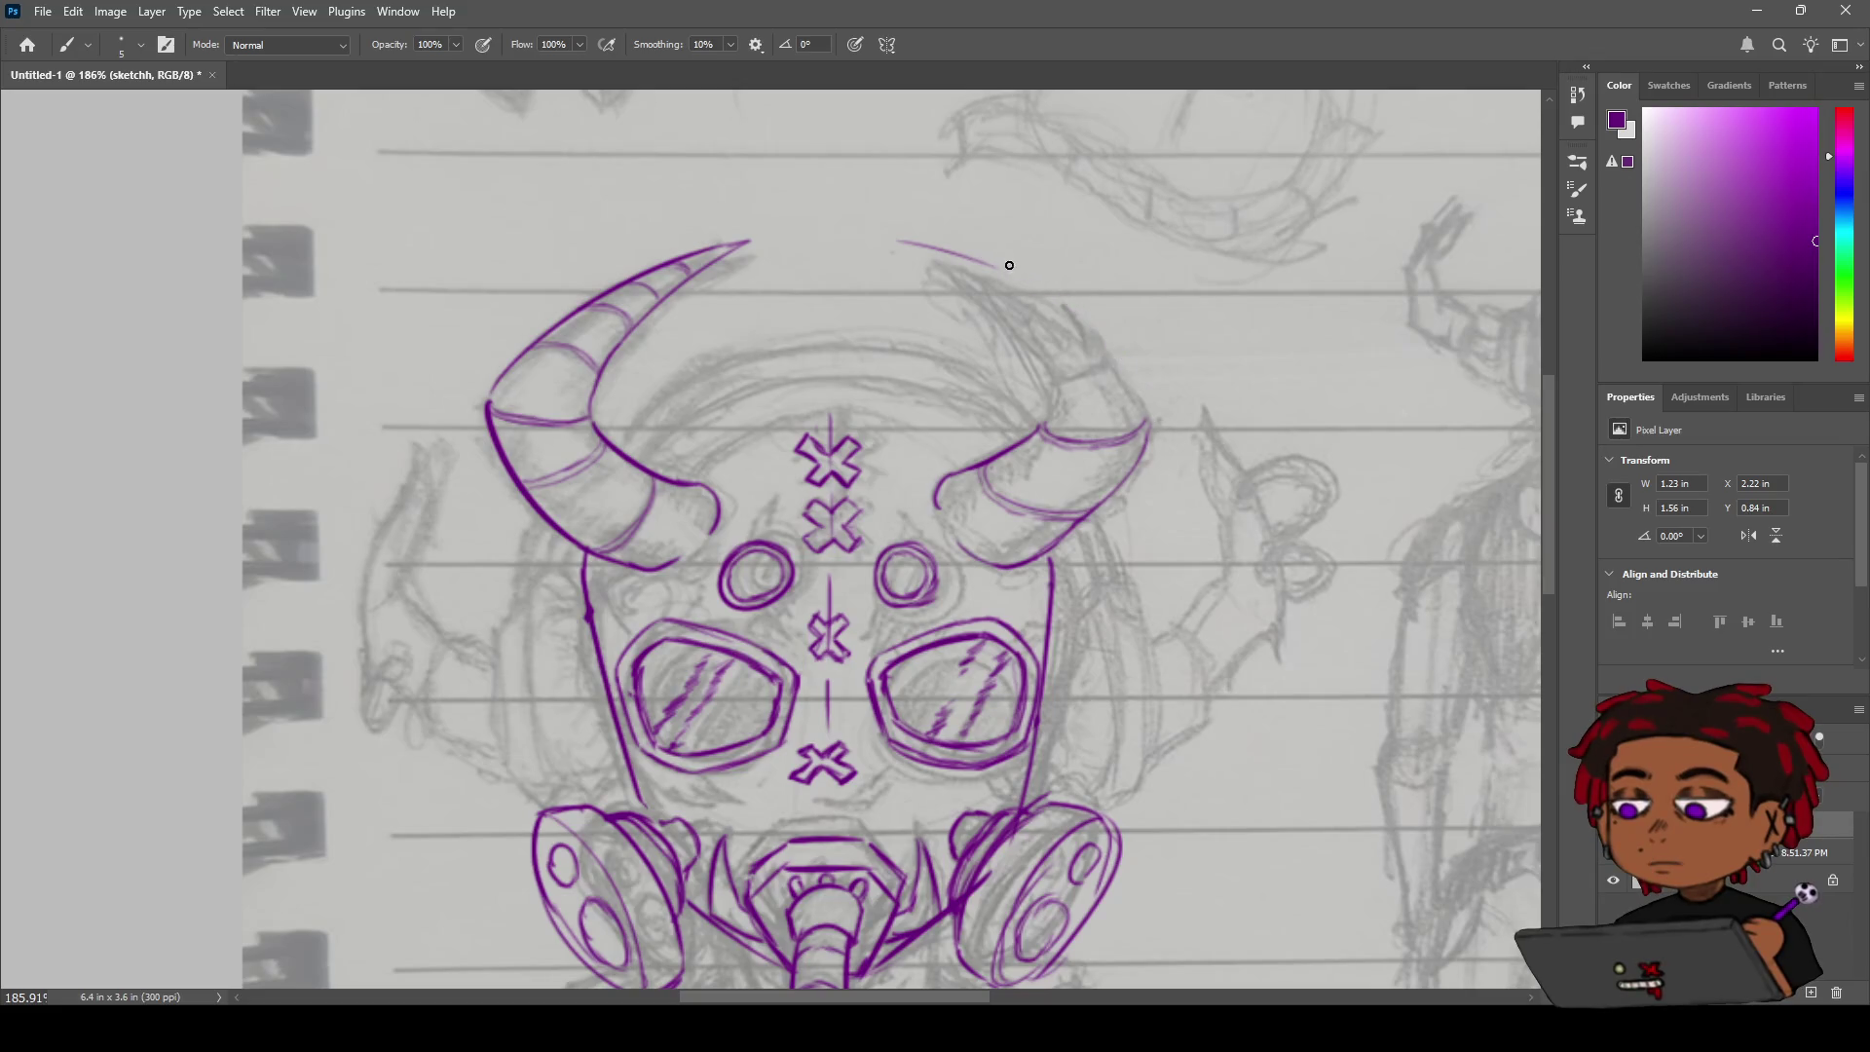
{"action": "mouse_move", "coordinate": [1147, 424]}
{"action": "left_mouse_down"}
{"action": "mouse_move", "coordinate": [1068, 314]}
{"action": "mouse_move", "coordinate": [994, 265]}
{"action": "left_mouse_up"}
Zoom in on the horns and trace the right horn's inner curve, retrying until clean.
{"action": "key", "text": "z"}
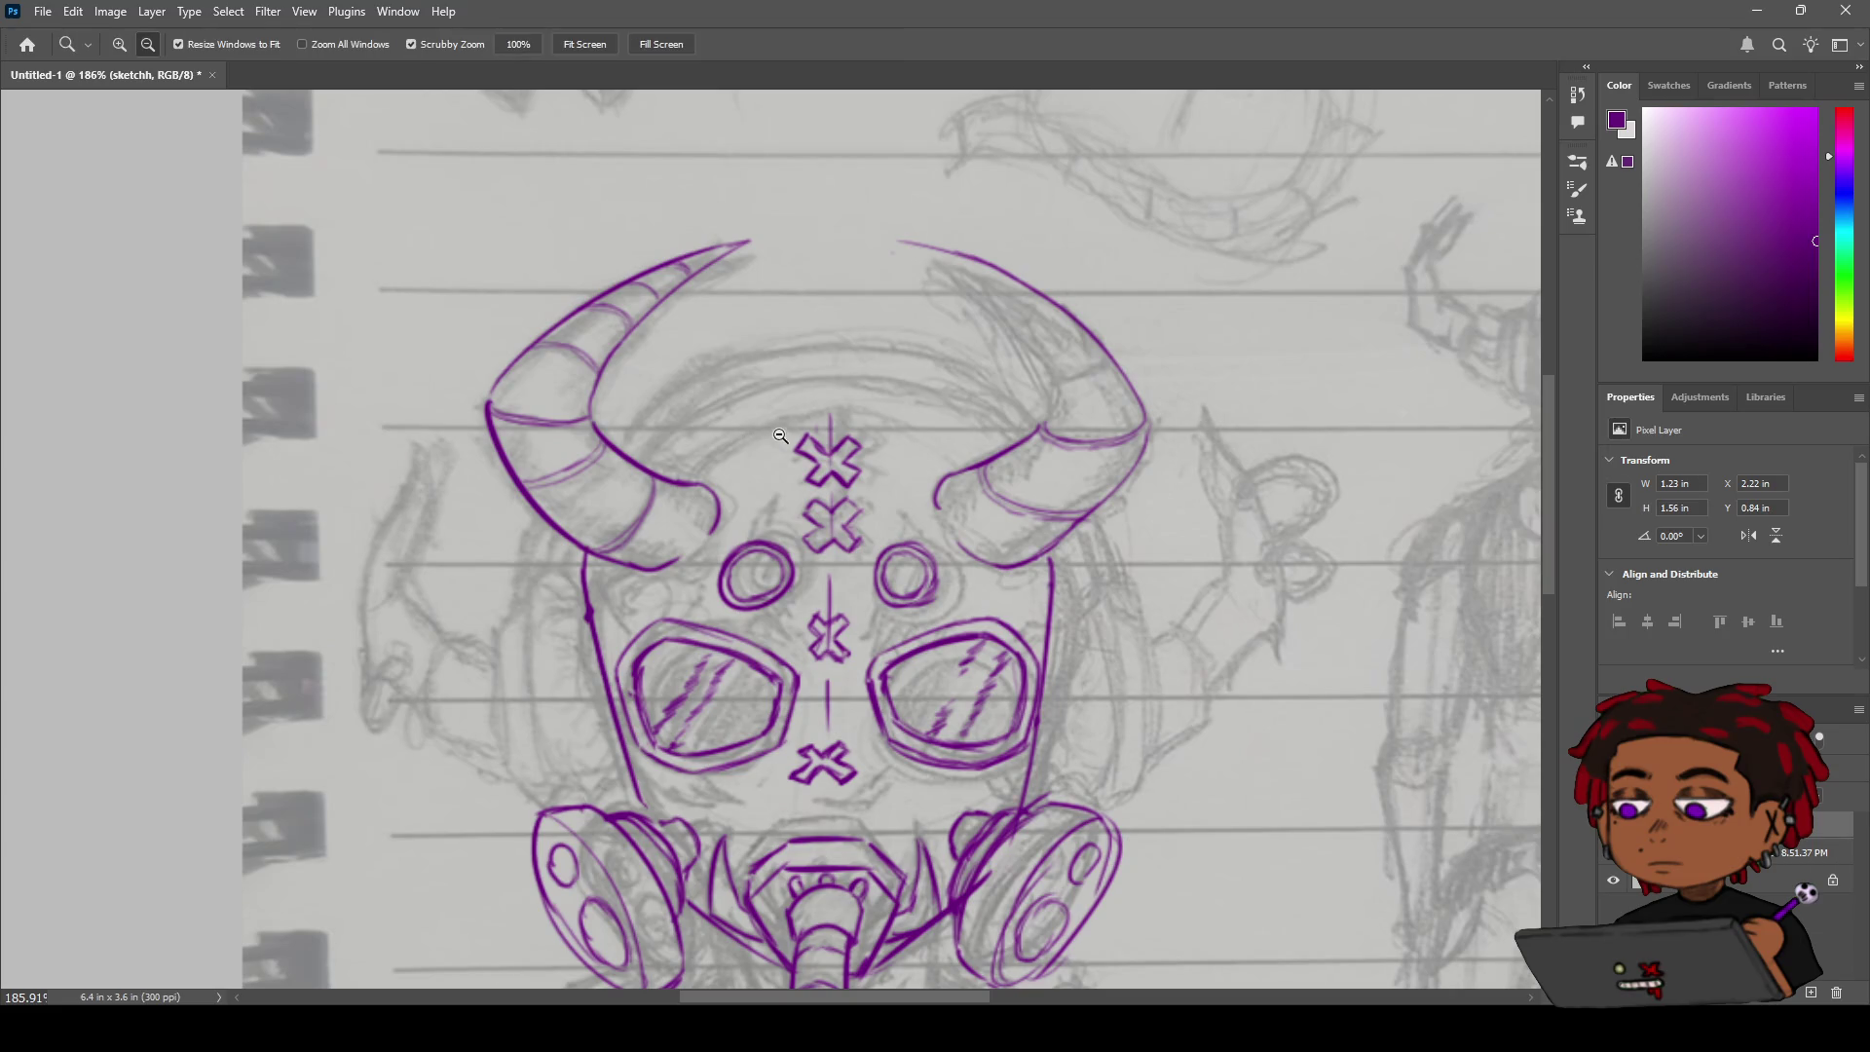
{"action": "mouse_move", "coordinate": [717, 486]}
{"action": "left_mouse_down"}
{"action": "mouse_move", "coordinate": [770, 458]}
{"action": "mouse_move", "coordinate": [740, 438]}
{"action": "mouse_move", "coordinate": [788, 417]}
{"action": "left_mouse_up"}
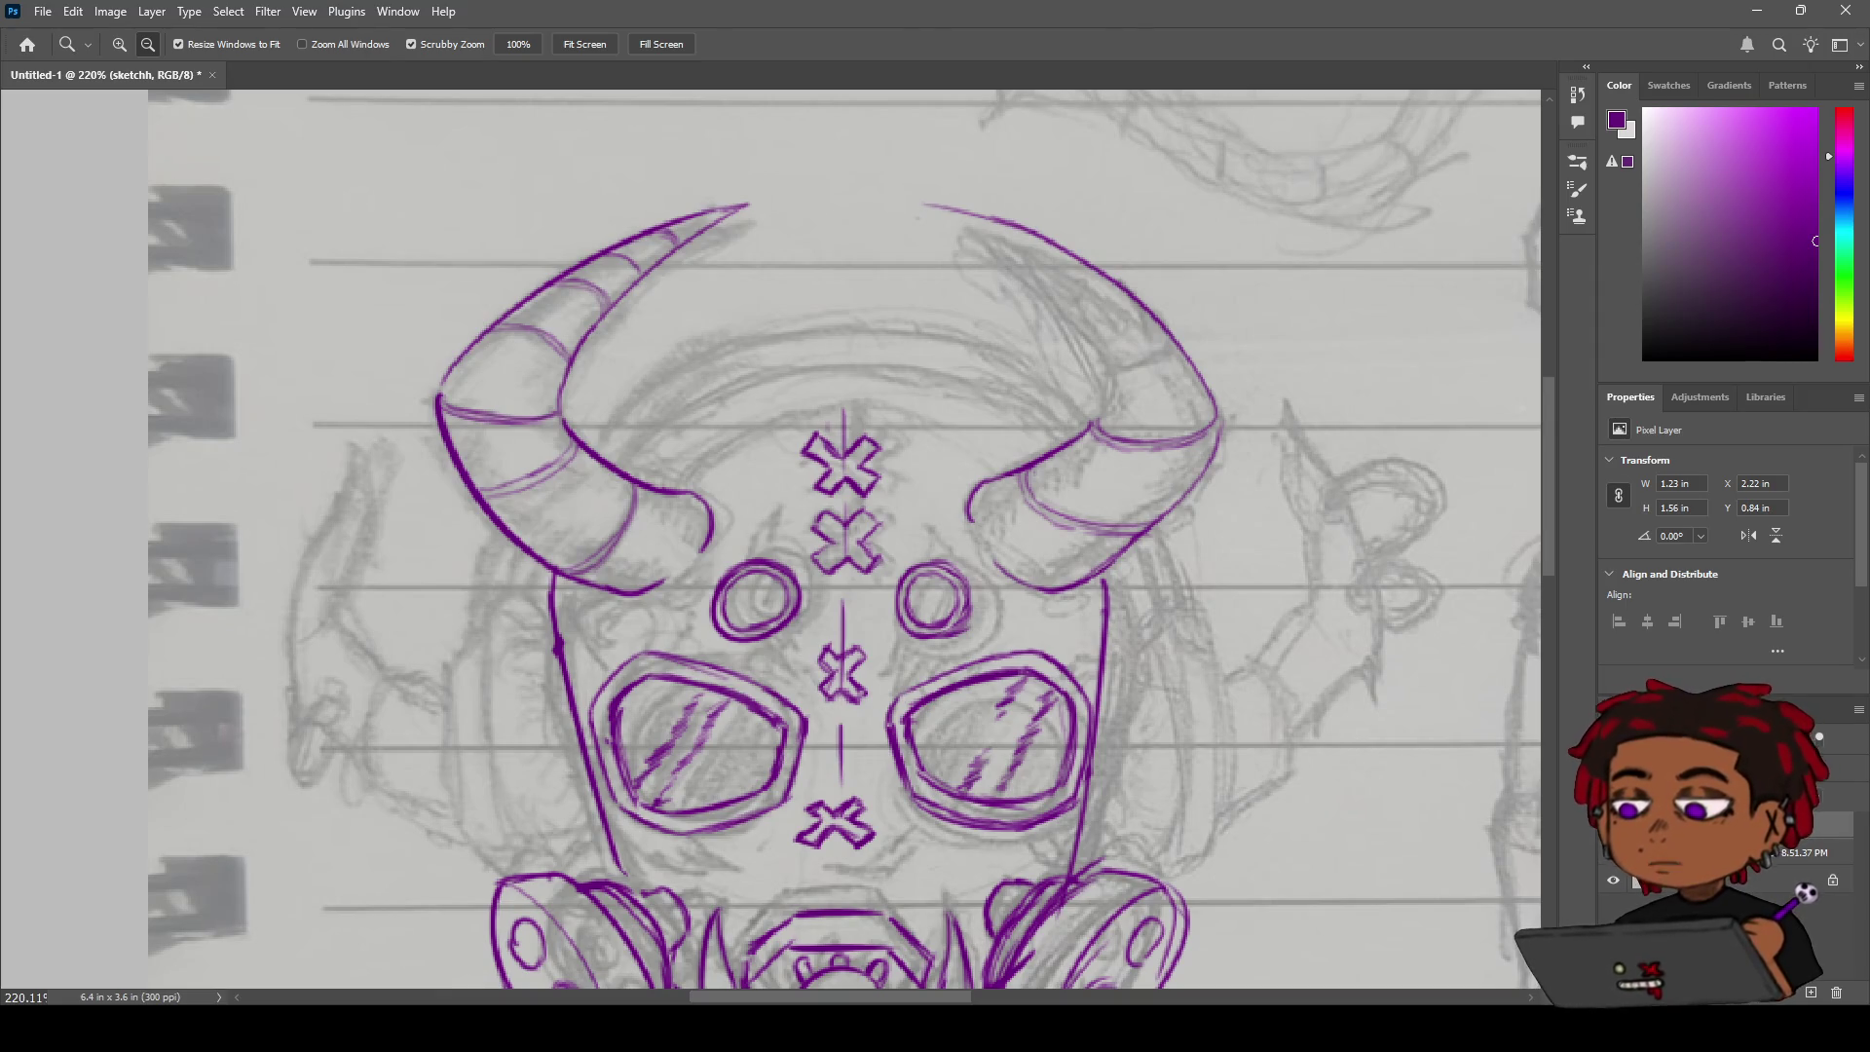
{"action": "key", "text": "b"}
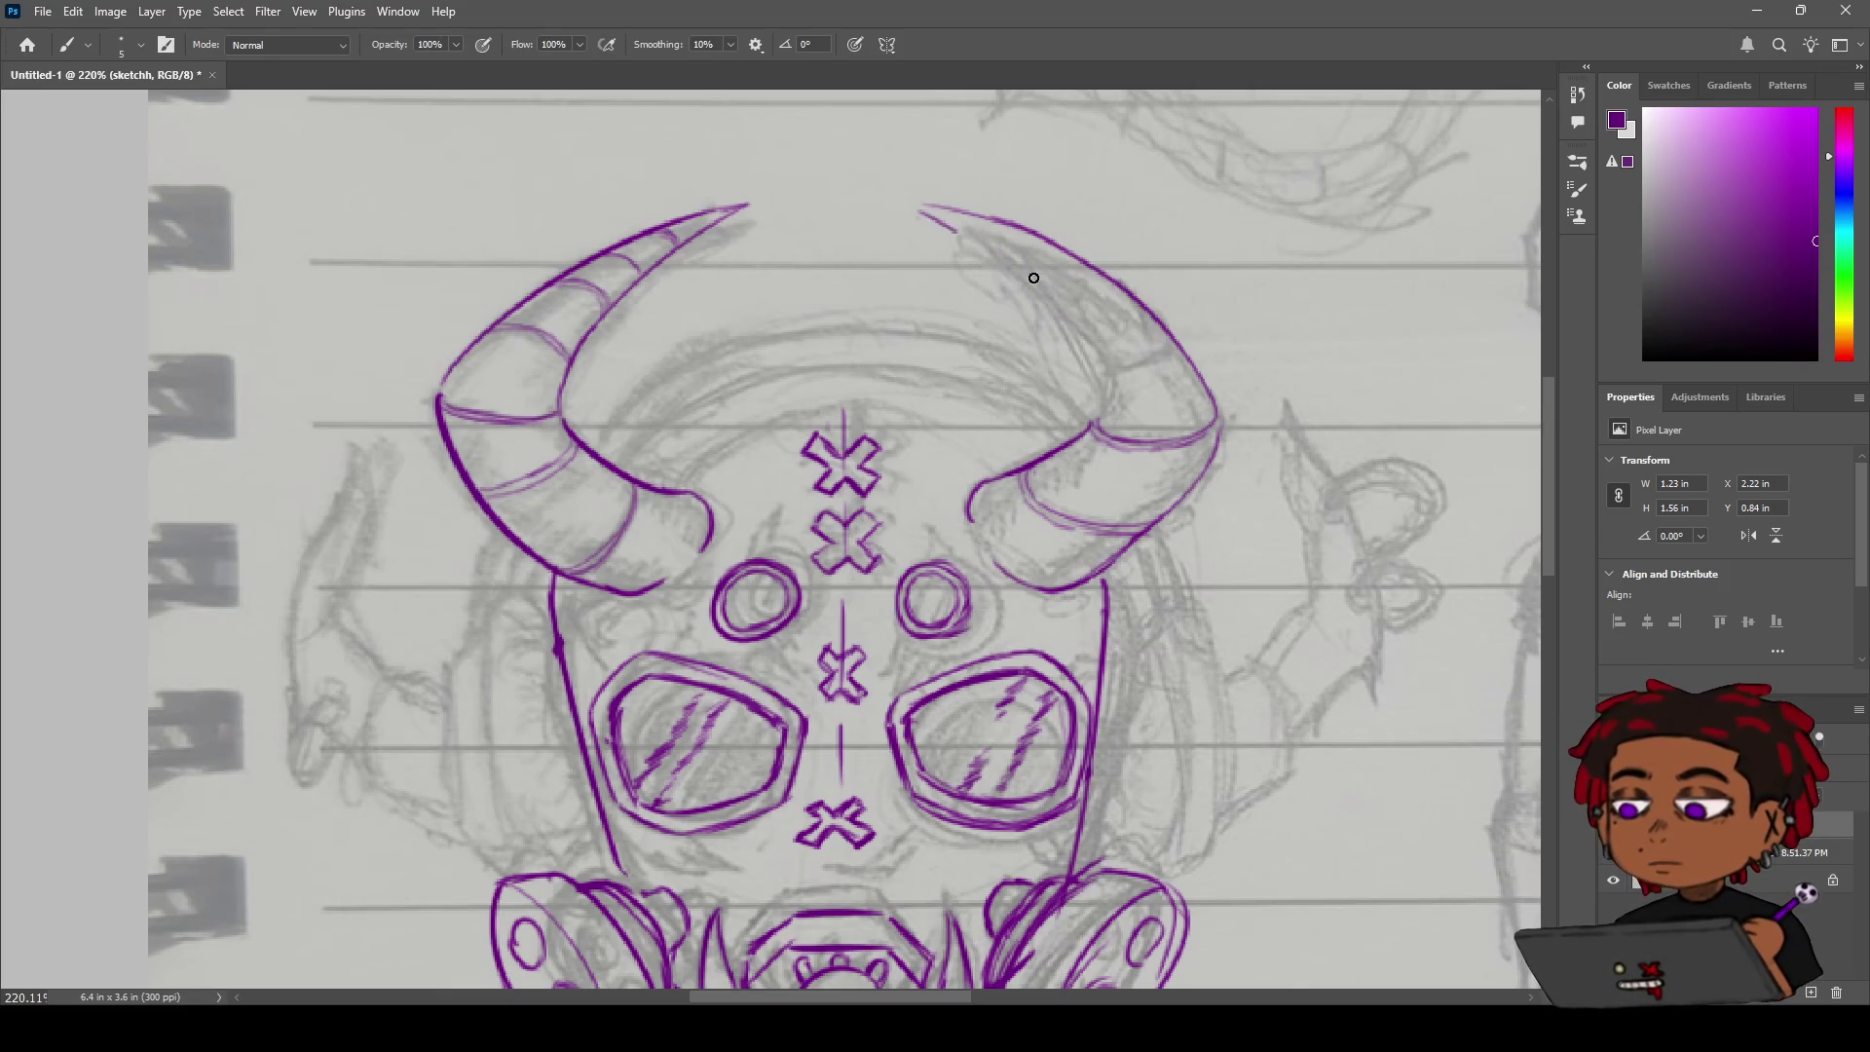
{"action": "left_click_drag", "start_coordinate": [927, 208], "coordinate": [1073, 362]}
{"action": "key", "text": "ctrl+z"}
{"action": "left_click_drag", "start_coordinate": [920, 207], "coordinate": [1107, 384]}
{"action": "key", "text": "ctrl+z"}
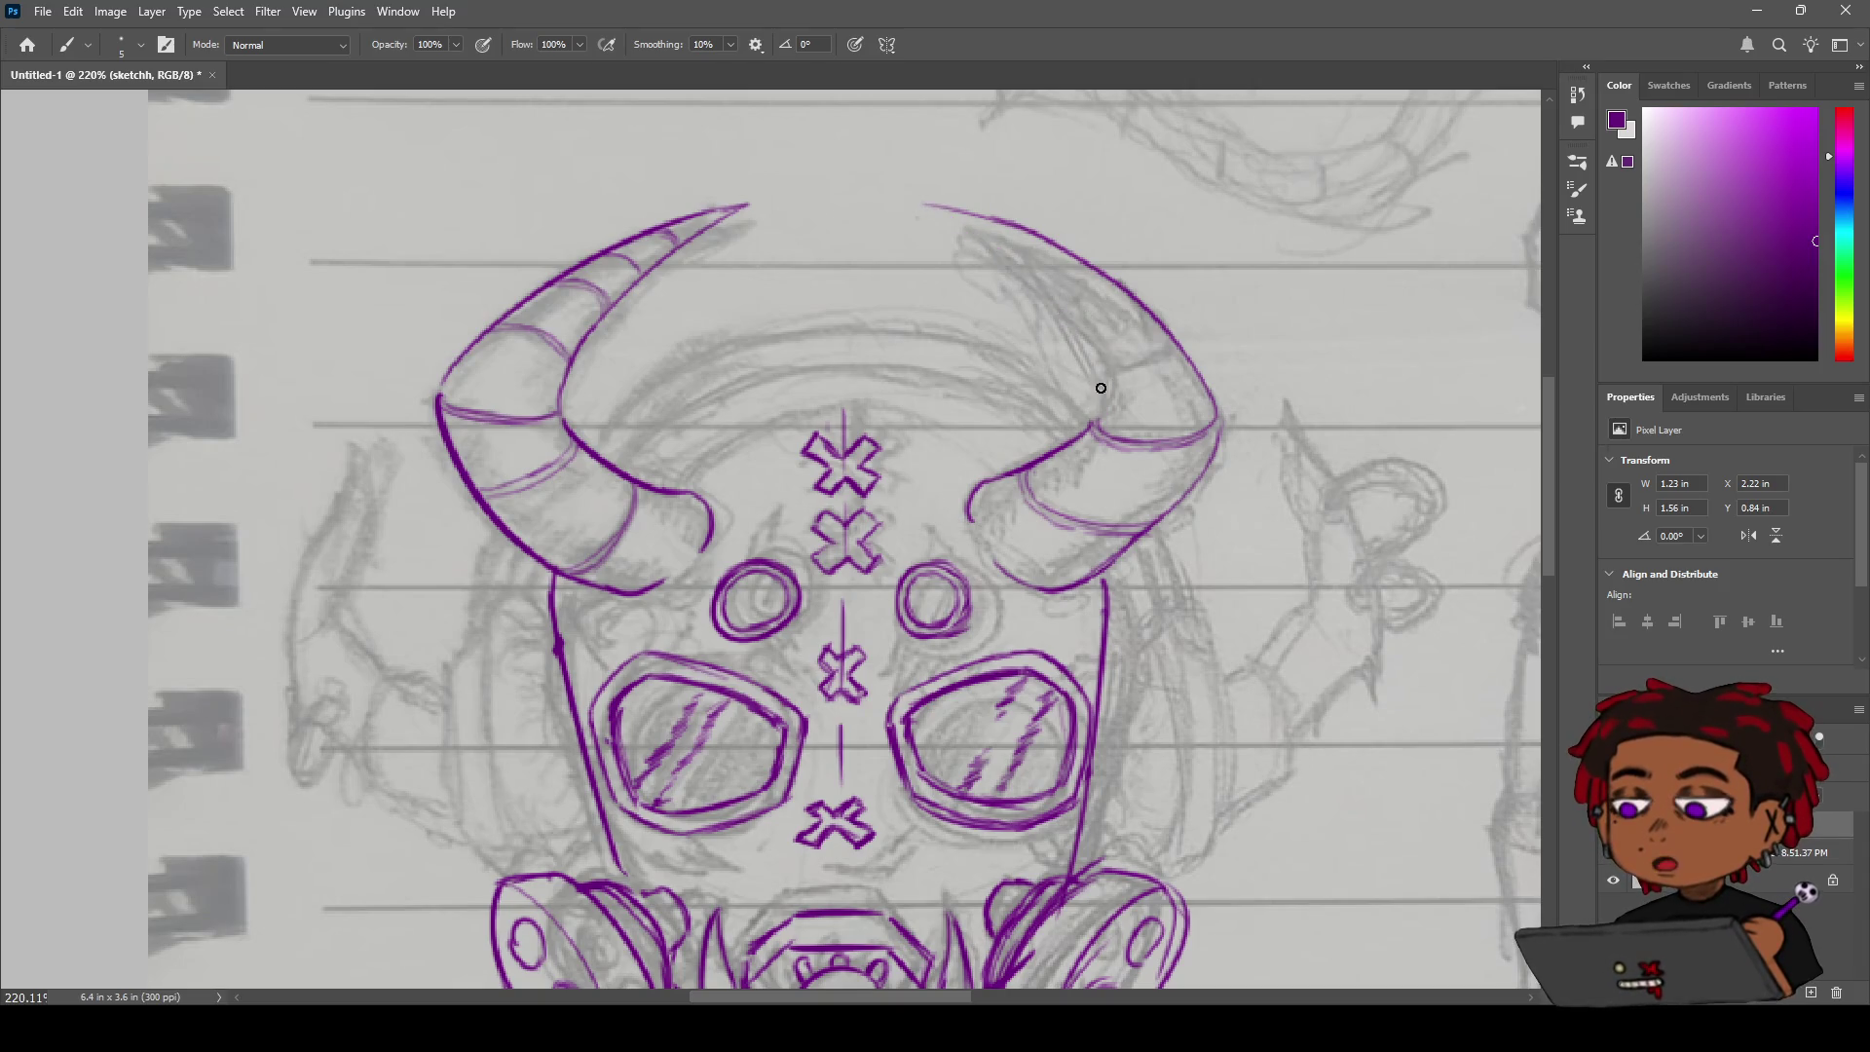
{"action": "mouse_move", "coordinate": [922, 207]}
{"action": "left_mouse_down"}
{"action": "mouse_move", "coordinate": [1027, 279]}
{"action": "mouse_move", "coordinate": [1096, 392]}
{"action": "left_mouse_up"}
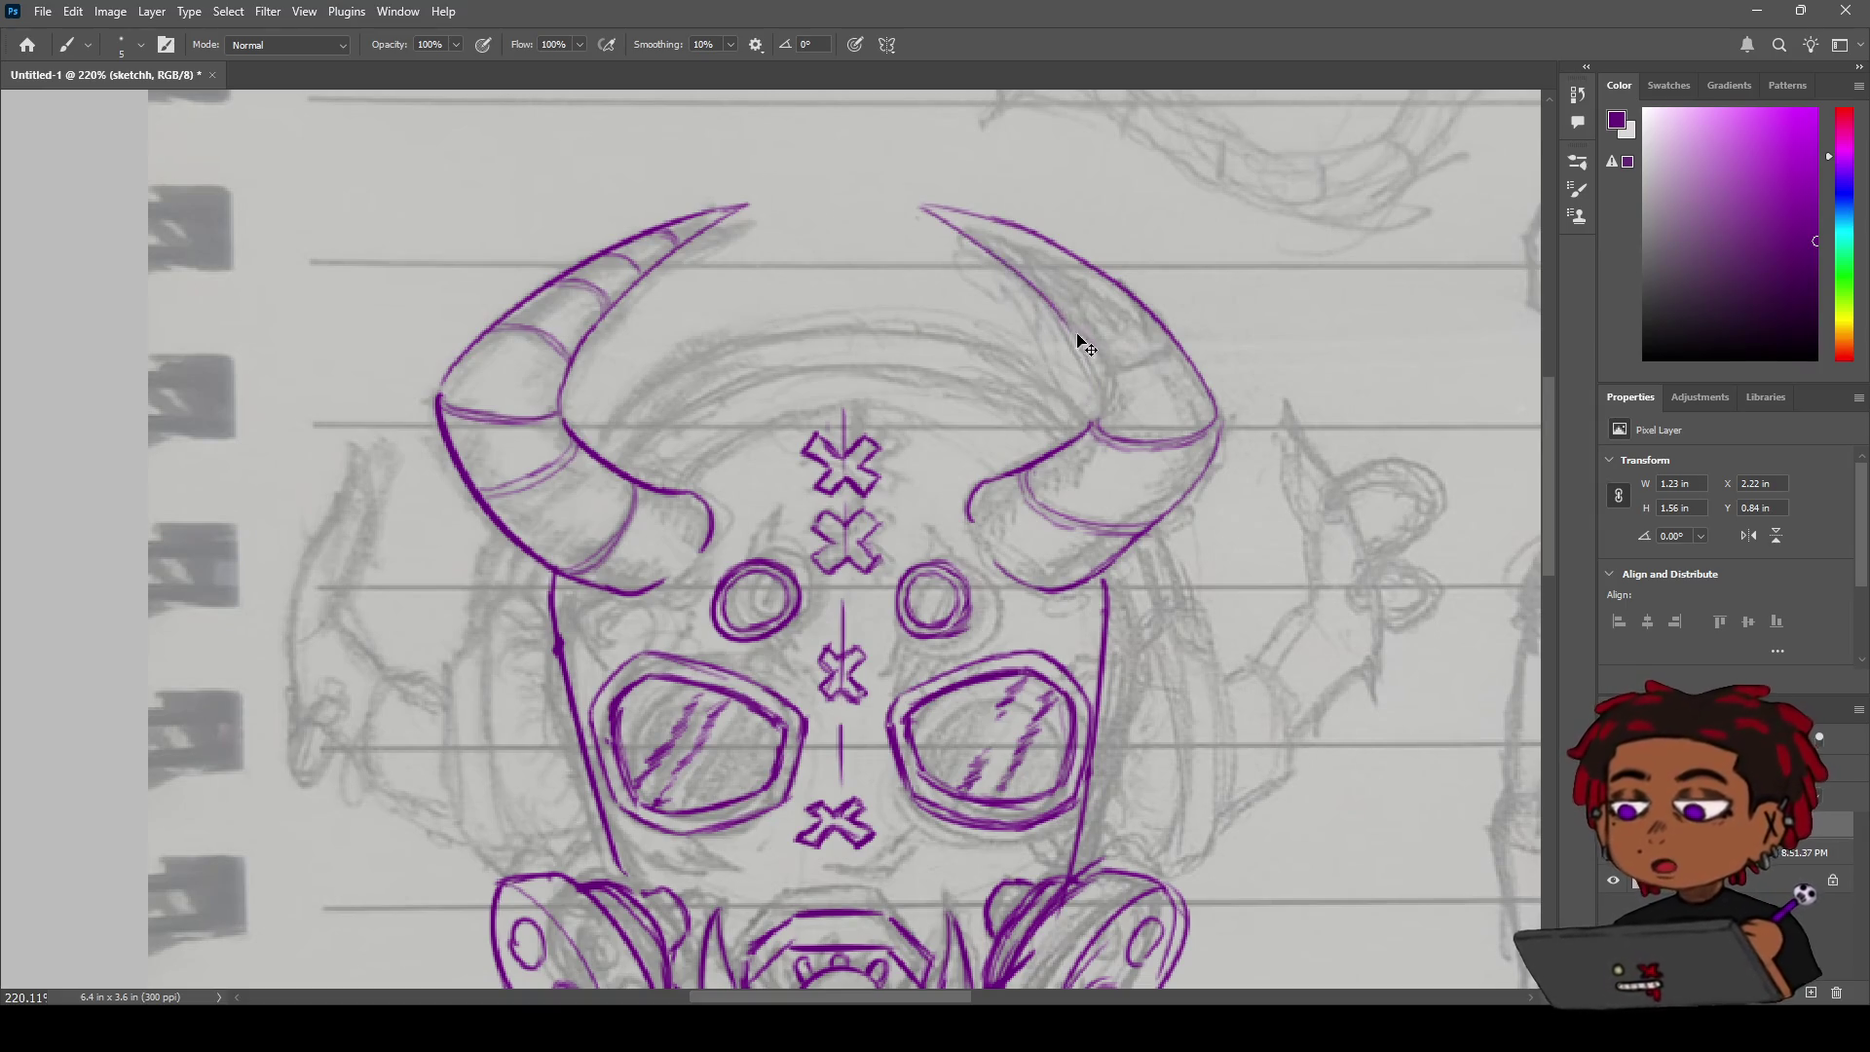
{"action": "left_click_drag", "start_coordinate": [1054, 312], "coordinate": [1104, 420]}
{"action": "key", "text": "ctrl+z"}
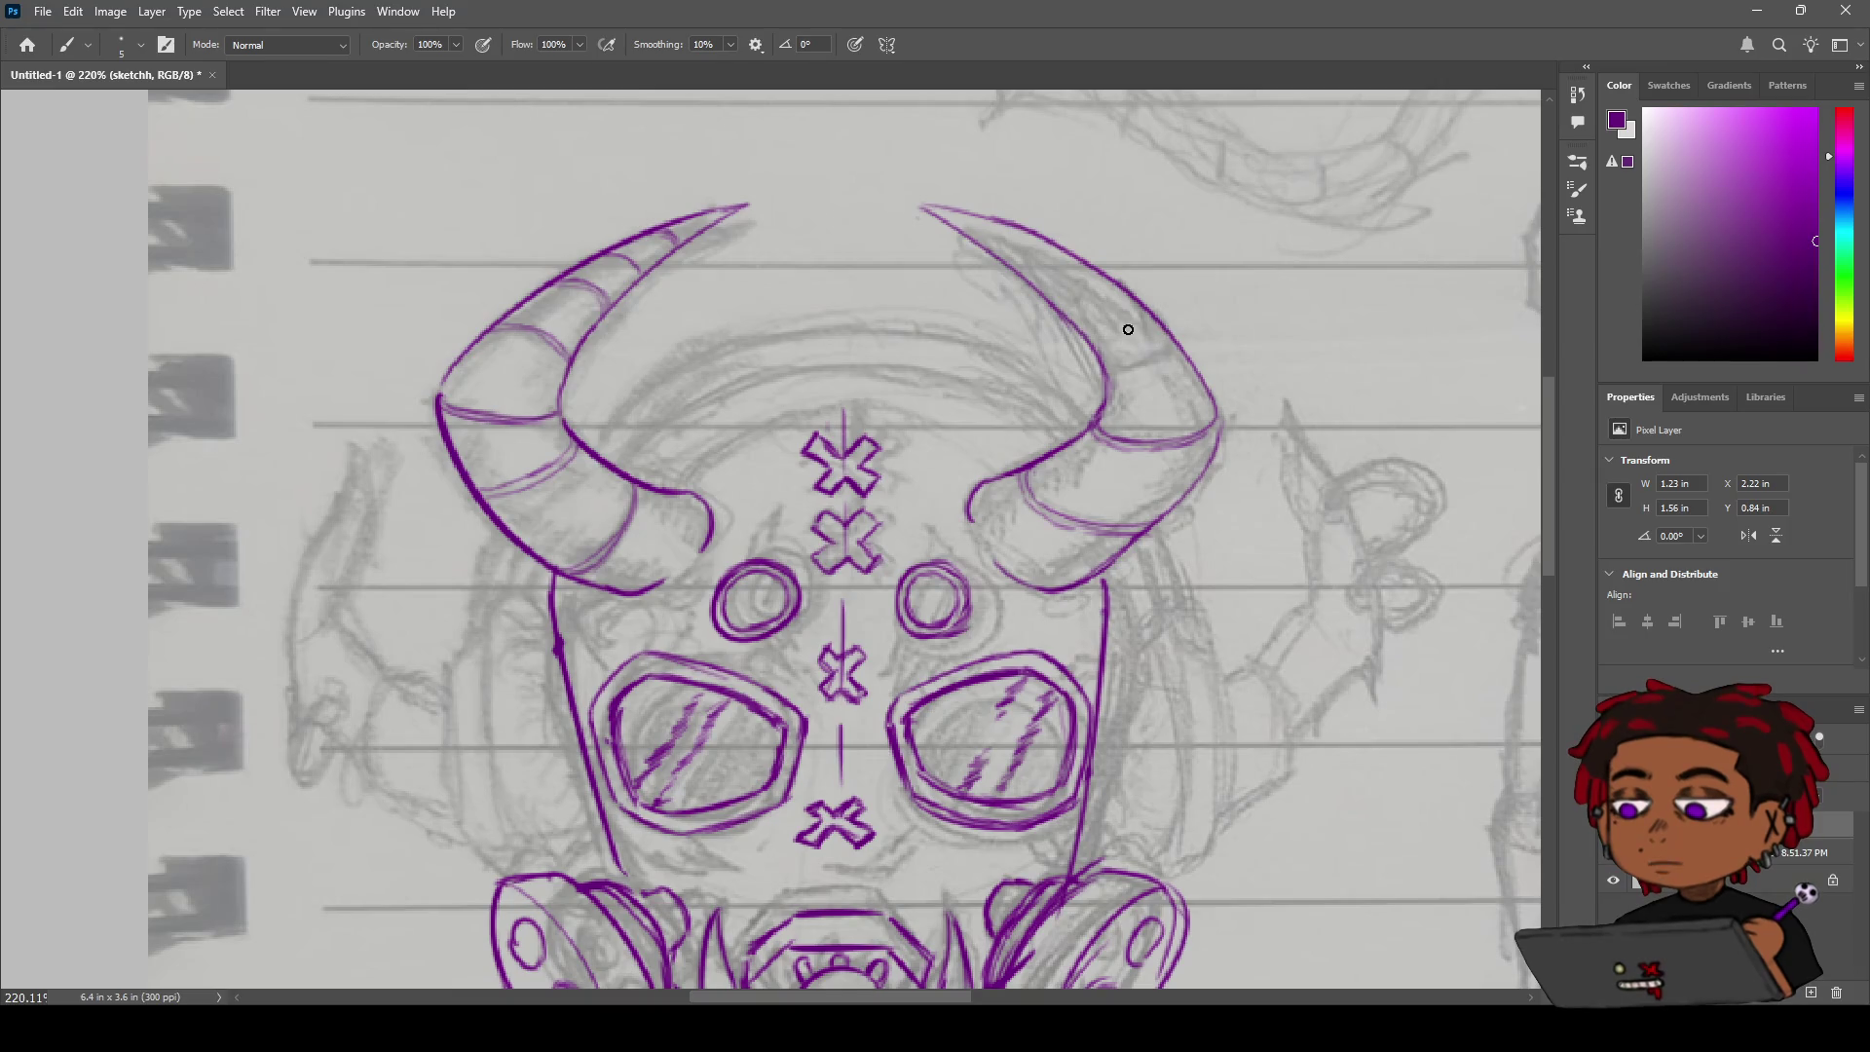
Add five purple bands across the right horn up to its tip, then zoom out to the whole head.
{"action": "left_click_drag", "start_coordinate": [1115, 376], "coordinate": [1179, 344]}
{"action": "left_click_drag", "start_coordinate": [1076, 297], "coordinate": [1103, 289]}
{"action": "left_click_drag", "start_coordinate": [1108, 282], "coordinate": [1076, 322]}
{"action": "left_click_drag", "start_coordinate": [1051, 250], "coordinate": [1040, 283]}
{"action": "left_click_drag", "start_coordinate": [983, 223], "coordinate": [997, 256]}
{"action": "key", "text": "z"}
{"action": "mouse_move", "coordinate": [1046, 290]}
{"action": "left_mouse_down"}
{"action": "mouse_move", "coordinate": [925, 331]}
{"action": "mouse_move", "coordinate": [1007, 345]}
{"action": "left_mouse_up"}
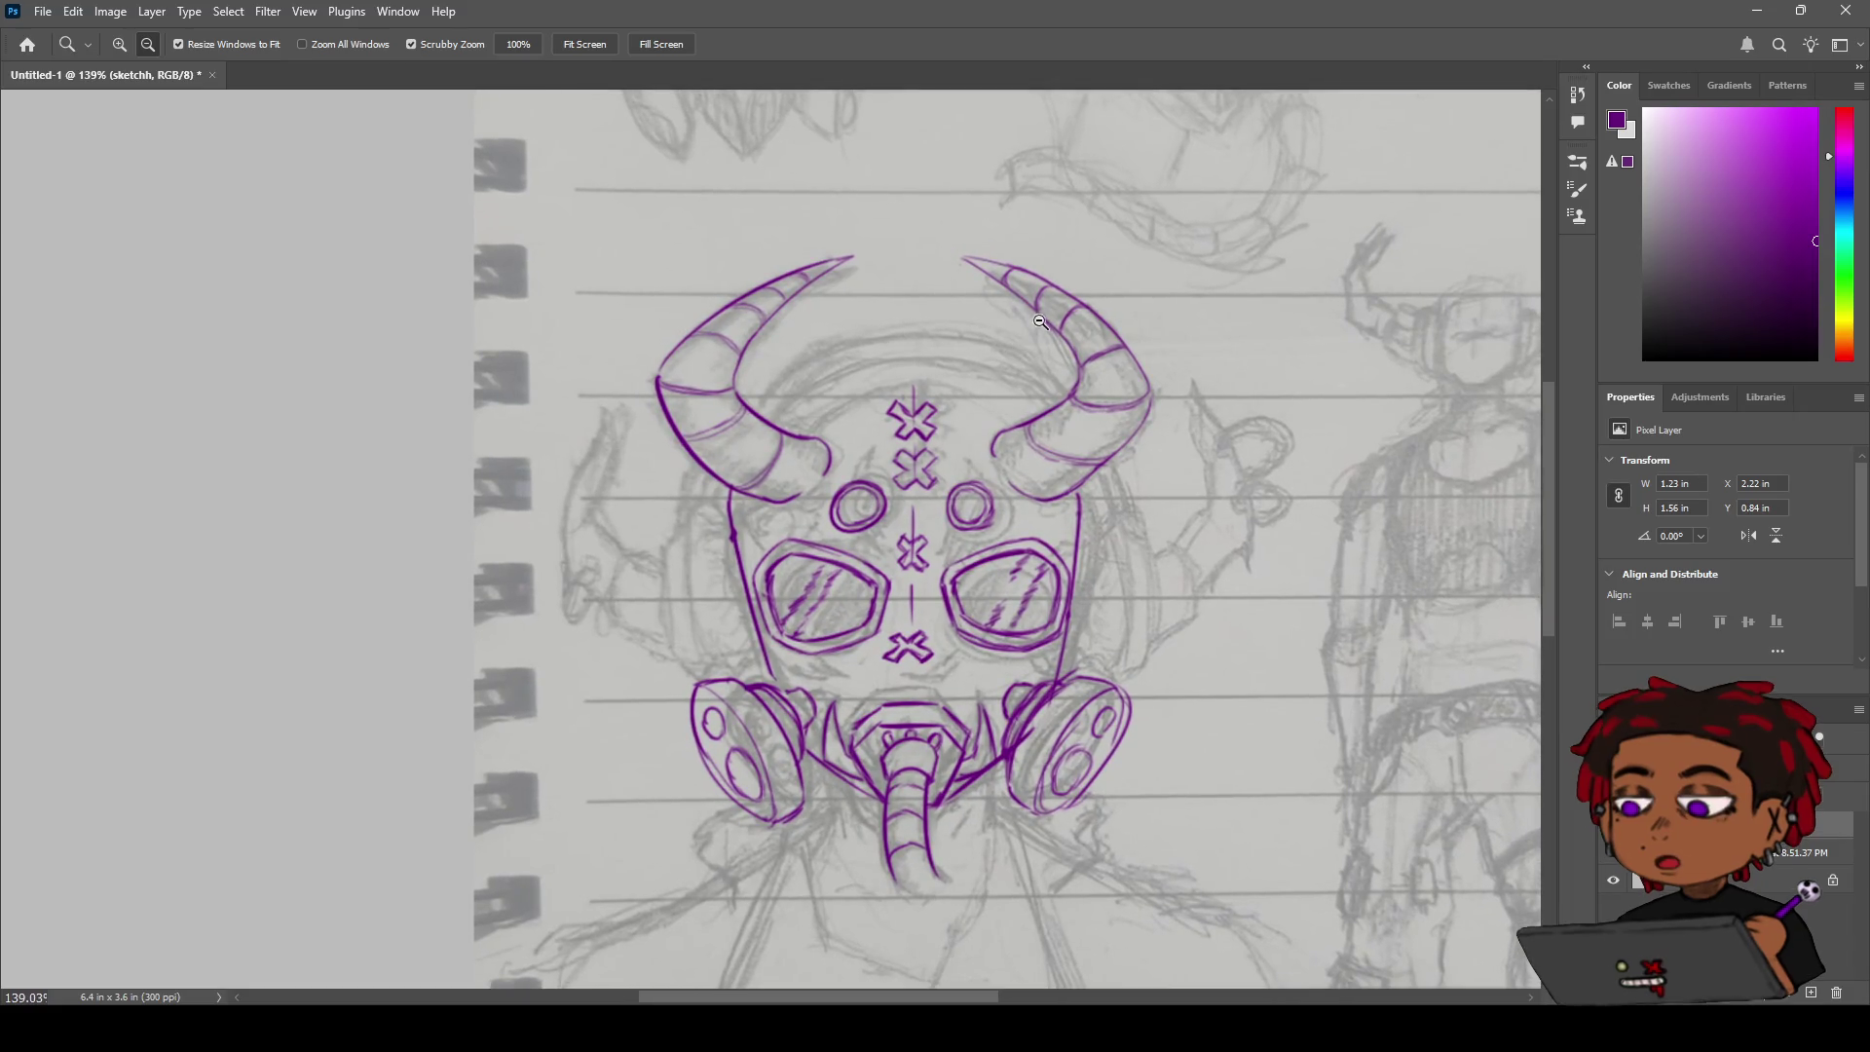
{"action": "key", "text": "b"}
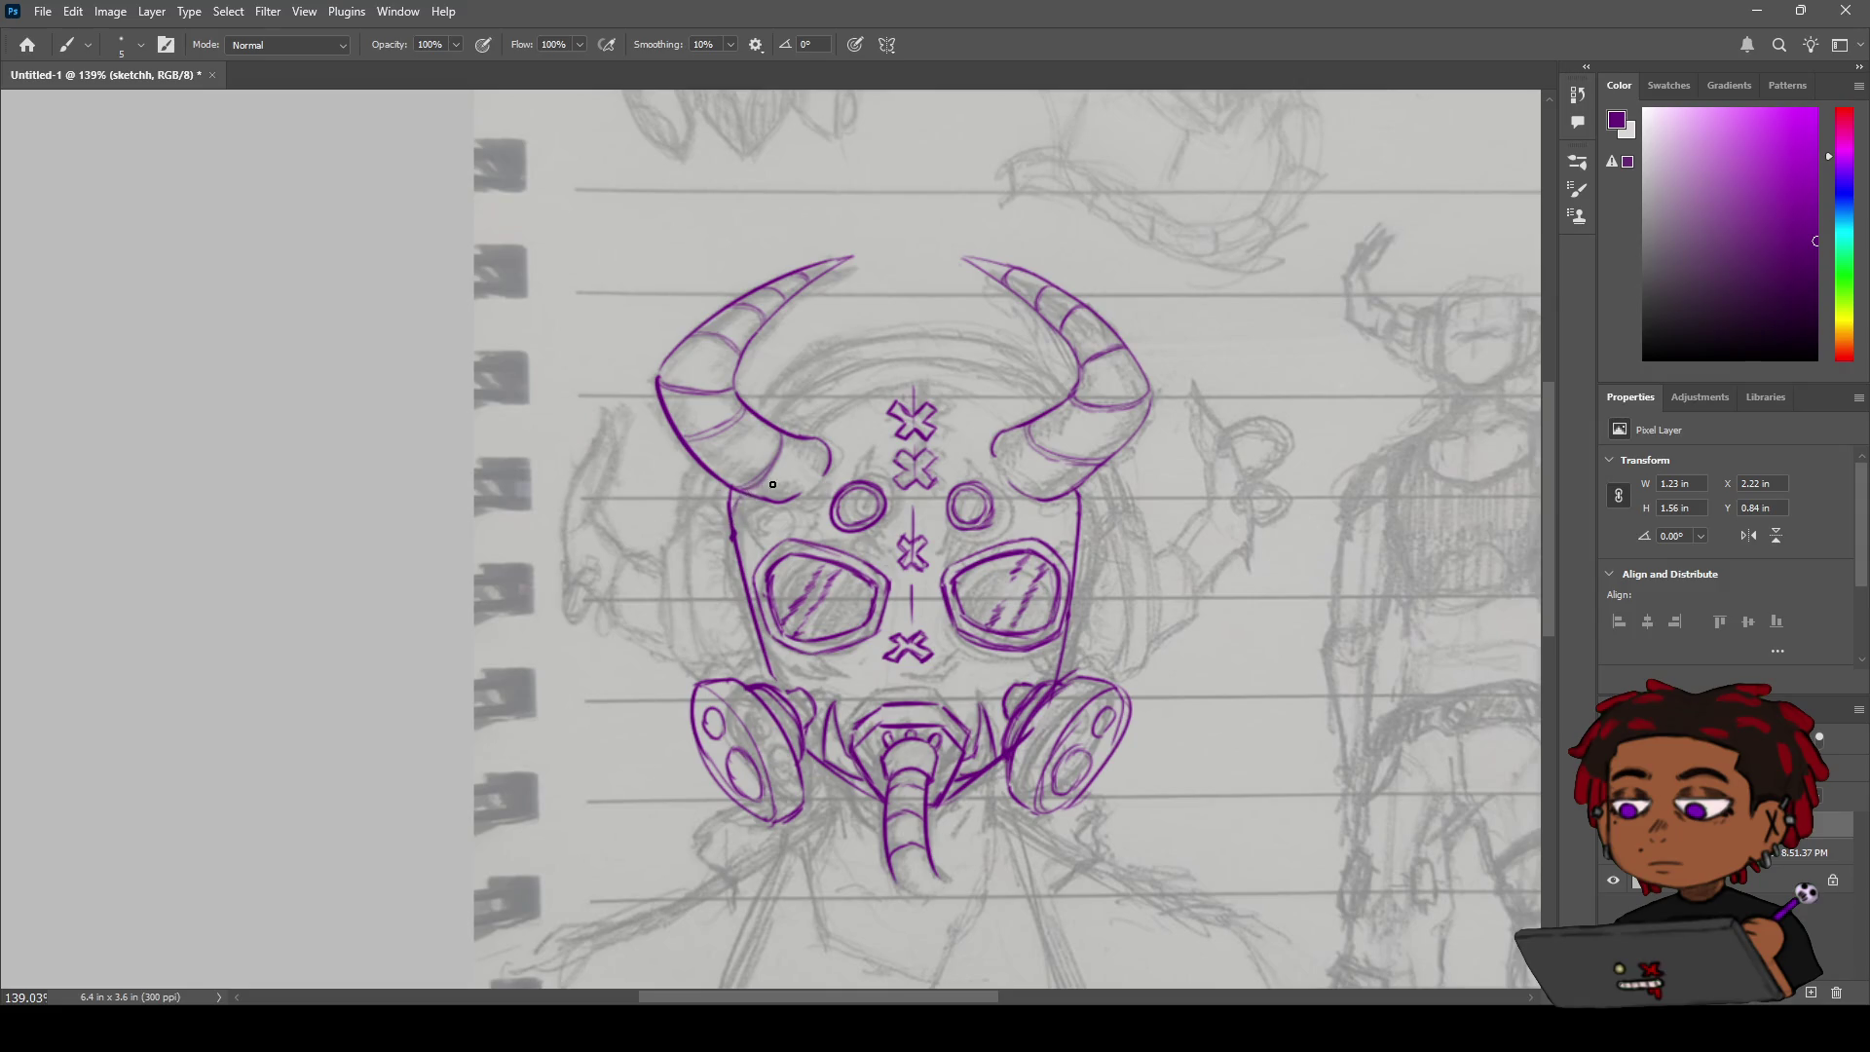
{"action": "key", "text": "z"}
{"action": "left_click_drag", "start_coordinate": [773, 484], "coordinate": [805, 481]}
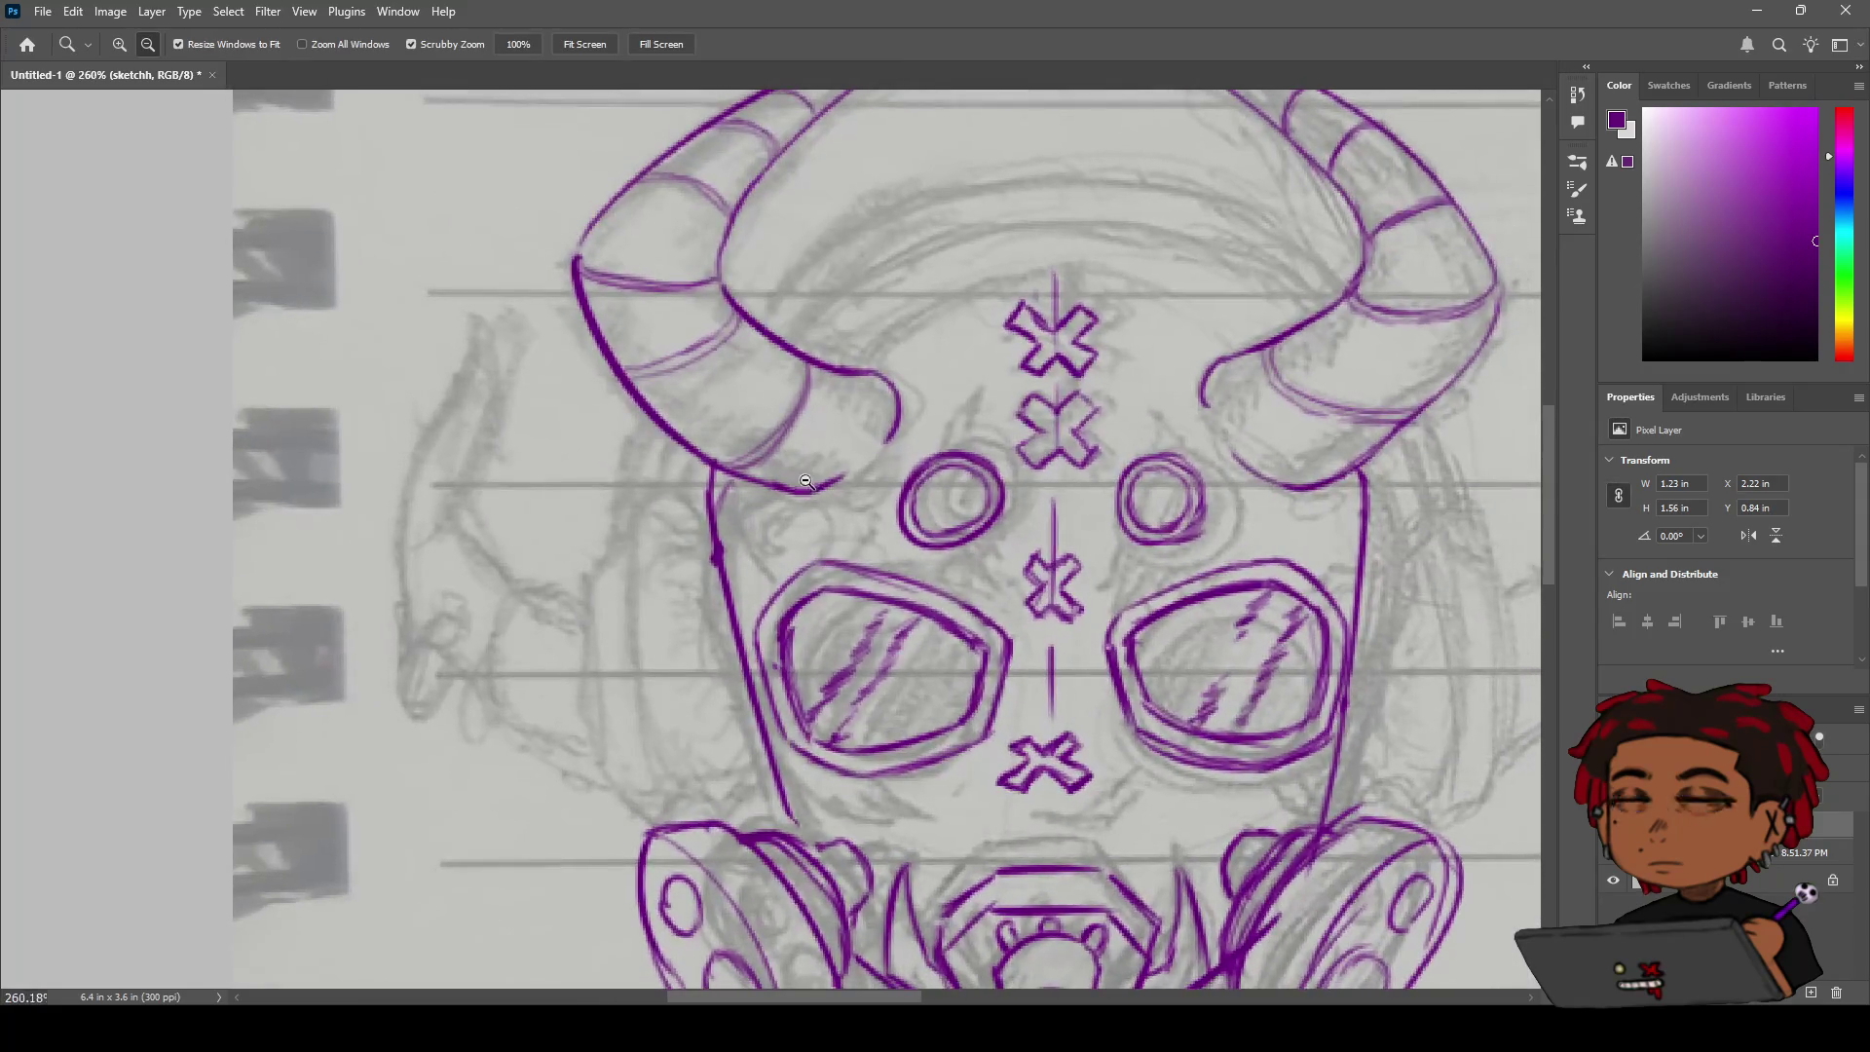
Join the face outline to the left horn's base and draw the forehead curve toward the top X.
{"action": "key", "text": "b"}
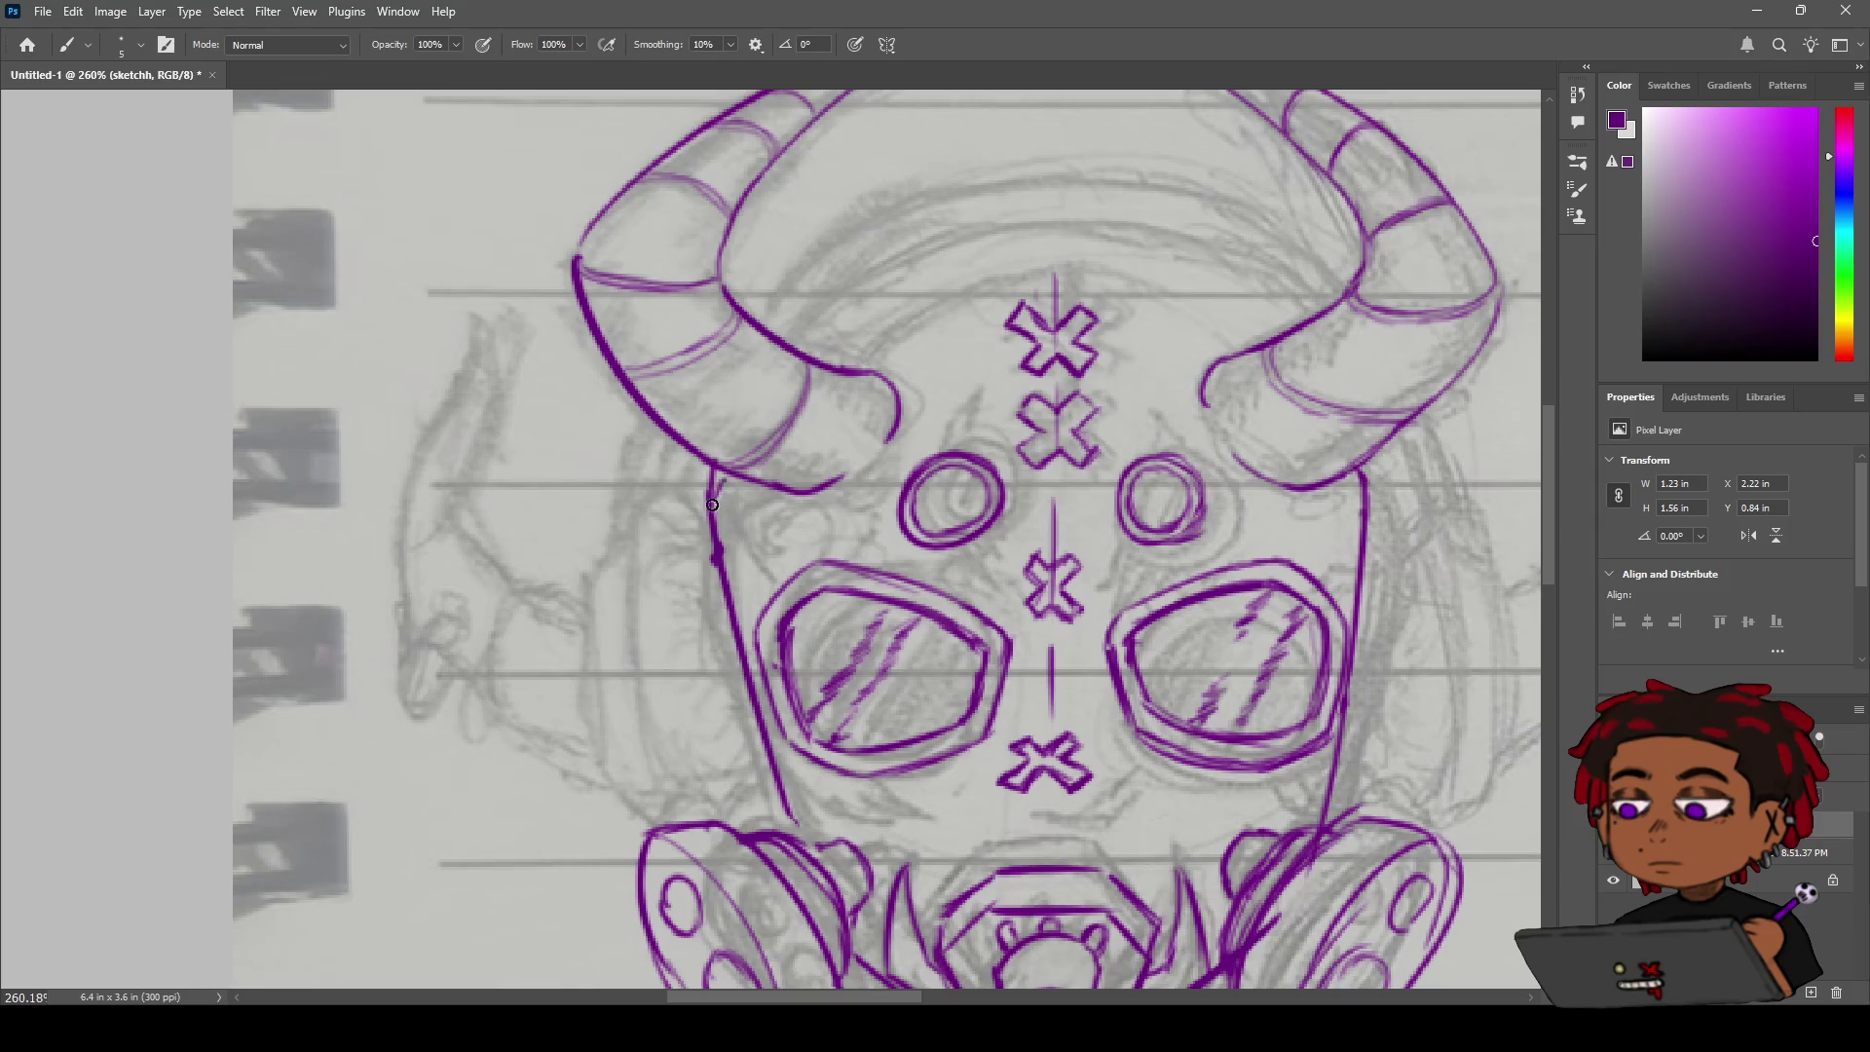
{"action": "left_click_drag", "start_coordinate": [712, 506], "coordinate": [729, 470]}
{"action": "left_click_drag", "start_coordinate": [822, 365], "coordinate": [1056, 261]}
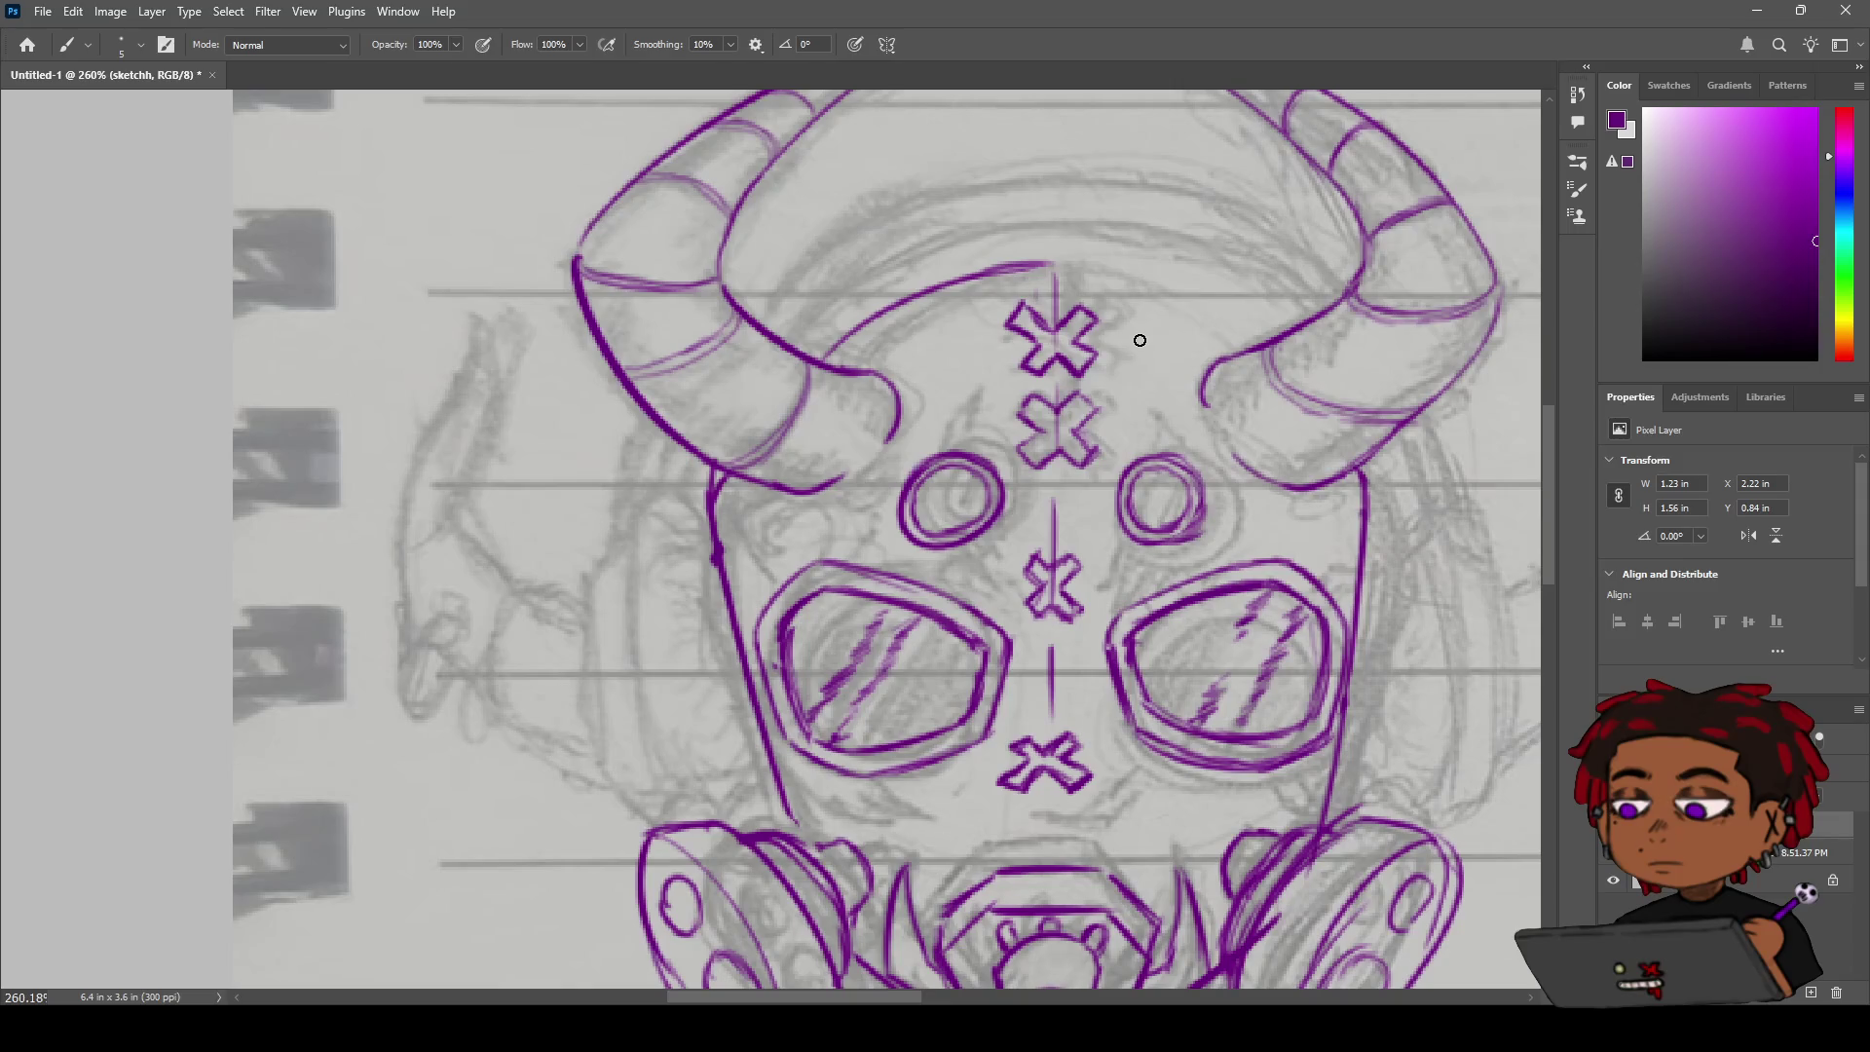
Erase the long stray stroke drawn at the mask's lower left.
{"action": "left_click_drag", "start_coordinate": [575, 667], "coordinate": [419, 984]}
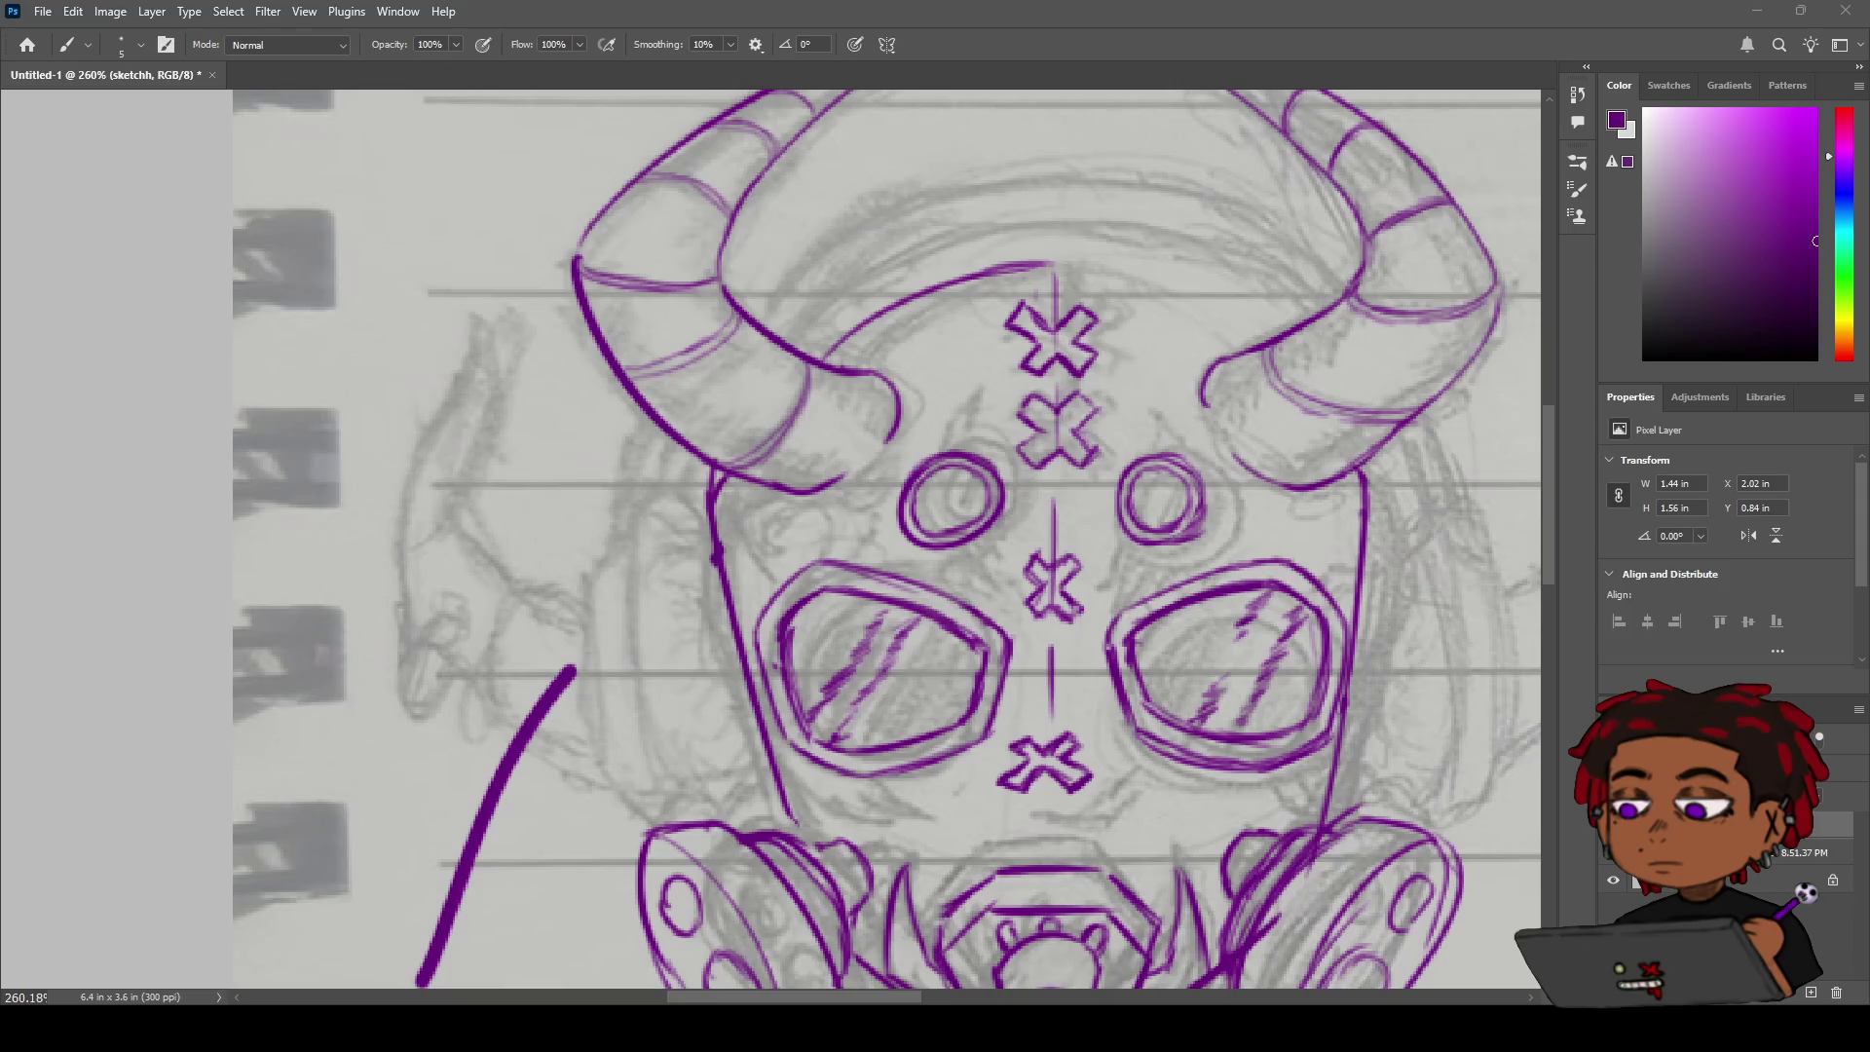
{"action": "key", "text": "e"}
{"action": "left_click_drag", "start_coordinate": [571, 673], "coordinate": [395, 998]}
Extend the forehead line rightward until it meets the right horn, retrying several strokes.
{"action": "key", "text": "z"}
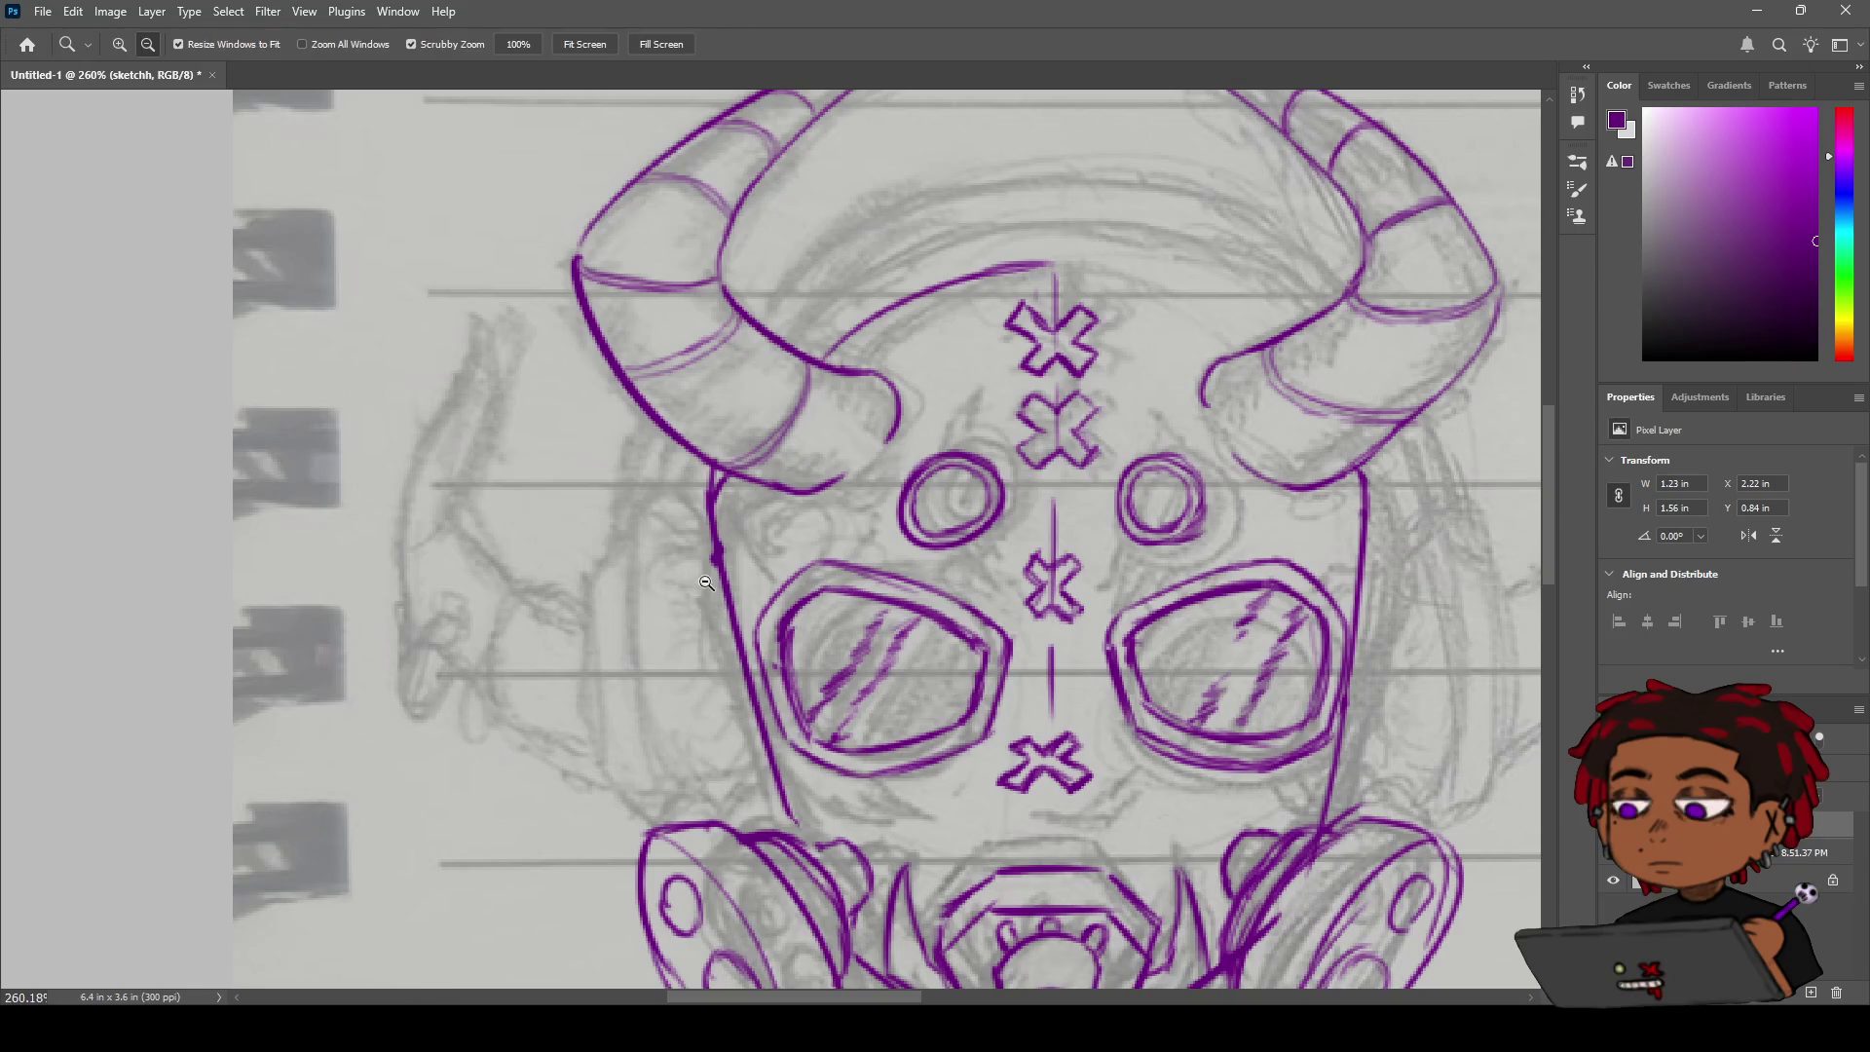
{"action": "key", "text": "b"}
{"action": "mouse_move", "coordinate": [926, 384]}
{"action": "left_mouse_down"}
{"action": "mouse_move", "coordinate": [726, 405]}
{"action": "mouse_move", "coordinate": [727, 384]}
{"action": "left_mouse_up"}
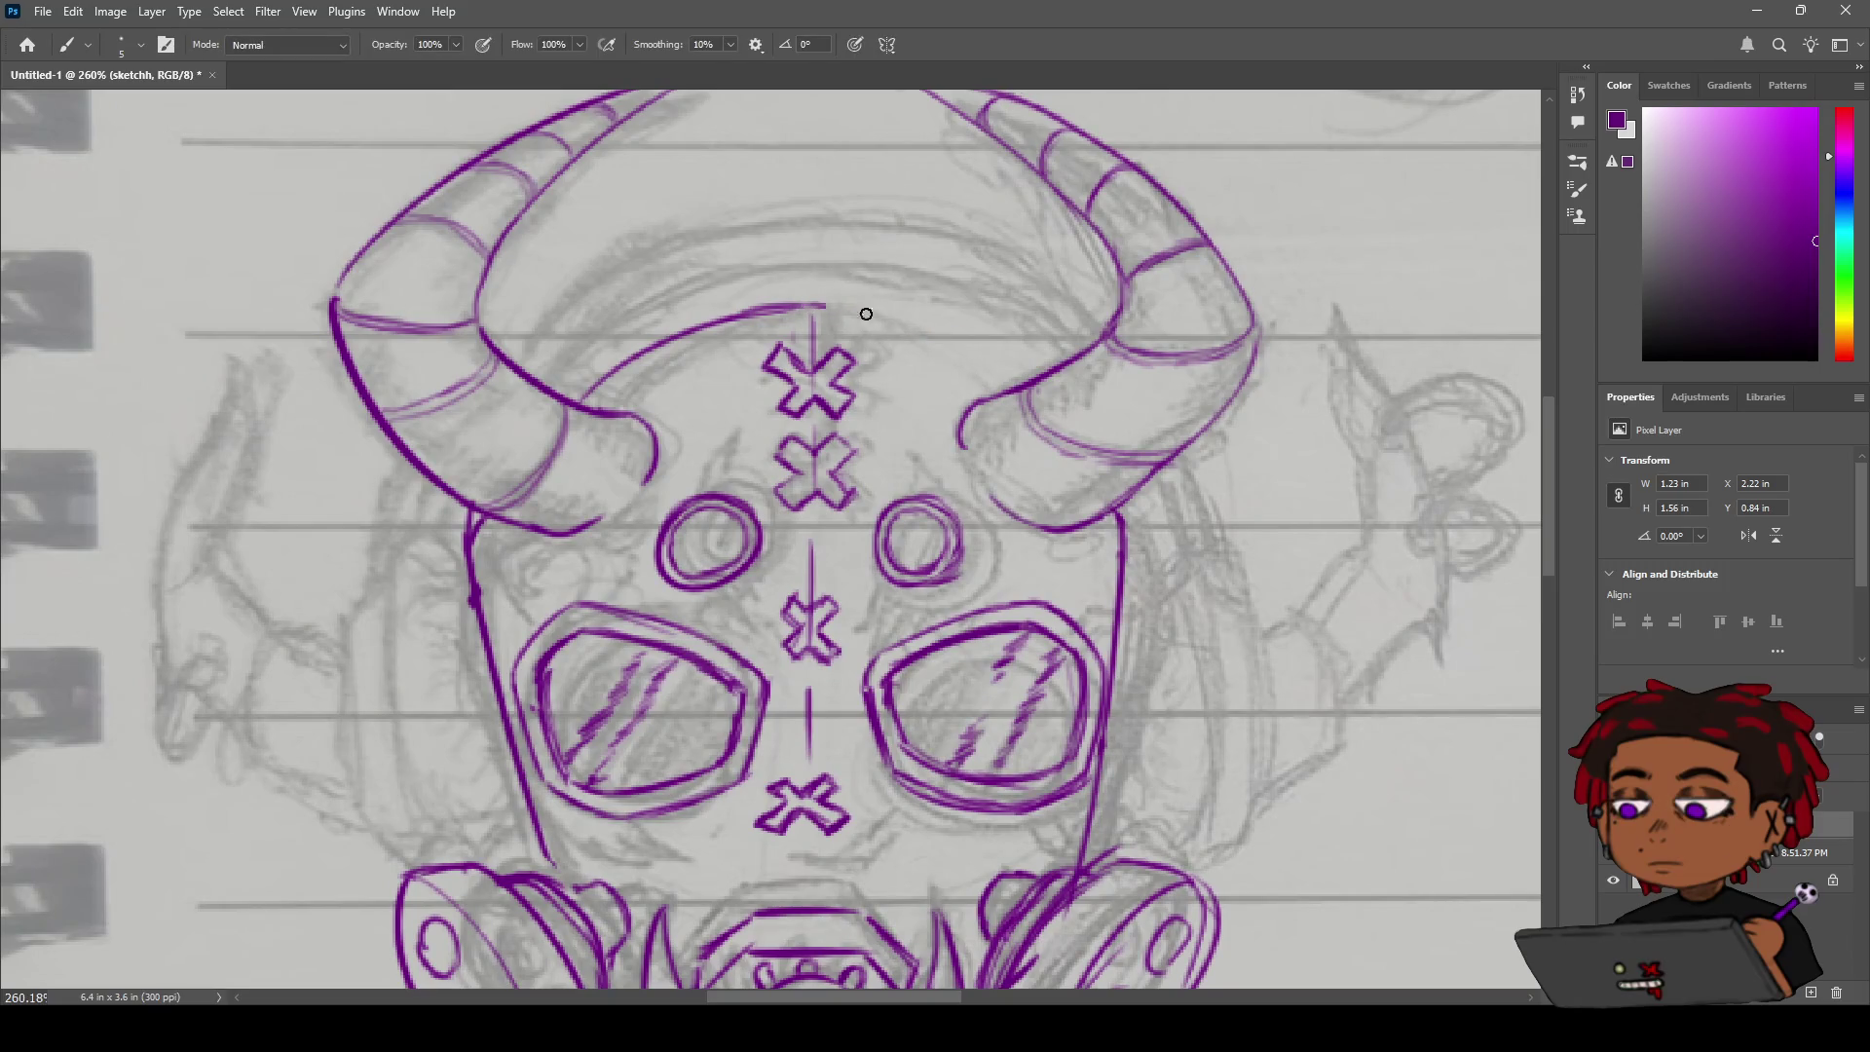
{"action": "left_click_drag", "start_coordinate": [799, 306], "coordinate": [1003, 390]}
{"action": "key", "text": "ctrl+z"}
{"action": "mouse_move", "coordinate": [802, 305]}
{"action": "left_mouse_down"}
{"action": "mouse_move", "coordinate": [950, 336]}
{"action": "mouse_move", "coordinate": [999, 390]}
{"action": "left_mouse_up"}
{"action": "key", "text": "ctrl+z"}
{"action": "key", "text": "ctrl+z"}
{"action": "mouse_move", "coordinate": [811, 303]}
{"action": "left_mouse_down"}
{"action": "mouse_move", "coordinate": [973, 368]}
{"action": "mouse_move", "coordinate": [861, 322]}
{"action": "mouse_move", "coordinate": [951, 355]}
{"action": "left_mouse_up"}
{"action": "key", "text": "ctrl+z"}
{"action": "key", "text": "ctrl+z"}
{"action": "key", "text": "ctrl+z"}
{"action": "left_click_drag", "start_coordinate": [814, 310], "coordinate": [1001, 391]}
{"action": "key", "text": "ctrl+z"}
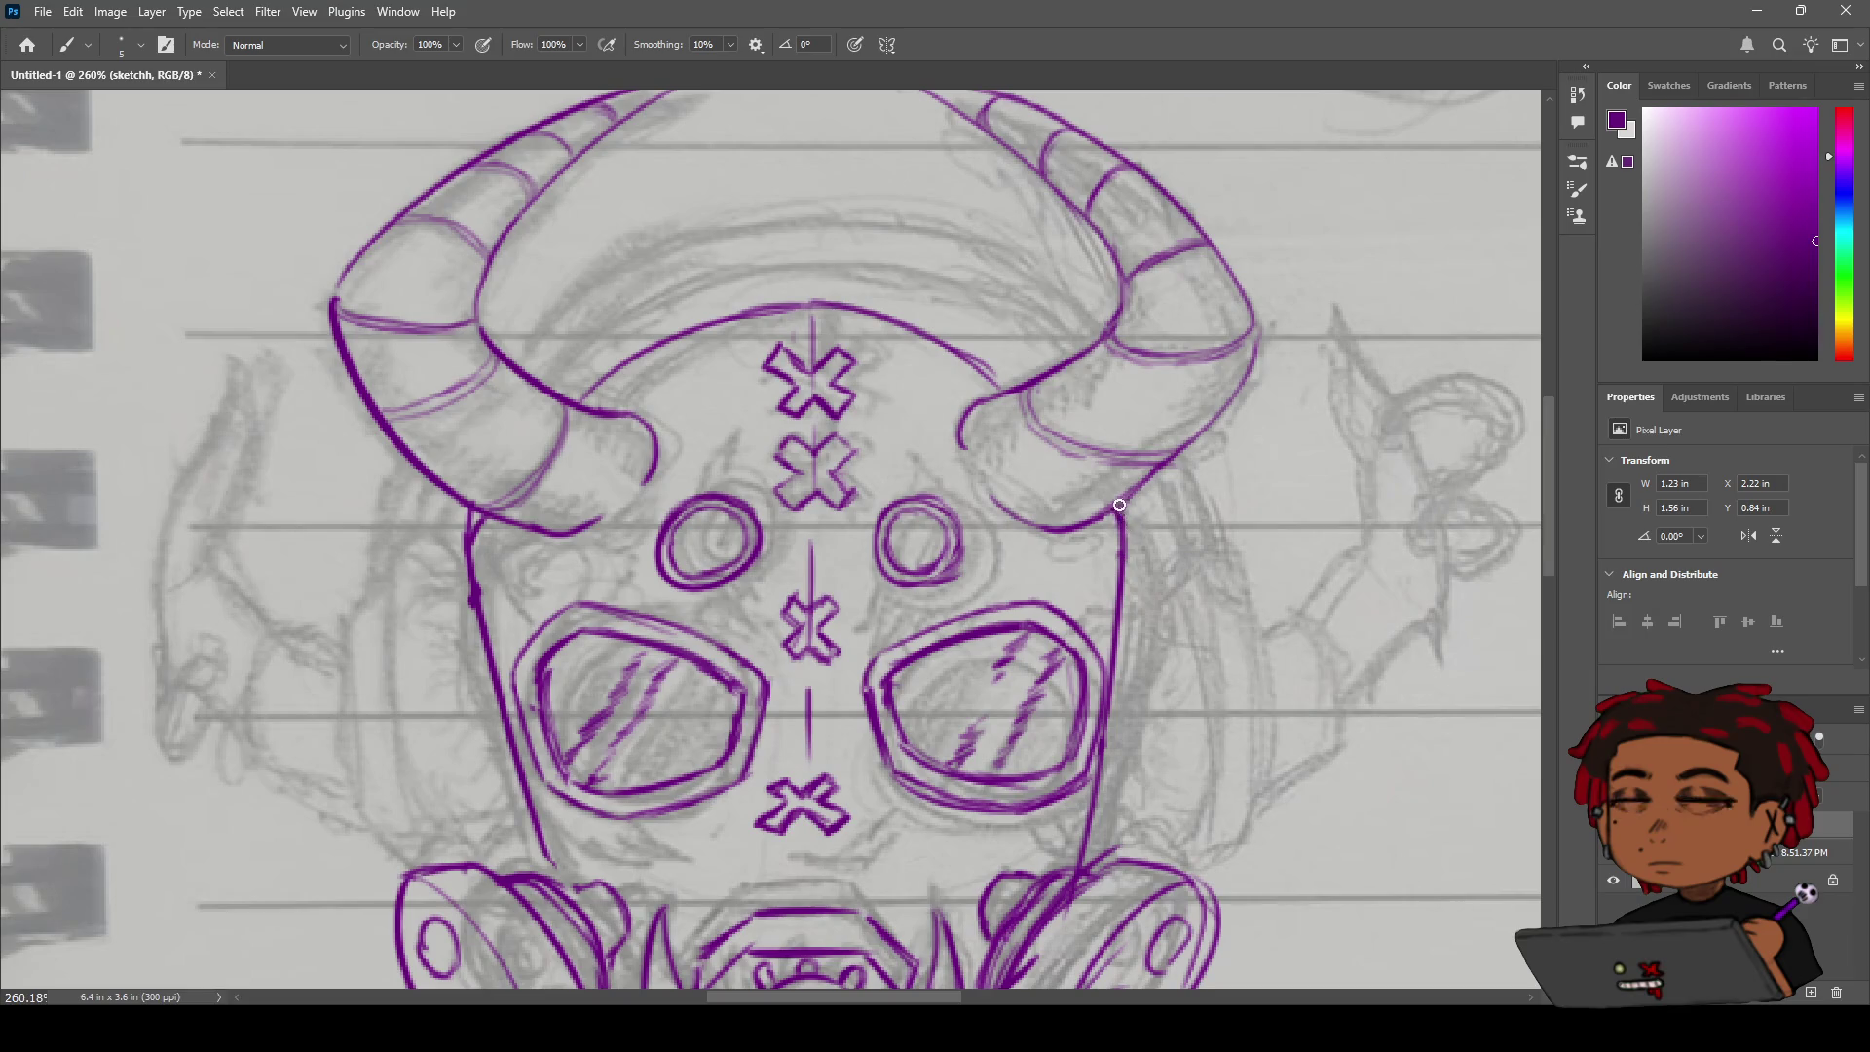
Zoom out to check the mask and draw a short line from the left horn toward the cheek.
{"action": "key", "text": "z"}
{"action": "mouse_move", "coordinate": [814, 456]}
{"action": "left_mouse_down"}
{"action": "mouse_move", "coordinate": [682, 453]}
{"action": "mouse_move", "coordinate": [778, 451]}
{"action": "mouse_move", "coordinate": [809, 430]}
{"action": "mouse_move", "coordinate": [745, 464]}
{"action": "mouse_move", "coordinate": [775, 456]}
{"action": "mouse_move", "coordinate": [797, 417]}
{"action": "left_mouse_up"}
{"action": "key", "text": "h"}
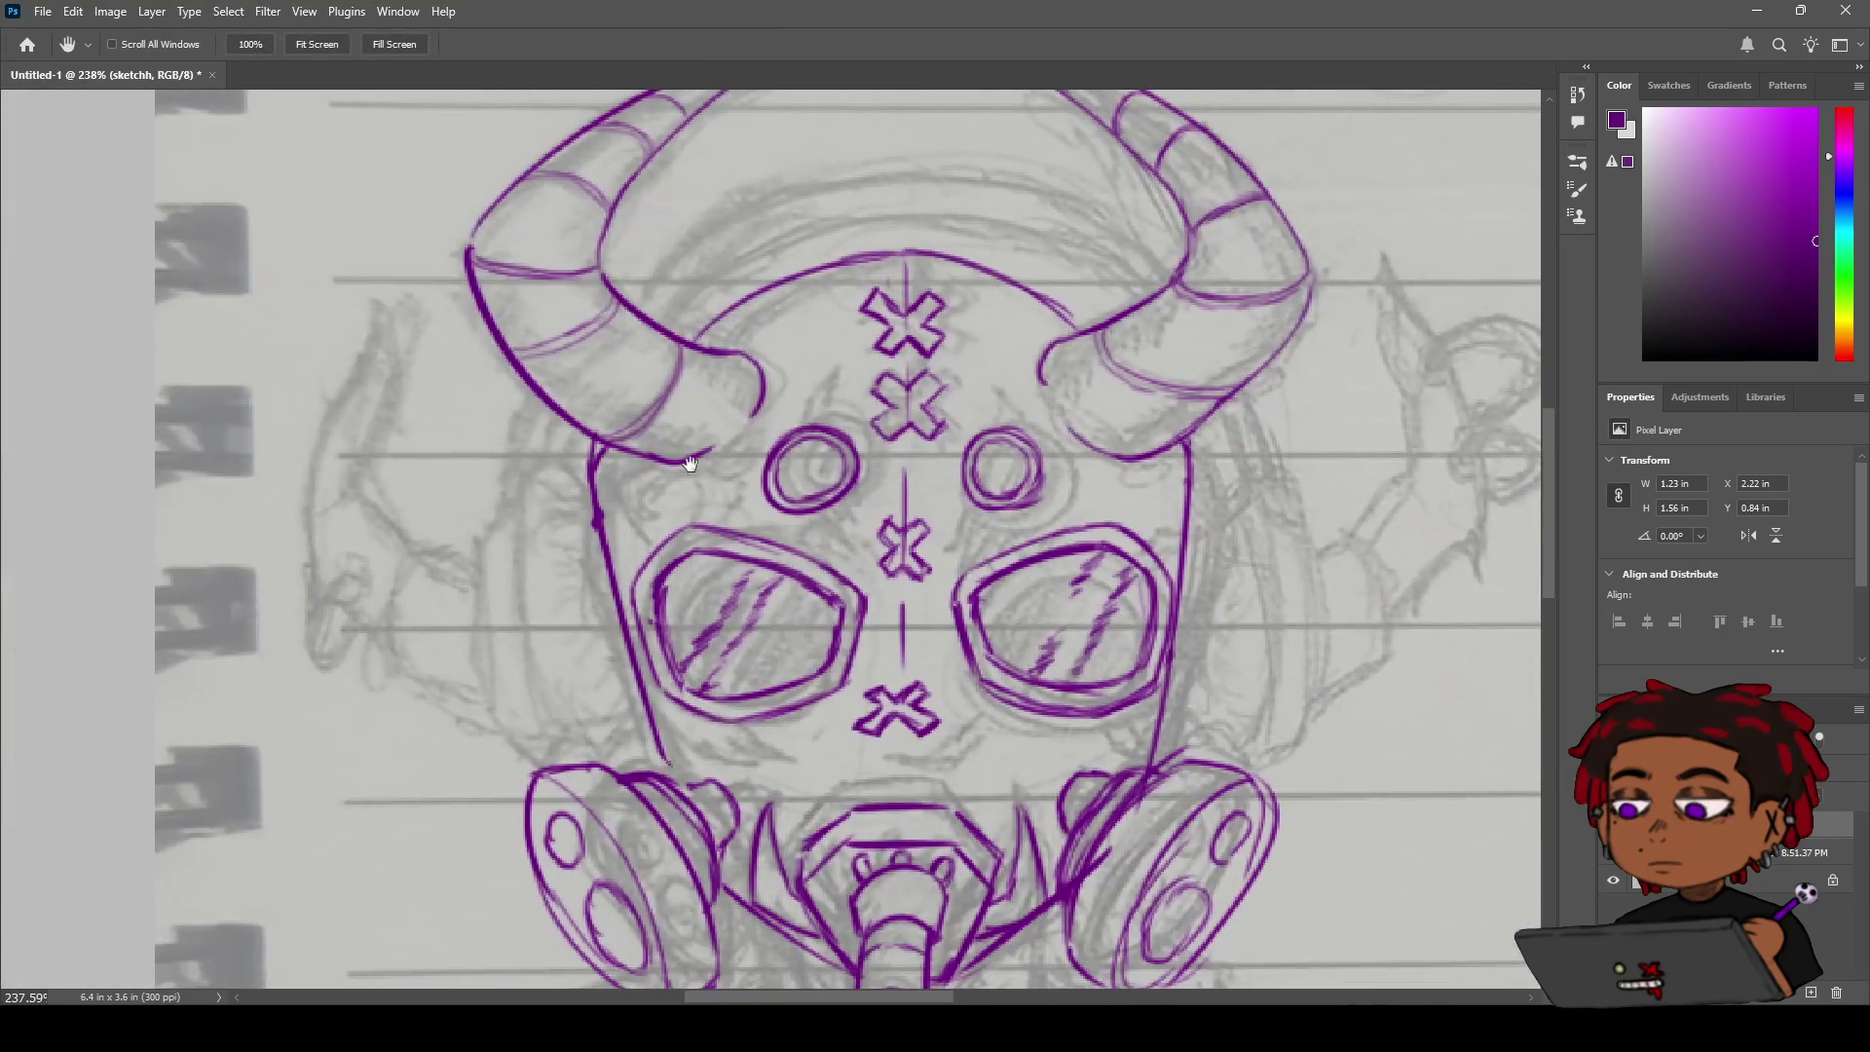
{"action": "key", "text": "e"}
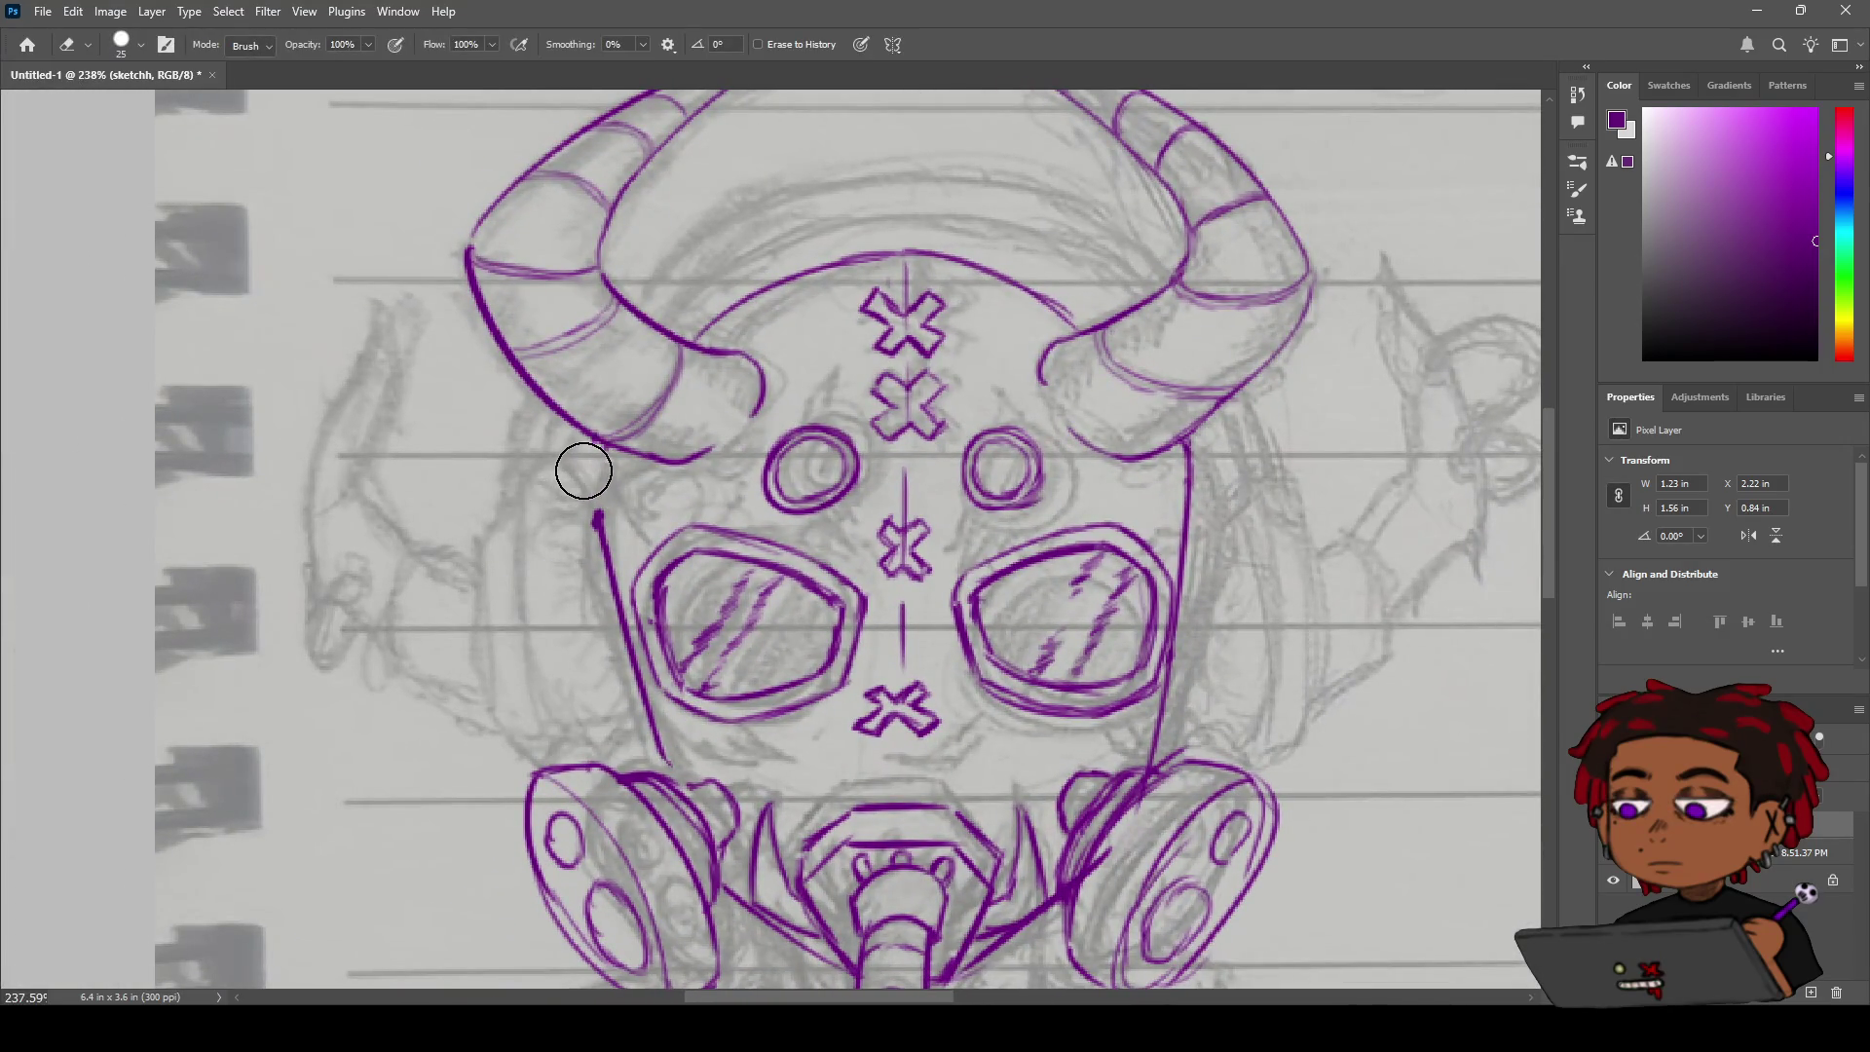
{"action": "key", "text": "b"}
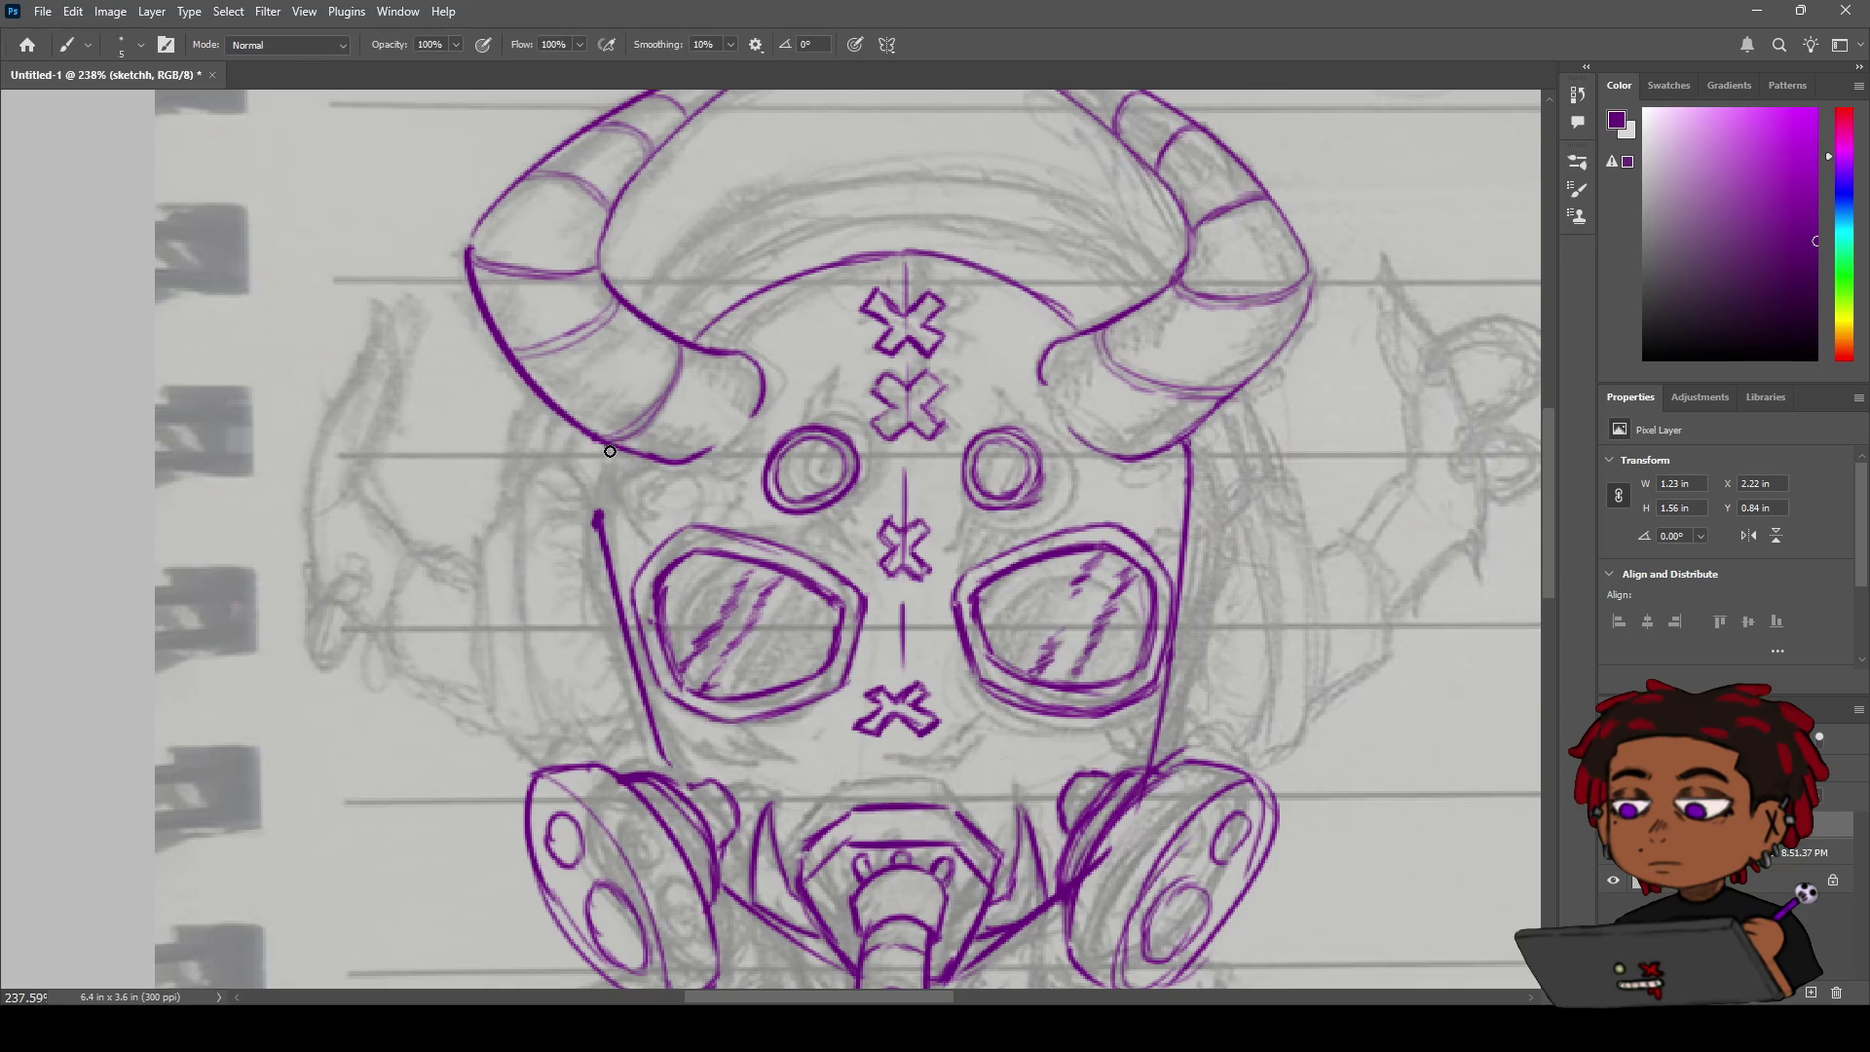
{"action": "left_click_drag", "start_coordinate": [604, 445], "coordinate": [607, 471]}
Erase the old left cheek line beside the left goggle.
{"action": "key", "text": "ctrl+z"}
{"action": "key", "text": "e"}
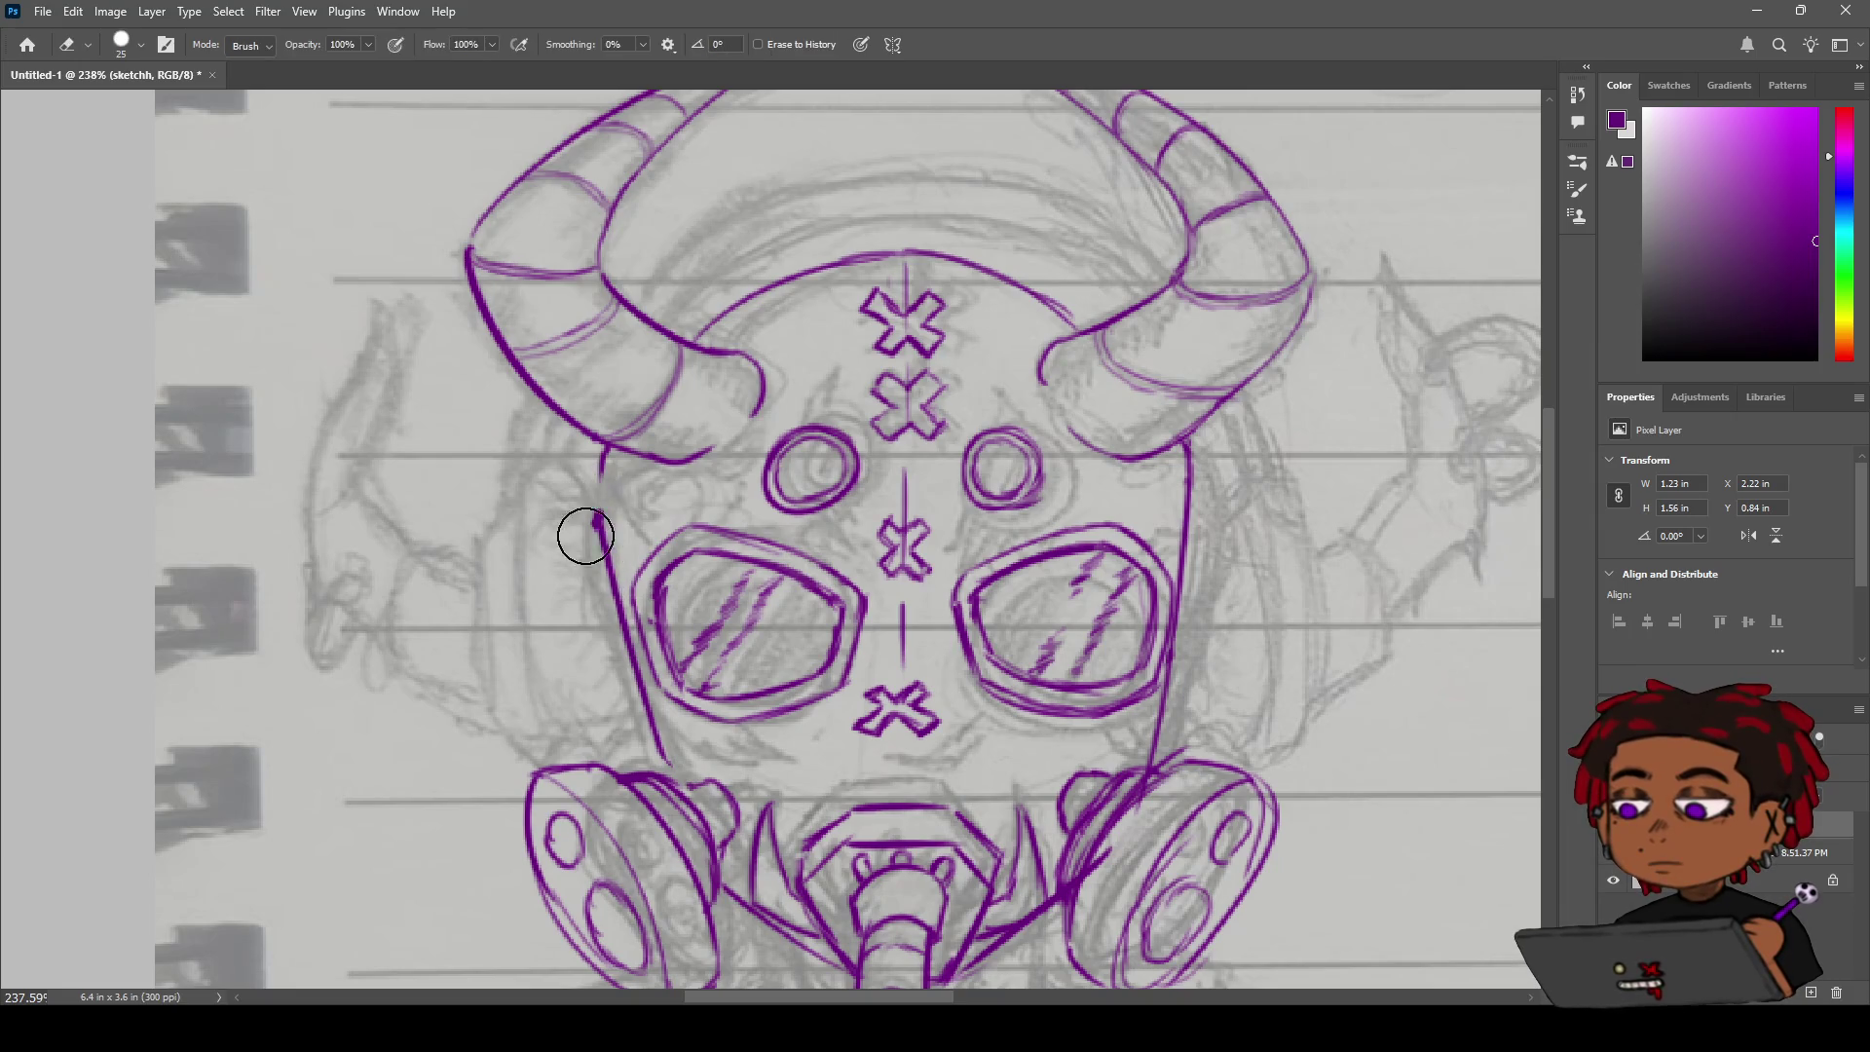
{"action": "left_click_drag", "start_coordinate": [597, 601], "coordinate": [646, 742]}
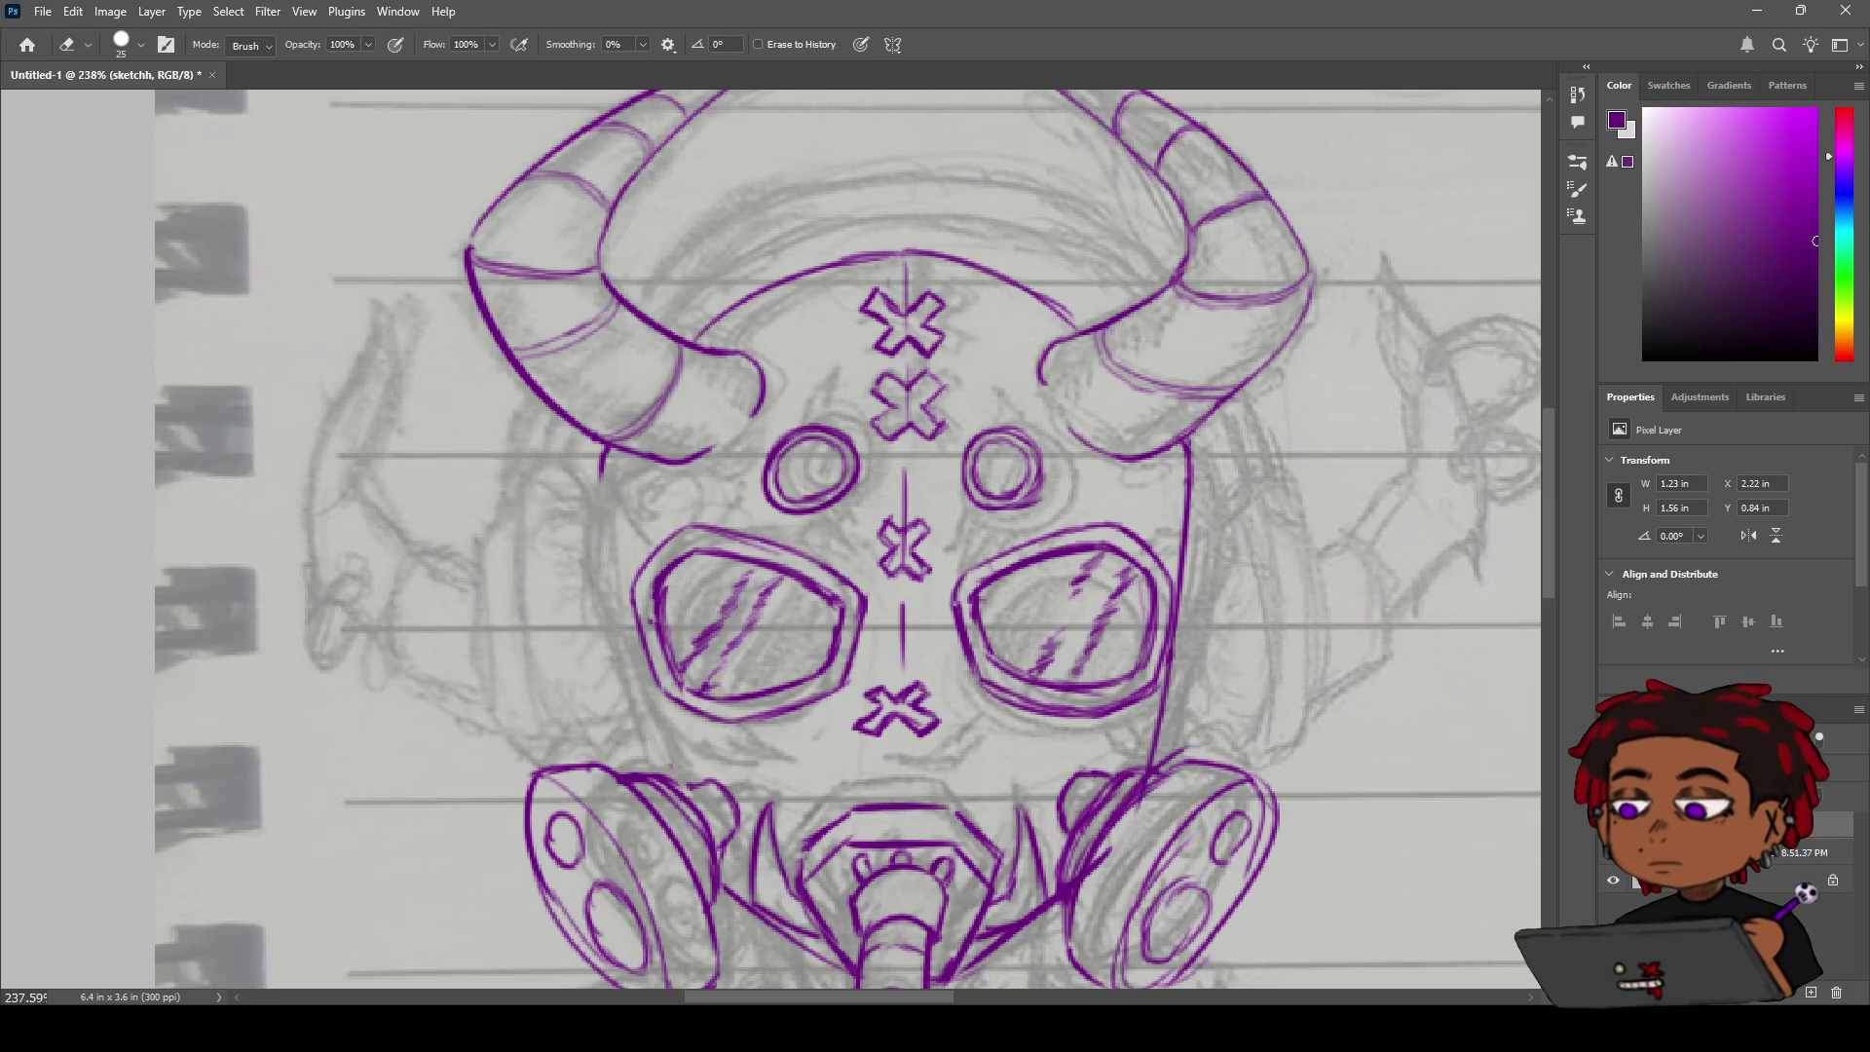
{"action": "key", "text": "b"}
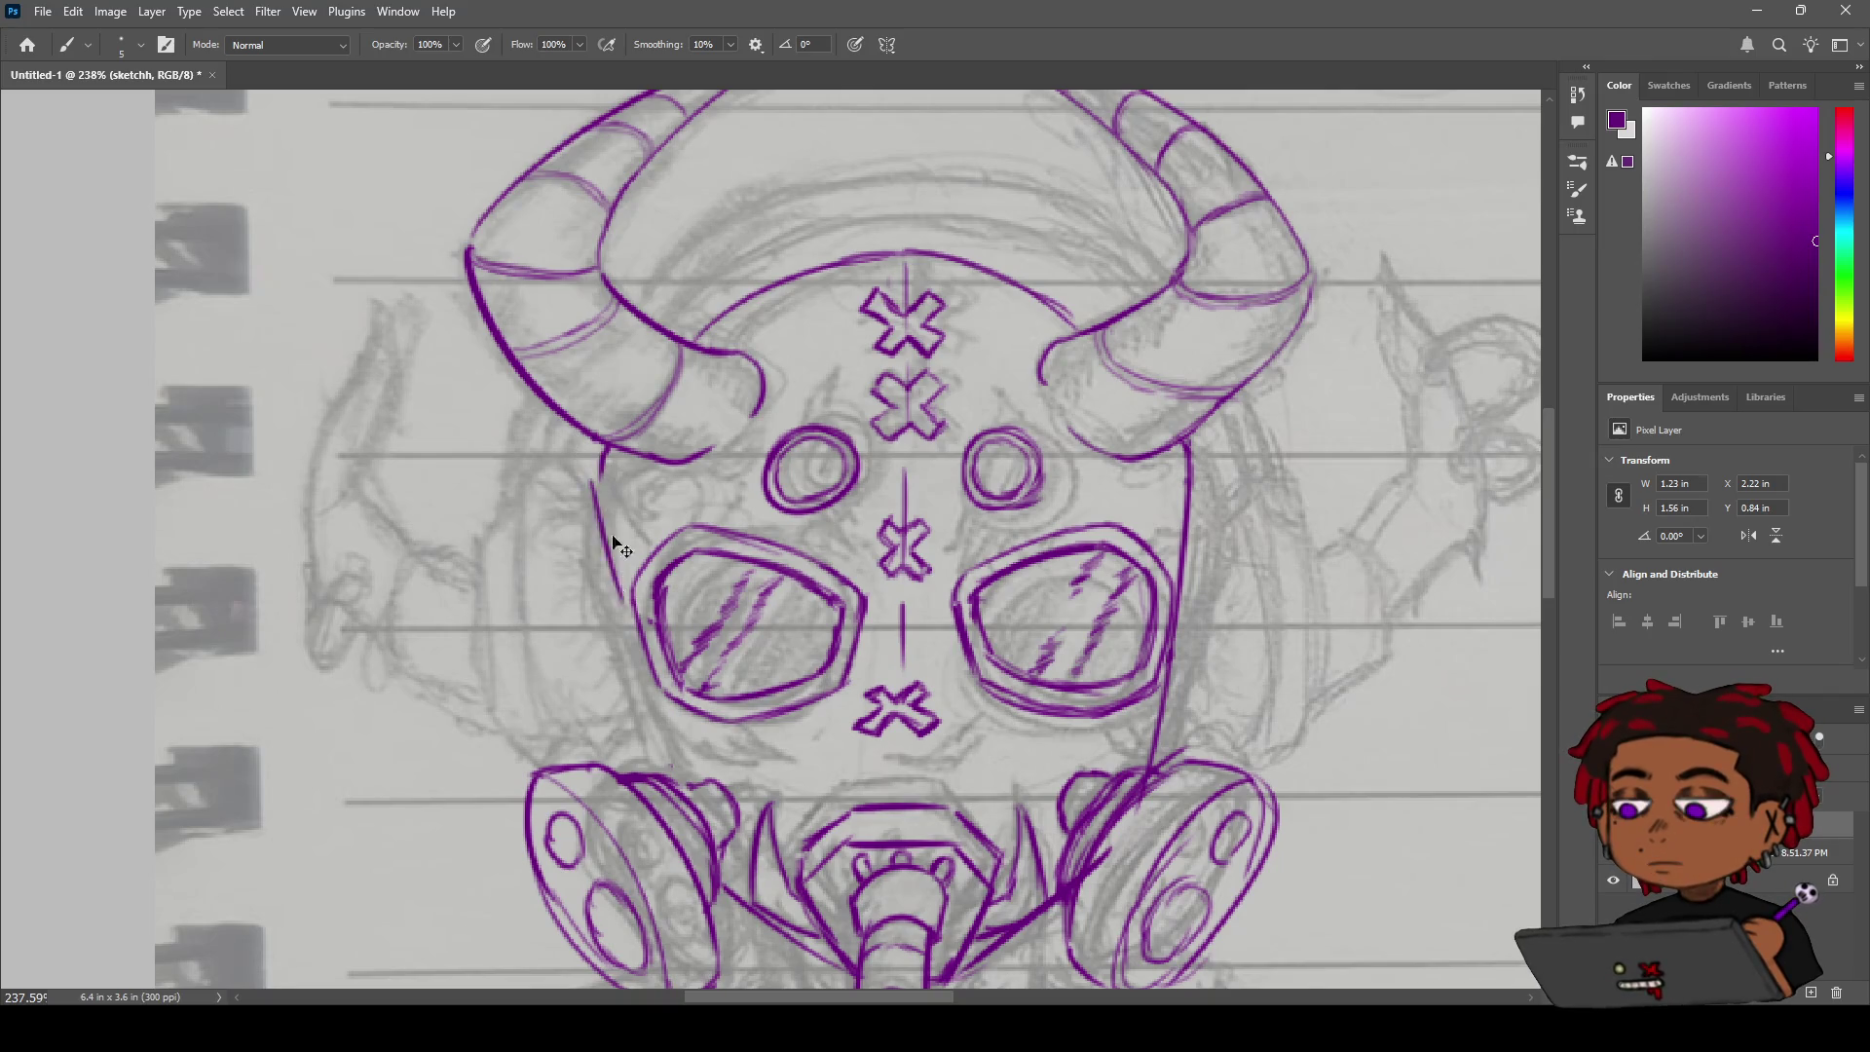
Draw the left face line from the horn down past the goggle, comparing attempts via undo/redo.
{"action": "left_click_drag", "start_coordinate": [600, 458], "coordinate": [644, 713]}
{"action": "key", "text": "ctrl+z"}
{"action": "left_click_drag", "start_coordinate": [600, 458], "coordinate": [644, 713]}
{"action": "key", "text": "ctrl+z"}
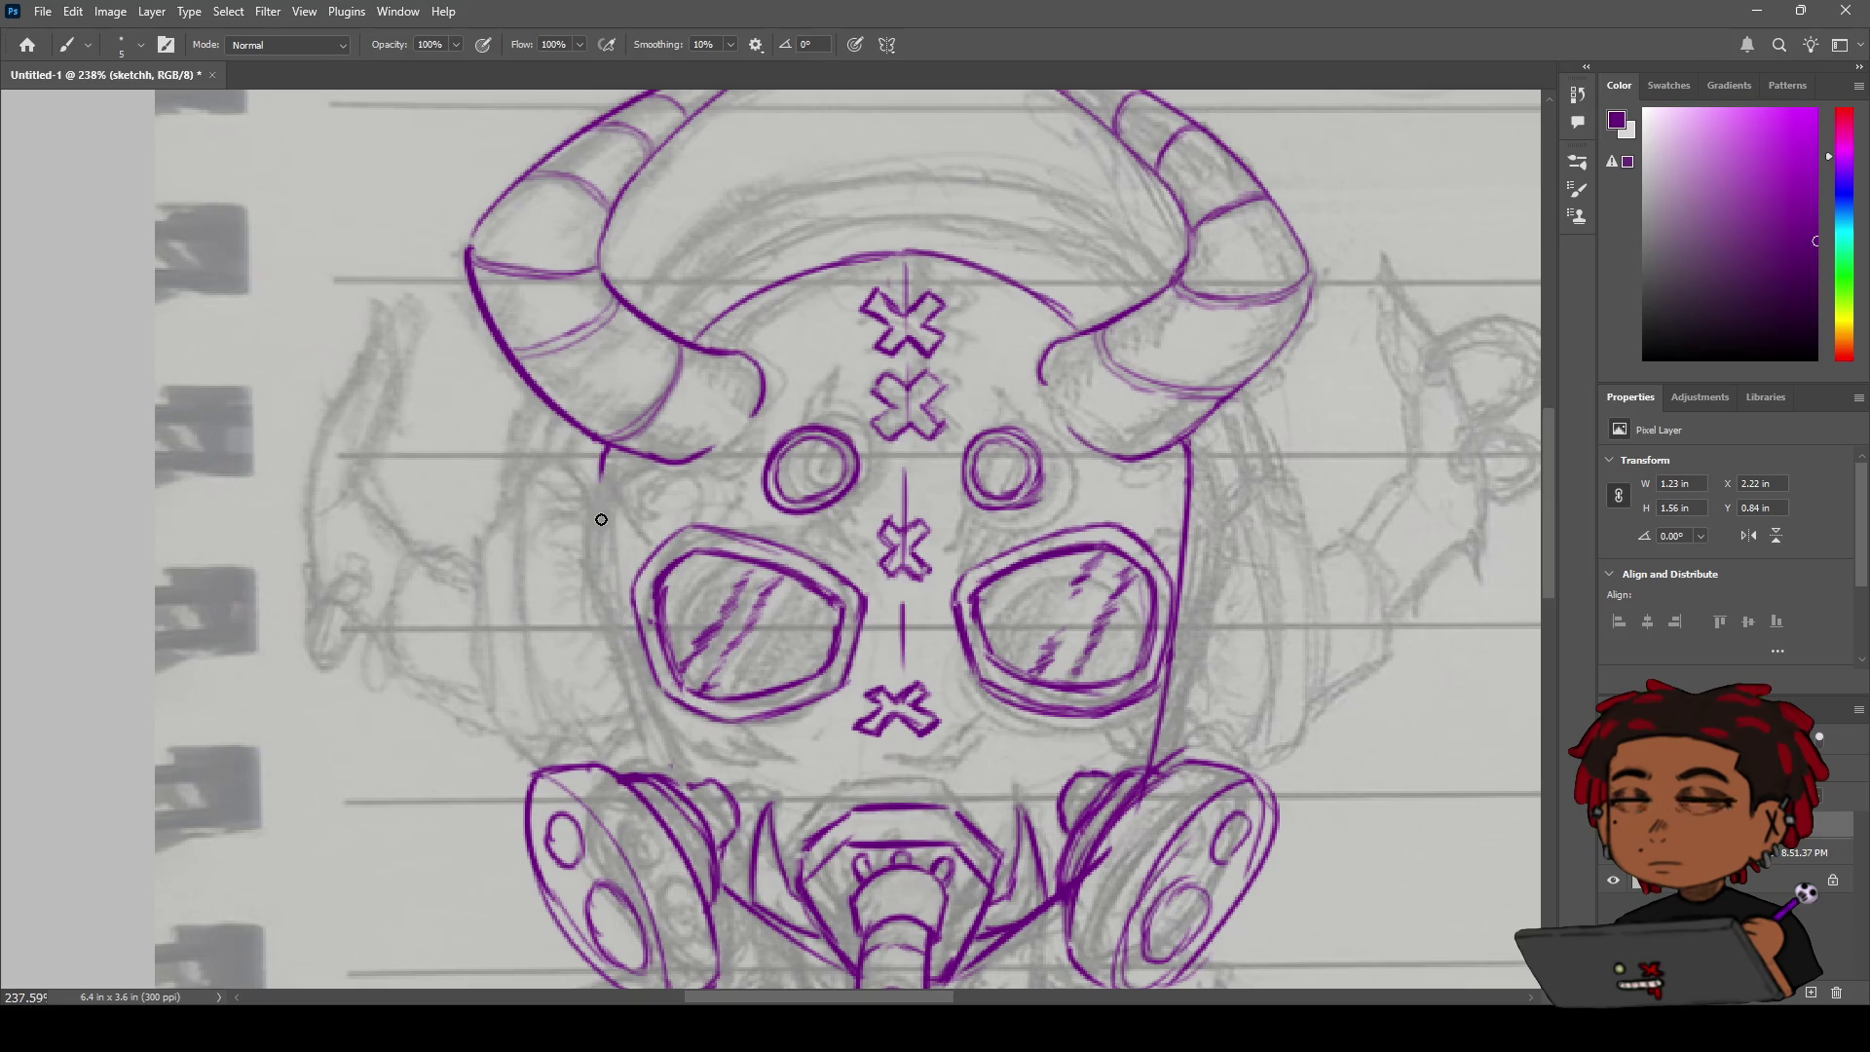
{"action": "key", "text": "ctrl+shift+z"}
{"action": "key", "text": "ctrl+z"}
{"action": "key", "text": "ctrl+shift+z"}
{"action": "key", "text": "ctrl+z"}
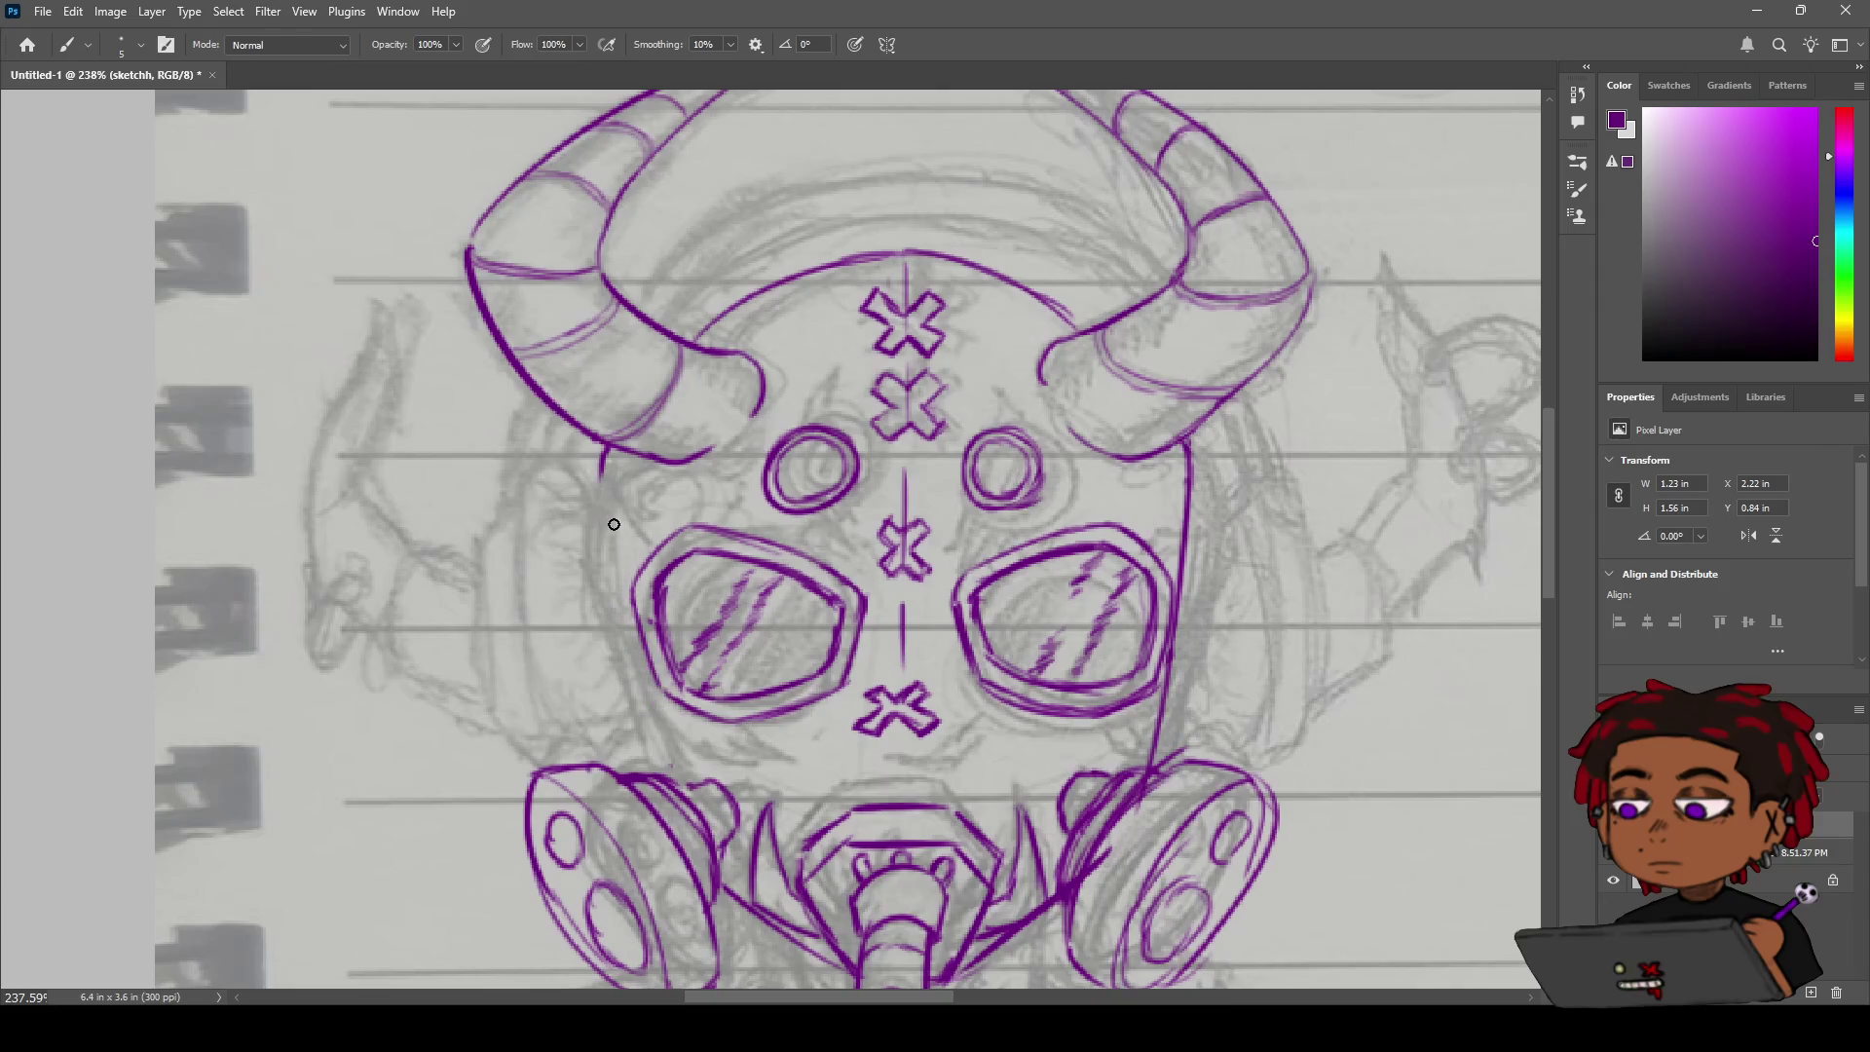
{"action": "key", "text": "ctrl+shift+z"}
{"action": "key", "text": "ctrl+z"}
{"action": "left_click_drag", "start_coordinate": [600, 450], "coordinate": [651, 719]}
Continue the left face line down to the respirator and zoom out to view the whole mask.
{"action": "left_click_drag", "start_coordinate": [642, 686], "coordinate": [685, 780]}
{"action": "key", "text": "ctrl+z"}
{"action": "left_click_drag", "start_coordinate": [648, 703], "coordinate": [687, 785]}
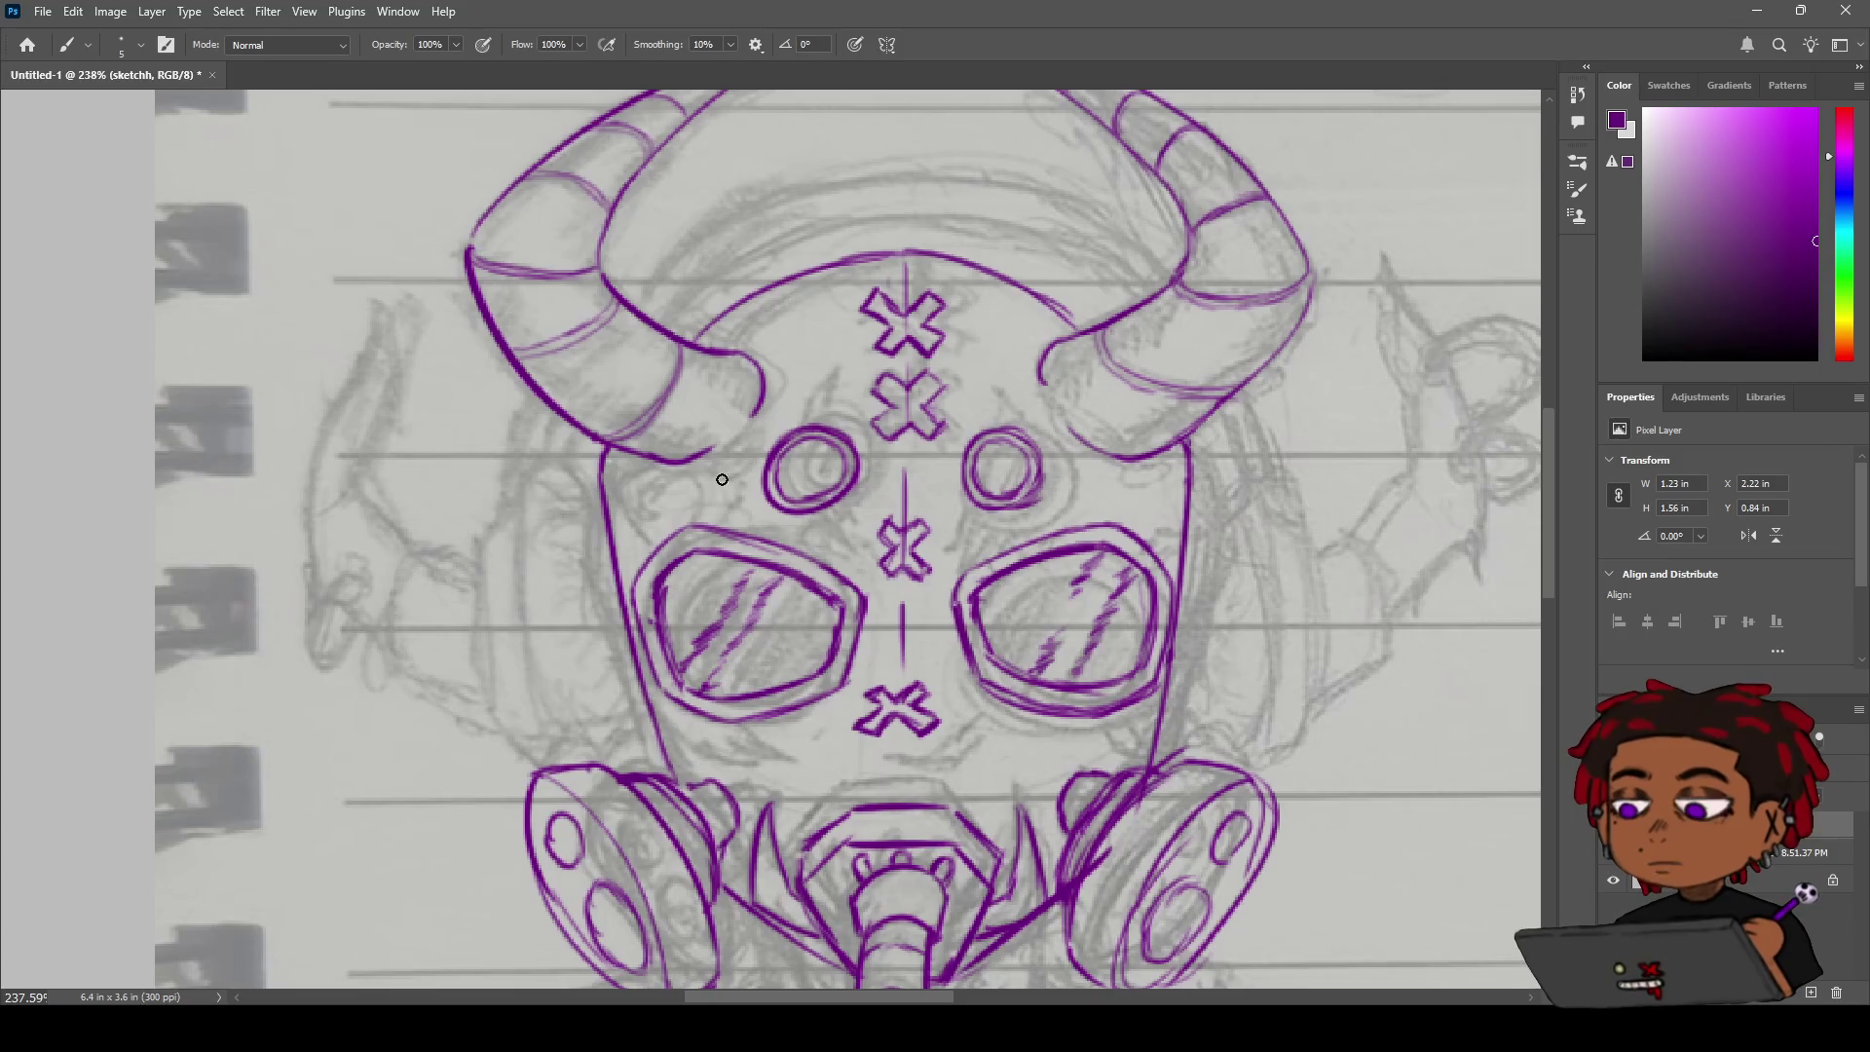
{"action": "key", "text": "z"}
{"action": "mouse_move", "coordinate": [877, 477]}
{"action": "left_mouse_down"}
{"action": "mouse_move", "coordinate": [821, 490]}
{"action": "mouse_move", "coordinate": [787, 546]}
{"action": "mouse_move", "coordinate": [865, 705]}
{"action": "left_mouse_up"}
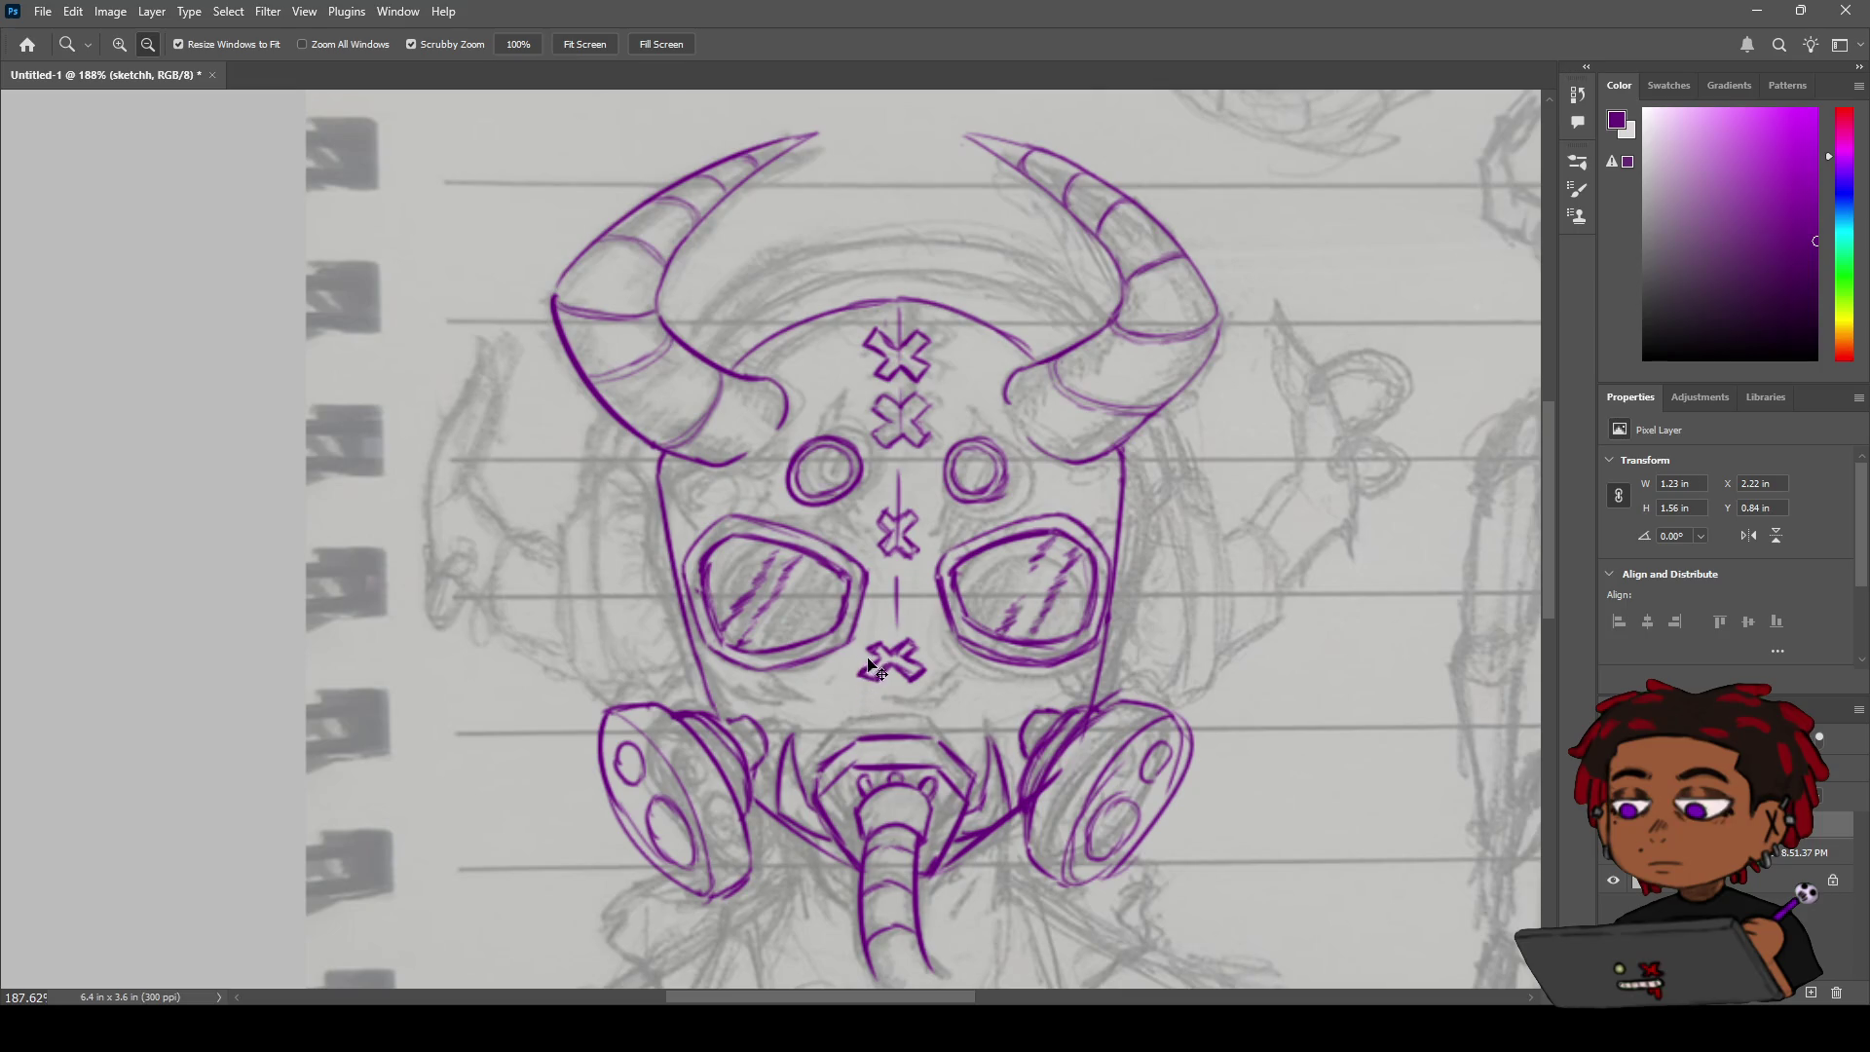
Remove the long left mask stroke by stepping back through the history.
{"action": "key", "text": "ctrl+z"}
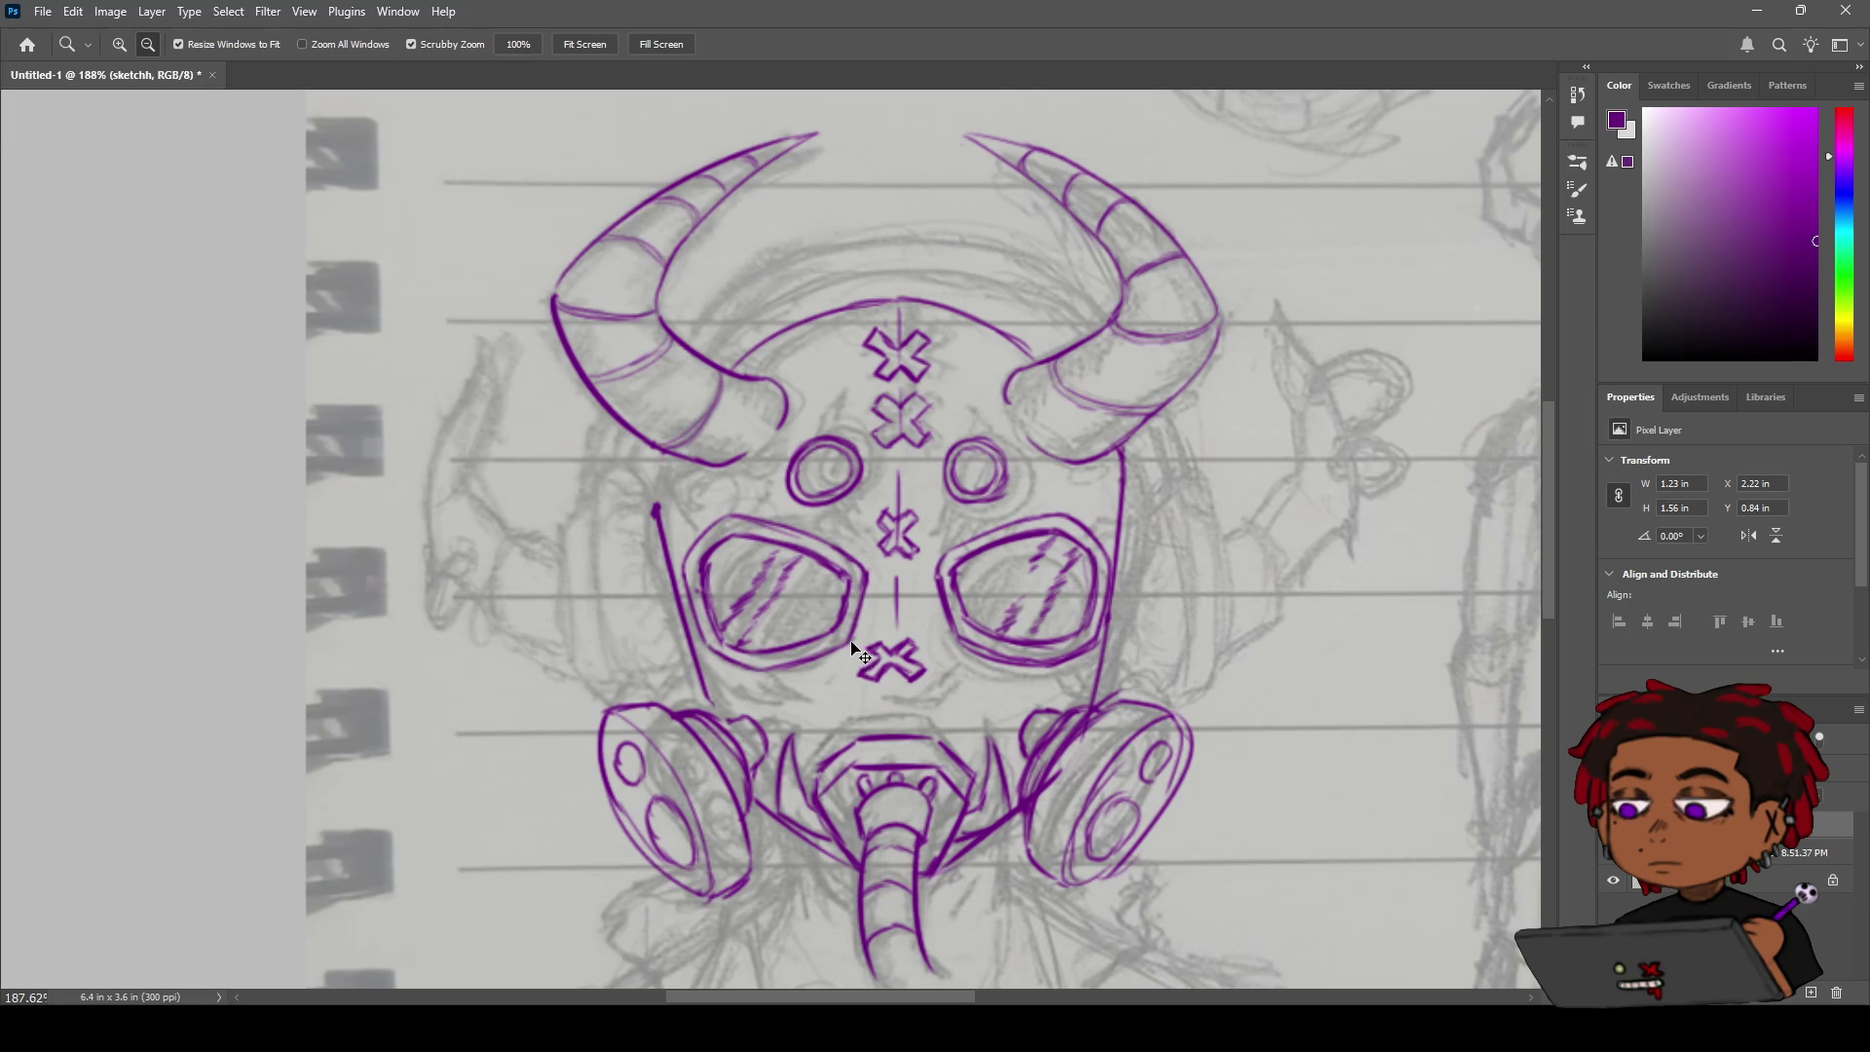
{"action": "key", "text": "ctrl+shift+z"}
{"action": "key", "text": "ctrl+shift+z"}
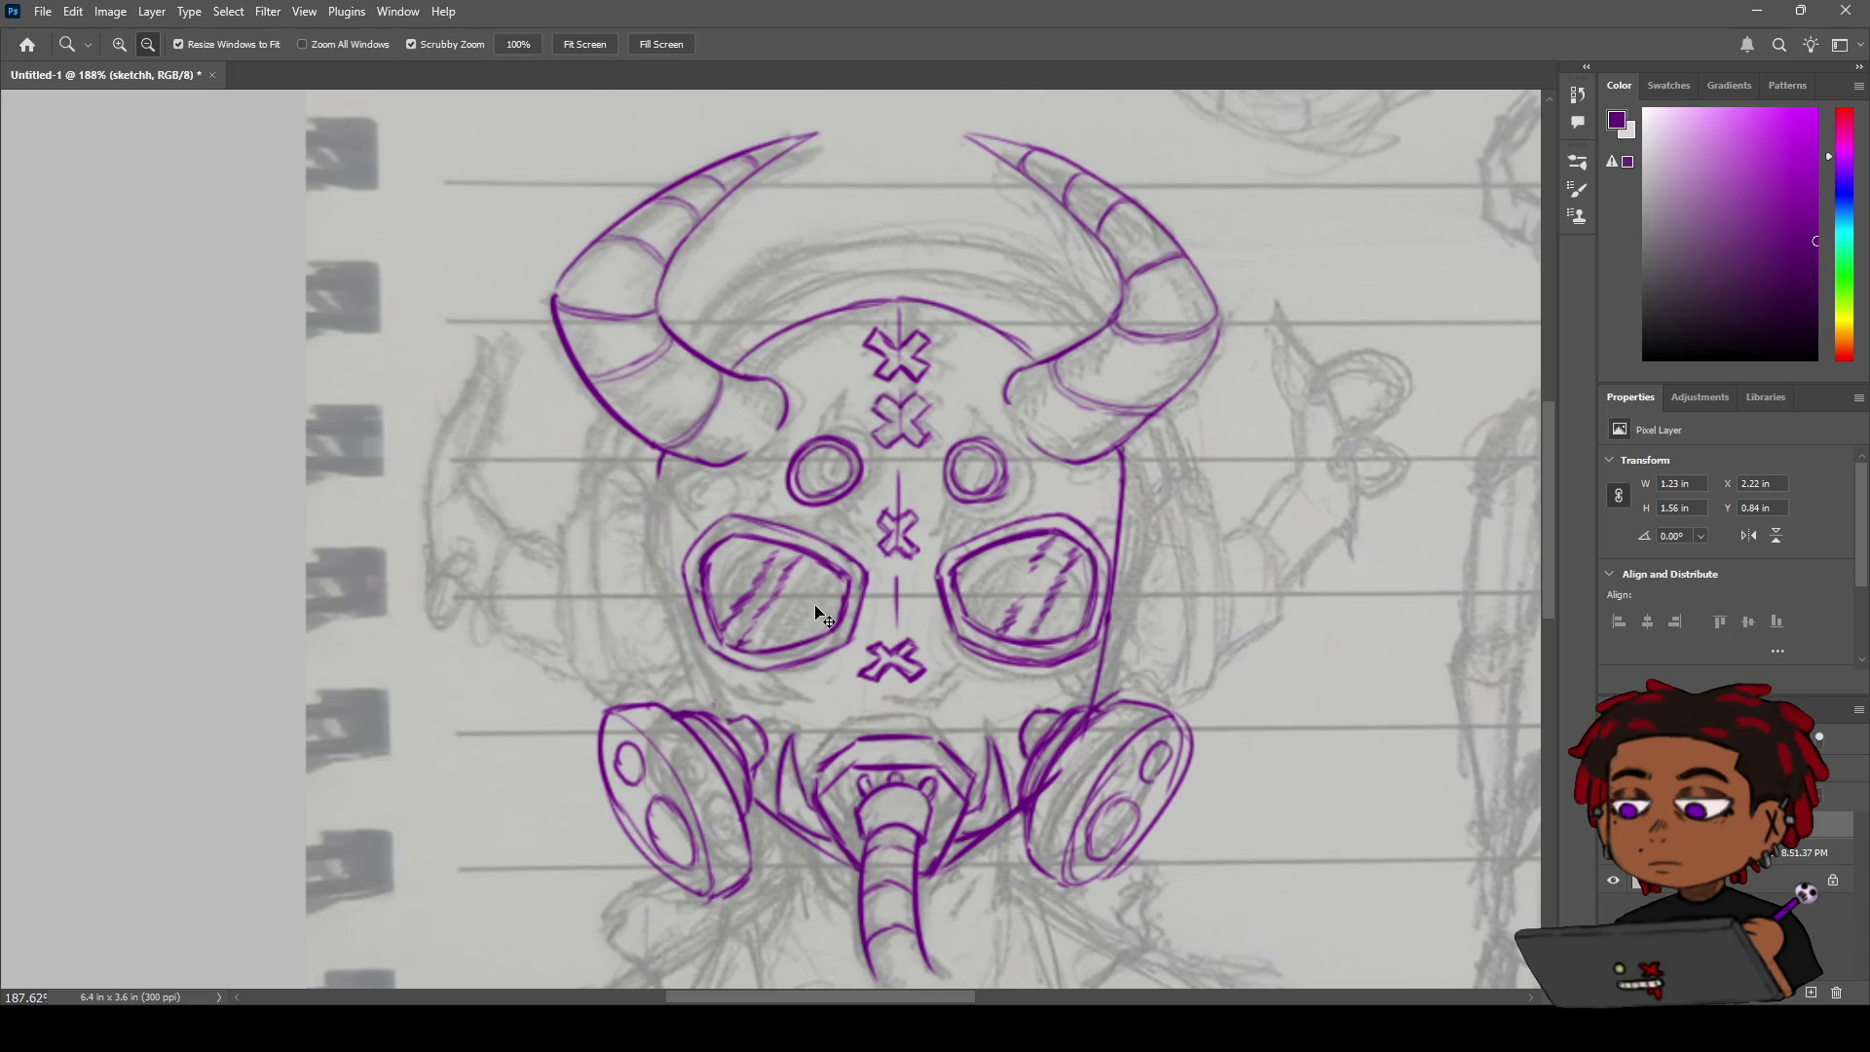
{"action": "key", "text": "ctrl+z"}
{"action": "key", "text": "b"}
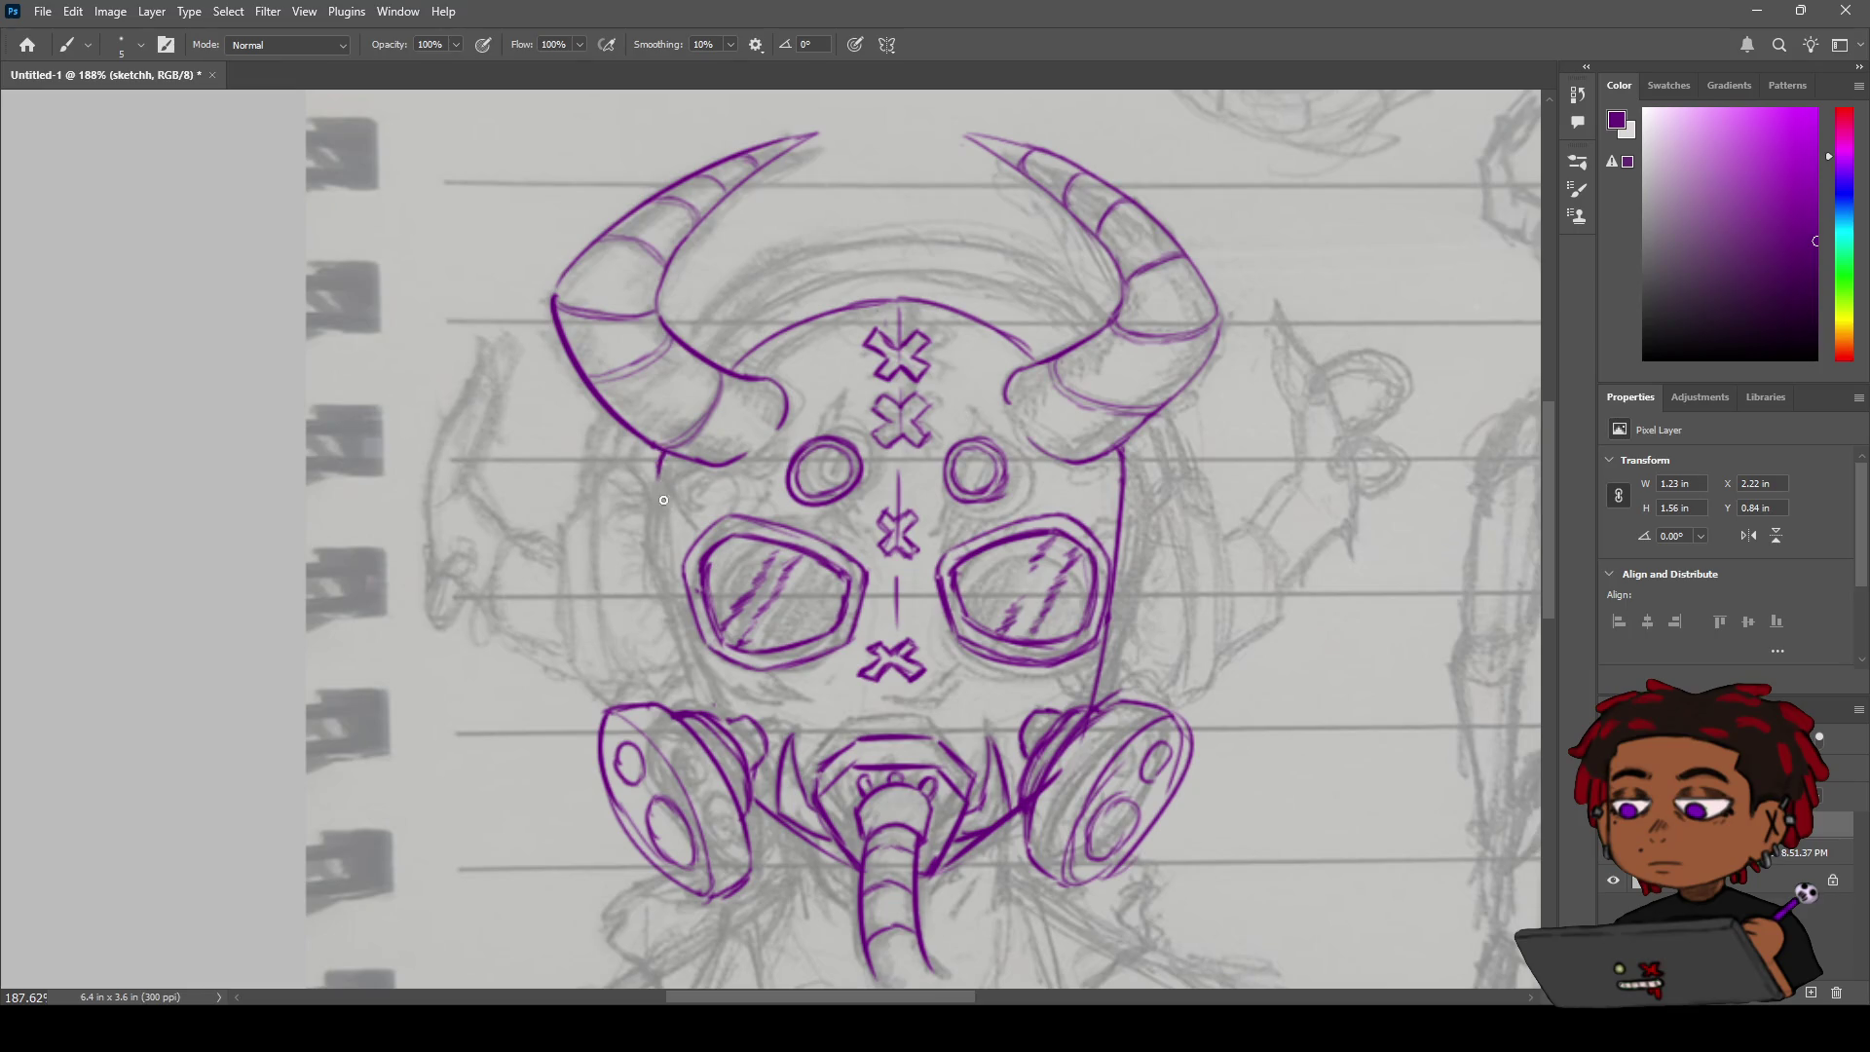
Redraw the mask's left edge from under the horn down to the left filter canister.
{"action": "left_click_drag", "start_coordinate": [661, 458], "coordinate": [700, 672]}
{"action": "left_click_drag", "start_coordinate": [675, 561], "coordinate": [704, 685]}
{"action": "left_click_drag", "start_coordinate": [677, 588], "coordinate": [719, 725]}
{"action": "key", "text": "ctrl+z"}
{"action": "left_click_drag", "start_coordinate": [680, 592], "coordinate": [705, 691]}
{"action": "key", "text": "ctrl+z"}
{"action": "left_click_drag", "start_coordinate": [682, 606], "coordinate": [727, 727]}
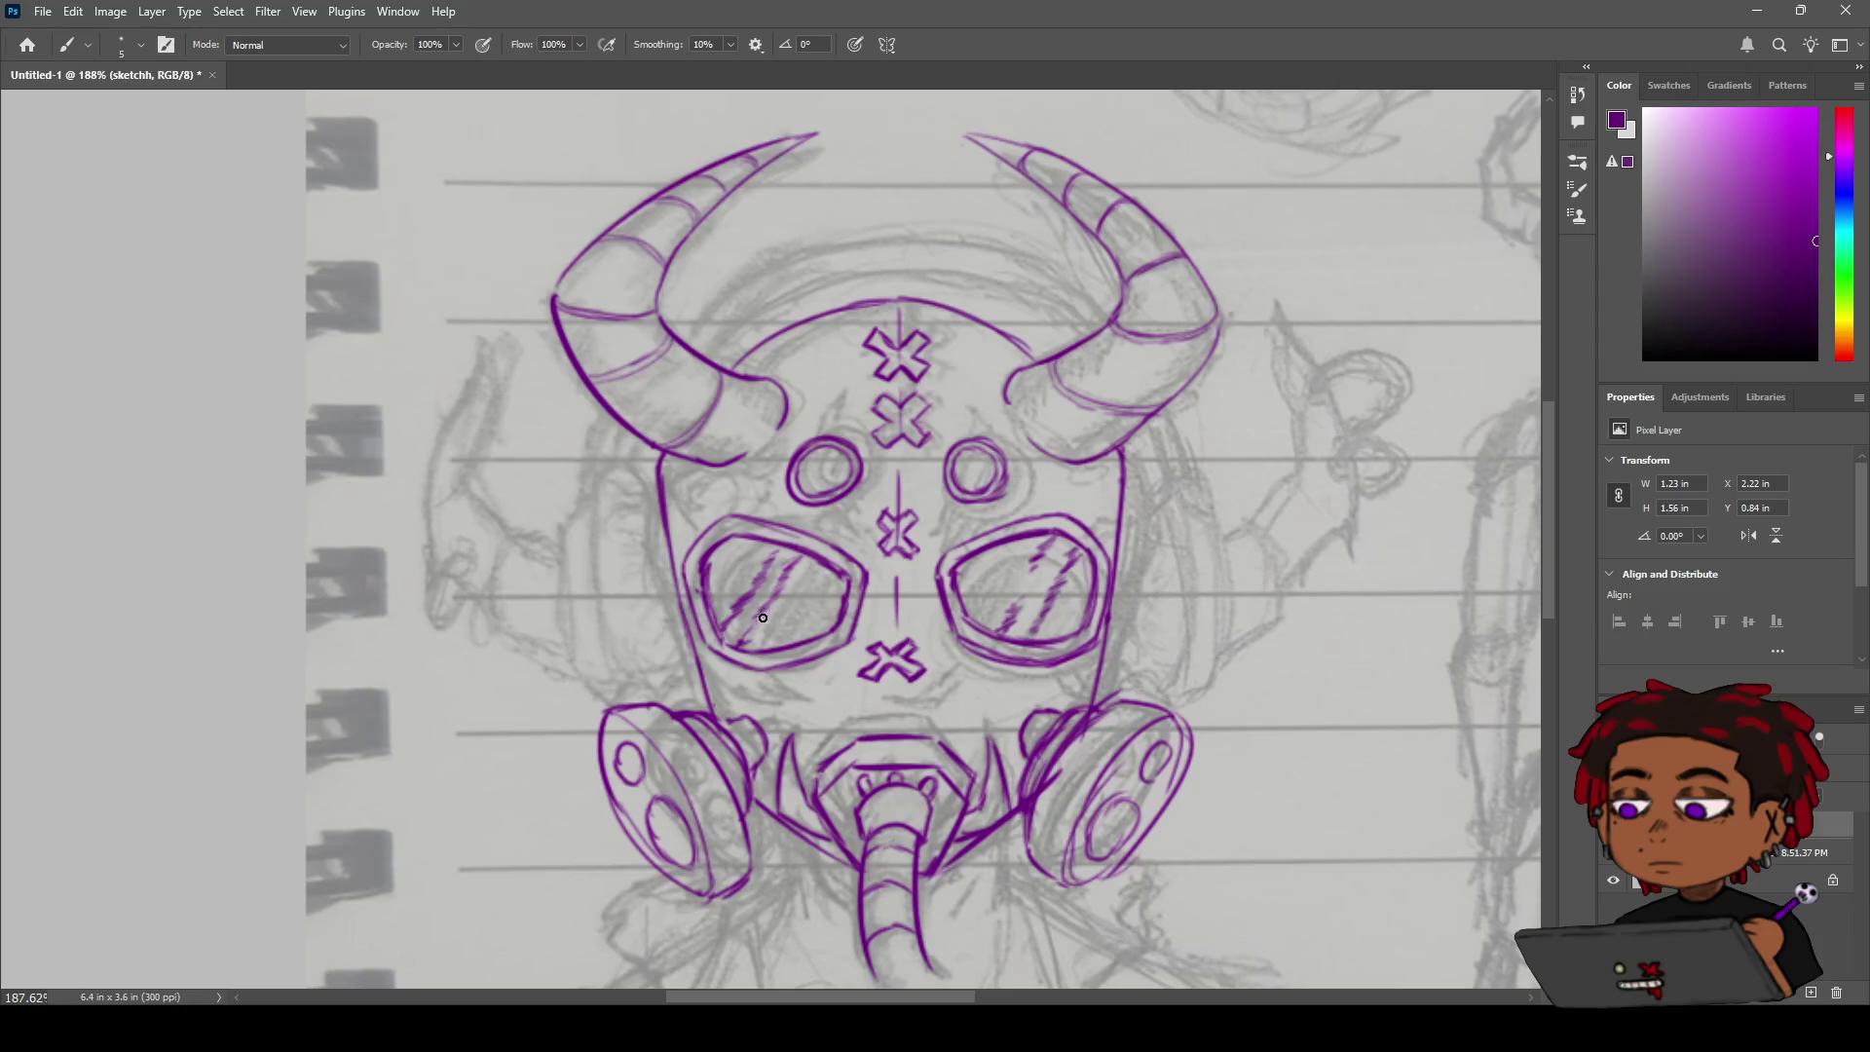
Try a short arc under the left horn, compare it on and off, and leave it removed.
{"action": "left_click_drag", "start_coordinate": [979, 810], "coordinate": [989, 779]}
{"action": "key", "text": "ctrl+z"}
{"action": "left_click_drag", "start_coordinate": [660, 495], "coordinate": [603, 493]}
{"action": "key", "text": "ctrl+z"}
{"action": "key", "text": "ctrl+shift+z"}
{"action": "key", "text": "ctrl+z"}
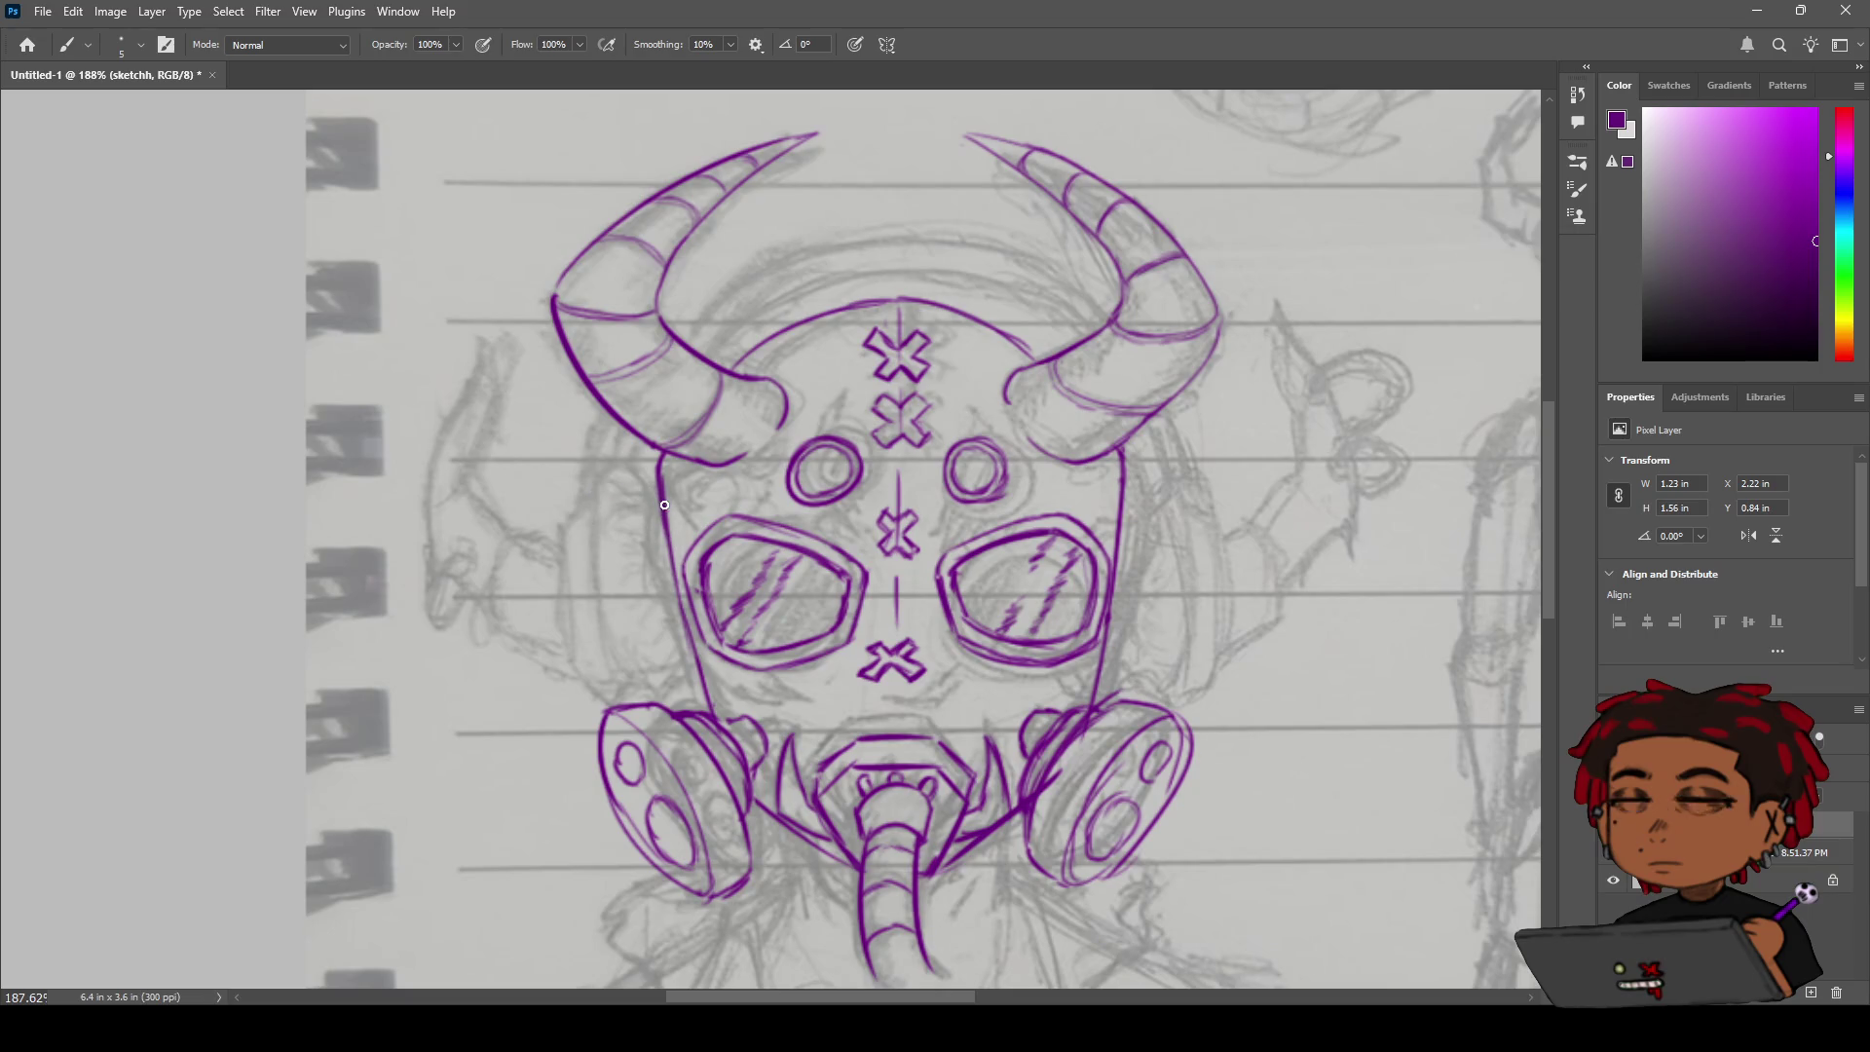
{"action": "key", "text": "ctrl+shift+z"}
{"action": "key", "text": "ctrl+z"}
{"action": "key", "text": "ctrl+shift+z"}
{"action": "key", "text": "ctrl+z"}
Ink the left mask contour from the horn base to the left filter, plus a small cheek tick.
{"action": "left_click_drag", "start_coordinate": [620, 477], "coordinate": [604, 609]}
{"action": "key", "text": "ctrl+z"}
{"action": "mouse_move", "coordinate": [620, 476]}
{"action": "left_mouse_down"}
{"action": "mouse_move", "coordinate": [598, 630]}
{"action": "mouse_move", "coordinate": [638, 700]}
{"action": "left_mouse_up"}
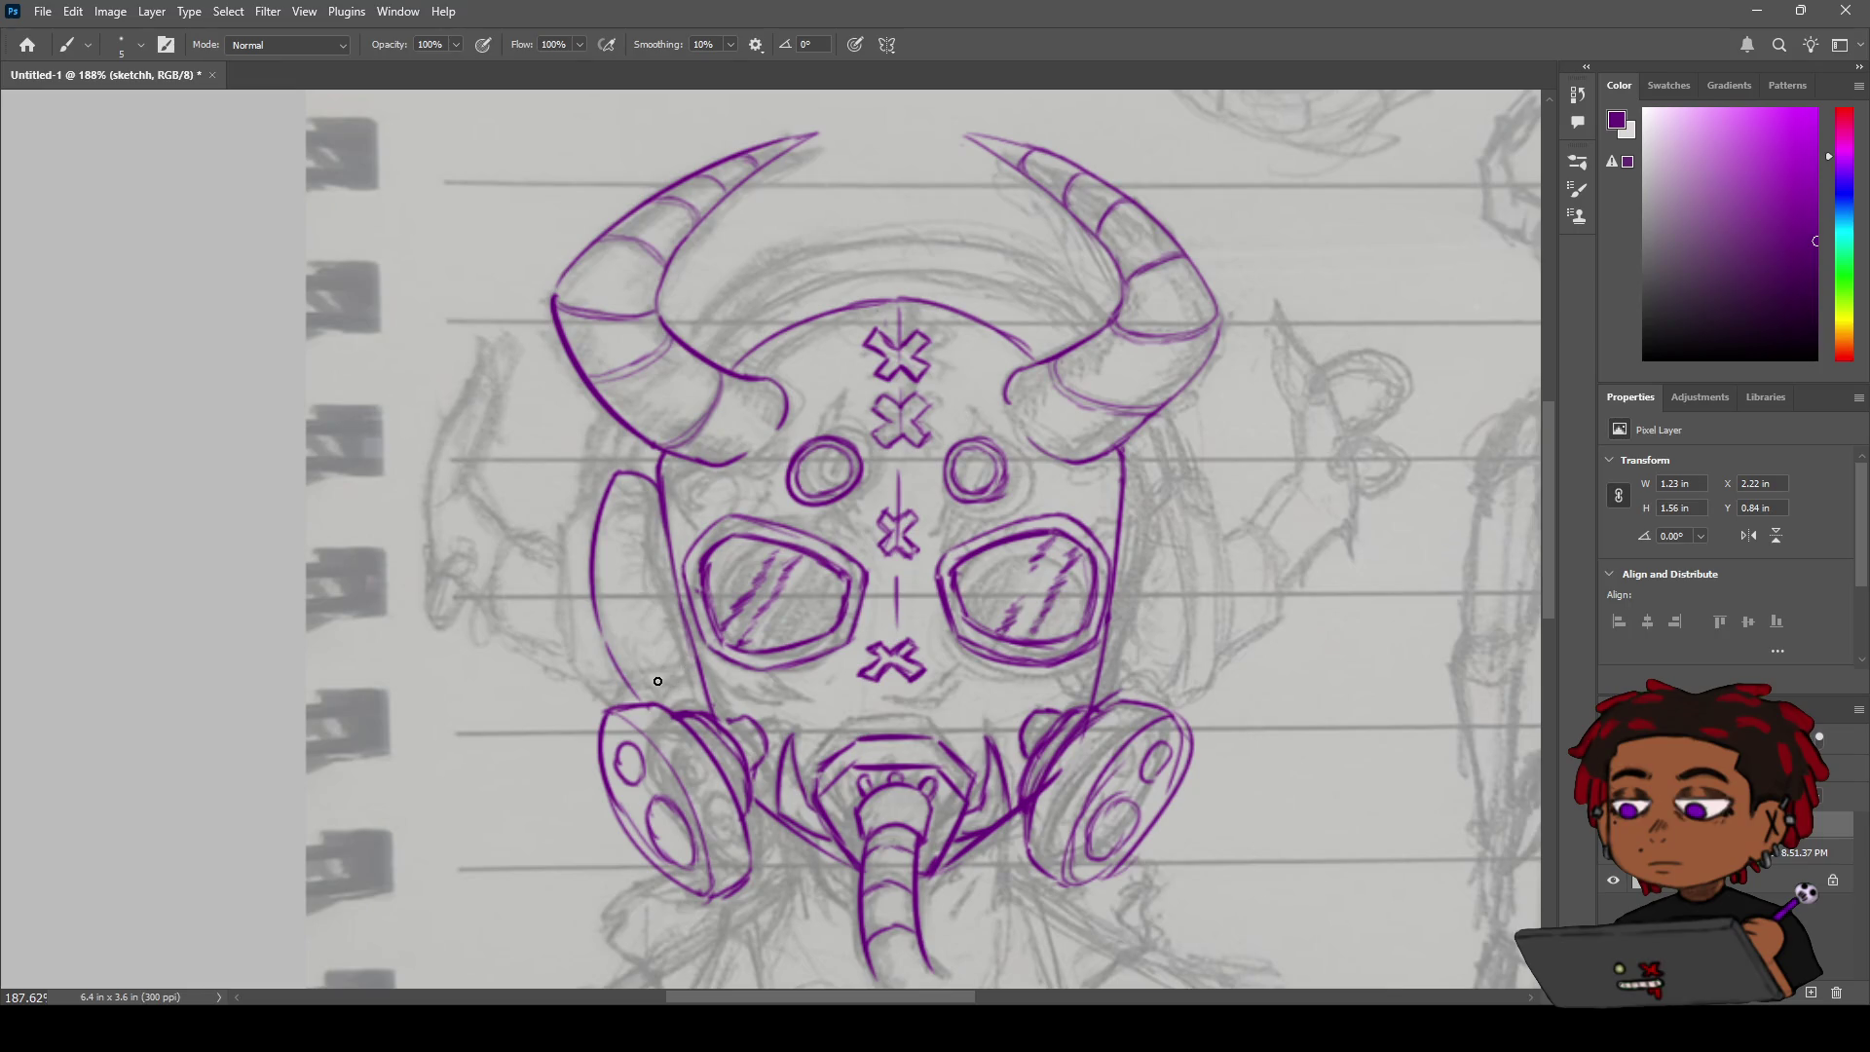
{"action": "key", "text": "ctrl+z"}
{"action": "left_click_drag", "start_coordinate": [607, 629], "coordinate": [672, 707]}
{"action": "mouse_move", "coordinate": [602, 492]}
{"action": "left_mouse_down"}
{"action": "mouse_move", "coordinate": [562, 535]}
{"action": "mouse_move", "coordinate": [561, 621]}
{"action": "left_mouse_up"}
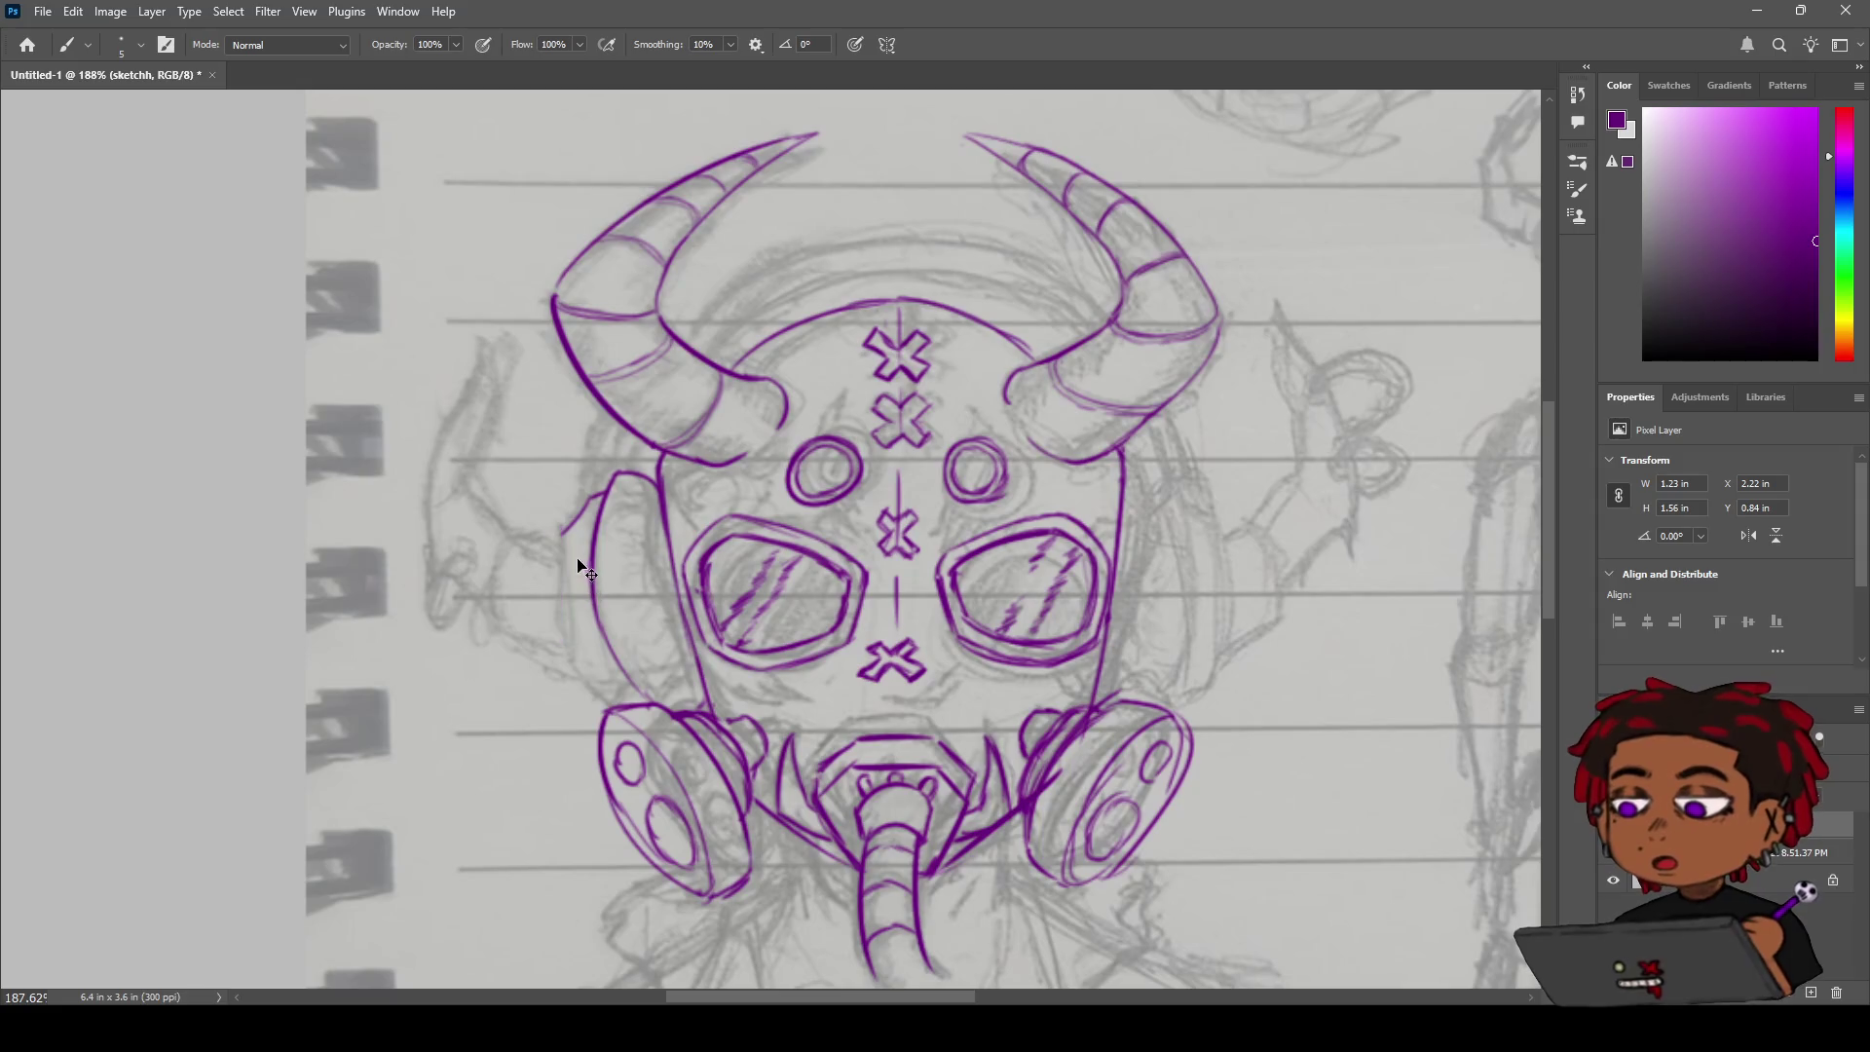
Redraw the cheek-side line curving left and down until it joins the left filter.
{"action": "key", "text": "ctrl+z"}
{"action": "left_click_drag", "start_coordinate": [563, 535], "coordinate": [557, 611]}
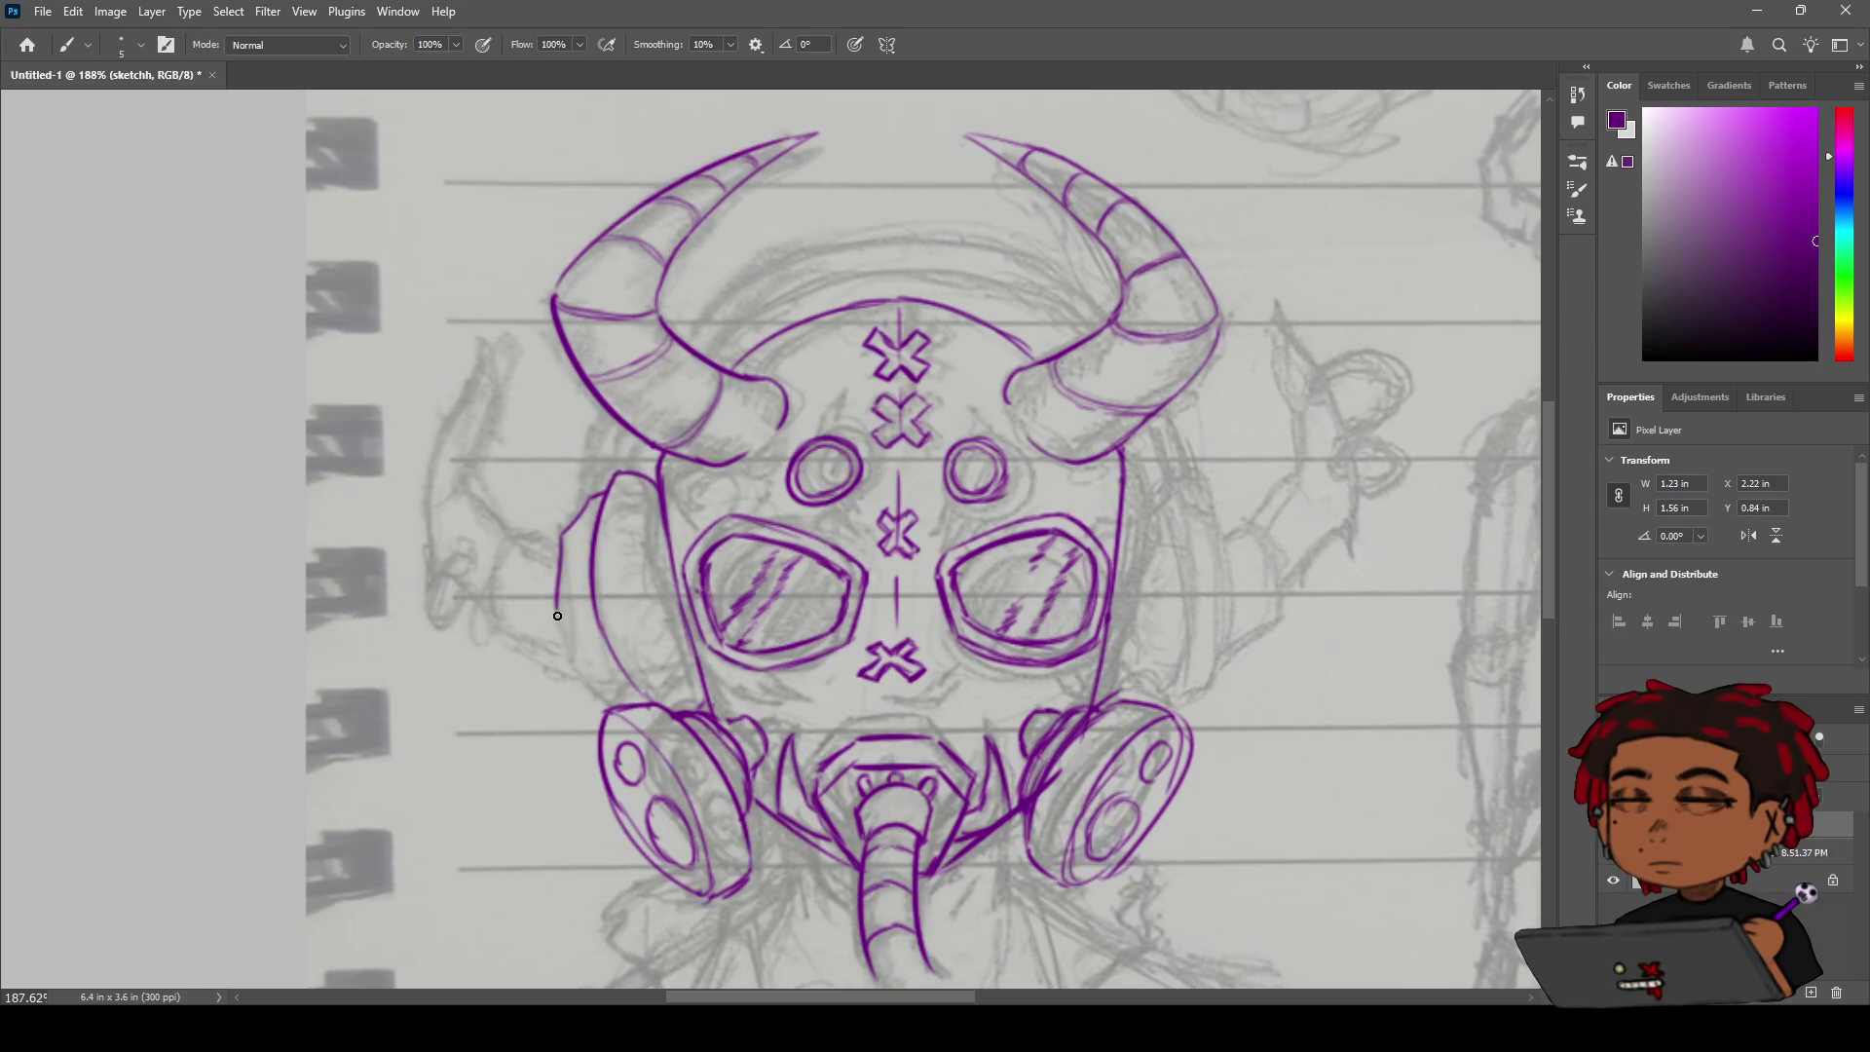
{"action": "mouse_move", "coordinate": [558, 617]}
{"action": "left_mouse_down"}
{"action": "mouse_move", "coordinate": [583, 692]}
{"action": "mouse_move", "coordinate": [614, 704]}
{"action": "left_mouse_up"}
{"action": "key", "text": "ctrl+z"}
{"action": "left_click_drag", "start_coordinate": [570, 624], "coordinate": [596, 687]}
{"action": "key", "text": "ctrl+z"}
{"action": "left_click_drag", "start_coordinate": [558, 612], "coordinate": [576, 679]}
{"action": "key", "text": "ctrl+z"}
{"action": "key", "text": "ctrl+z"}
{"action": "left_click_drag", "start_coordinate": [559, 612], "coordinate": [584, 688]}
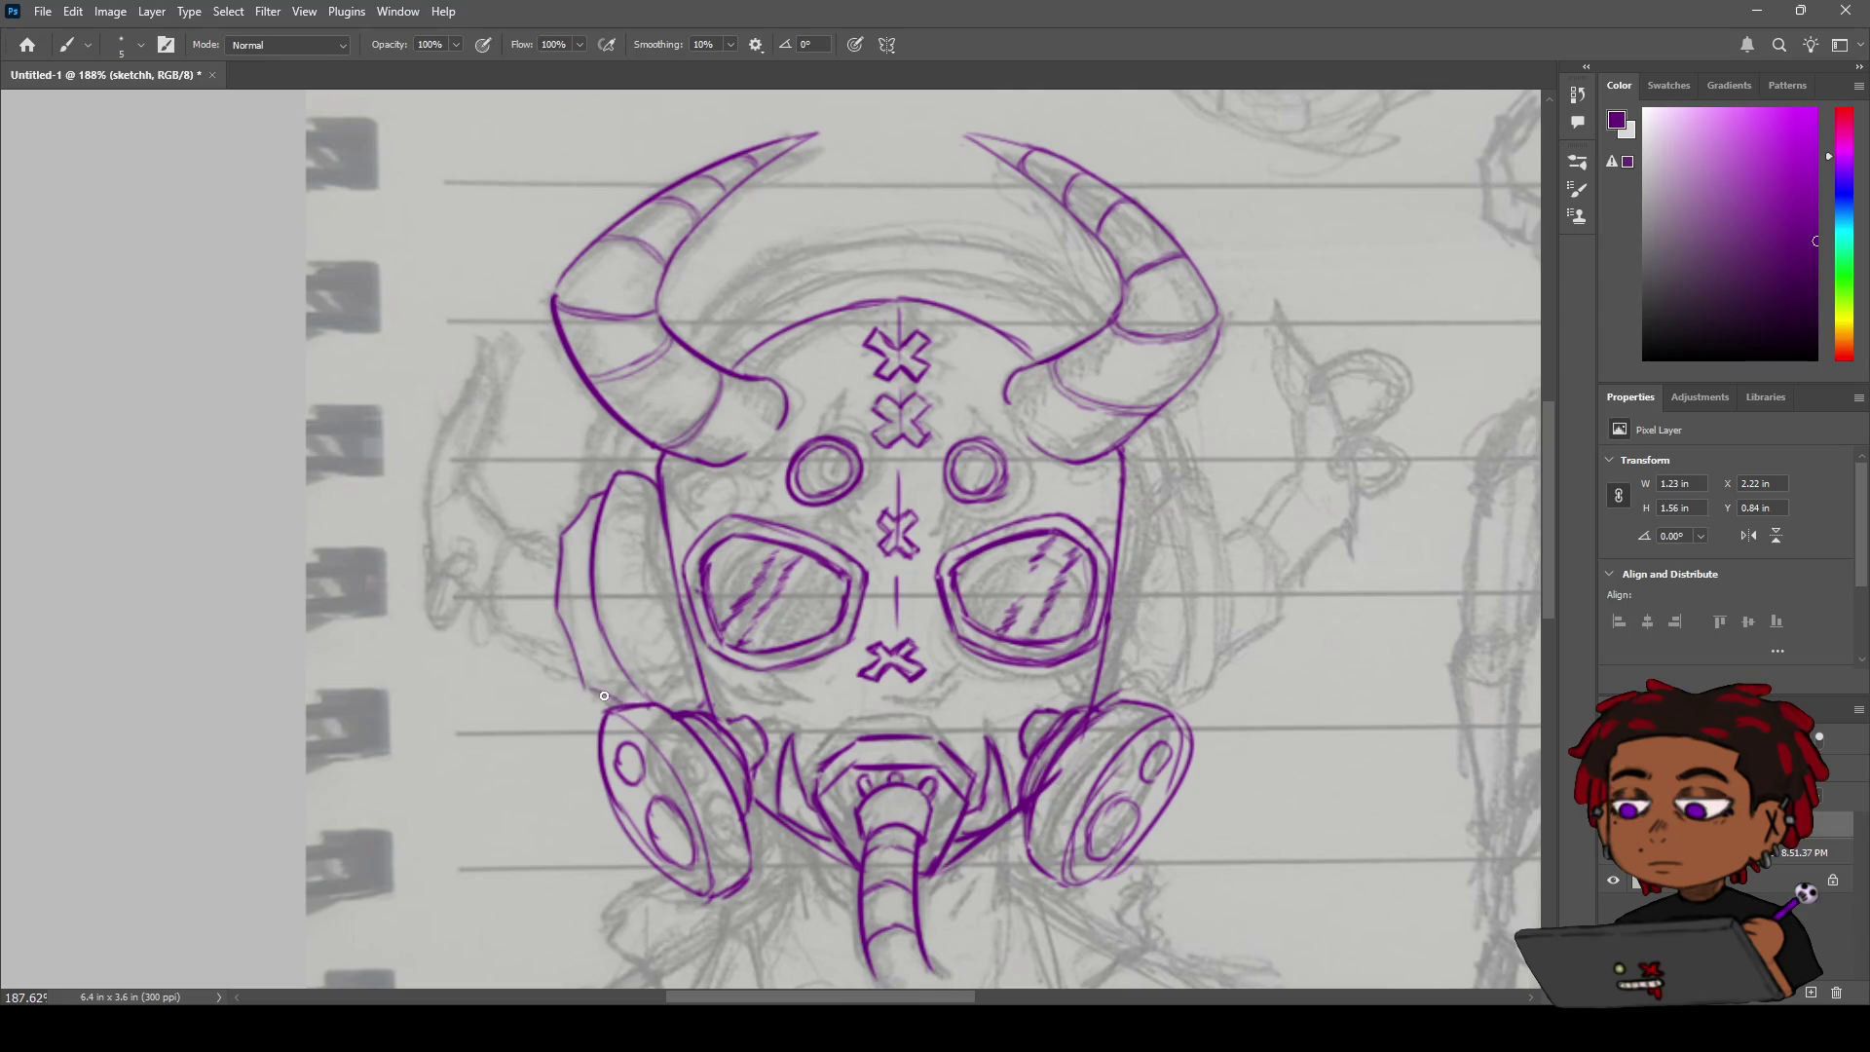
{"action": "mouse_move", "coordinate": [640, 707]}
{"action": "left_mouse_down"}
{"action": "mouse_move", "coordinate": [581, 684]}
{"action": "mouse_move", "coordinate": [562, 611]}
{"action": "left_mouse_up"}
Outline the left headphone earpiece, closing its lower curve, with strokes above and left of it.
{"action": "left_click_drag", "start_coordinate": [518, 550], "coordinate": [557, 564]}
{"action": "left_click_drag", "start_coordinate": [528, 546], "coordinate": [494, 645]}
{"action": "left_click_drag", "start_coordinate": [494, 638], "coordinate": [612, 697]}
{"action": "key", "text": "ctrl+z"}
{"action": "key", "text": "ctrl+z"}
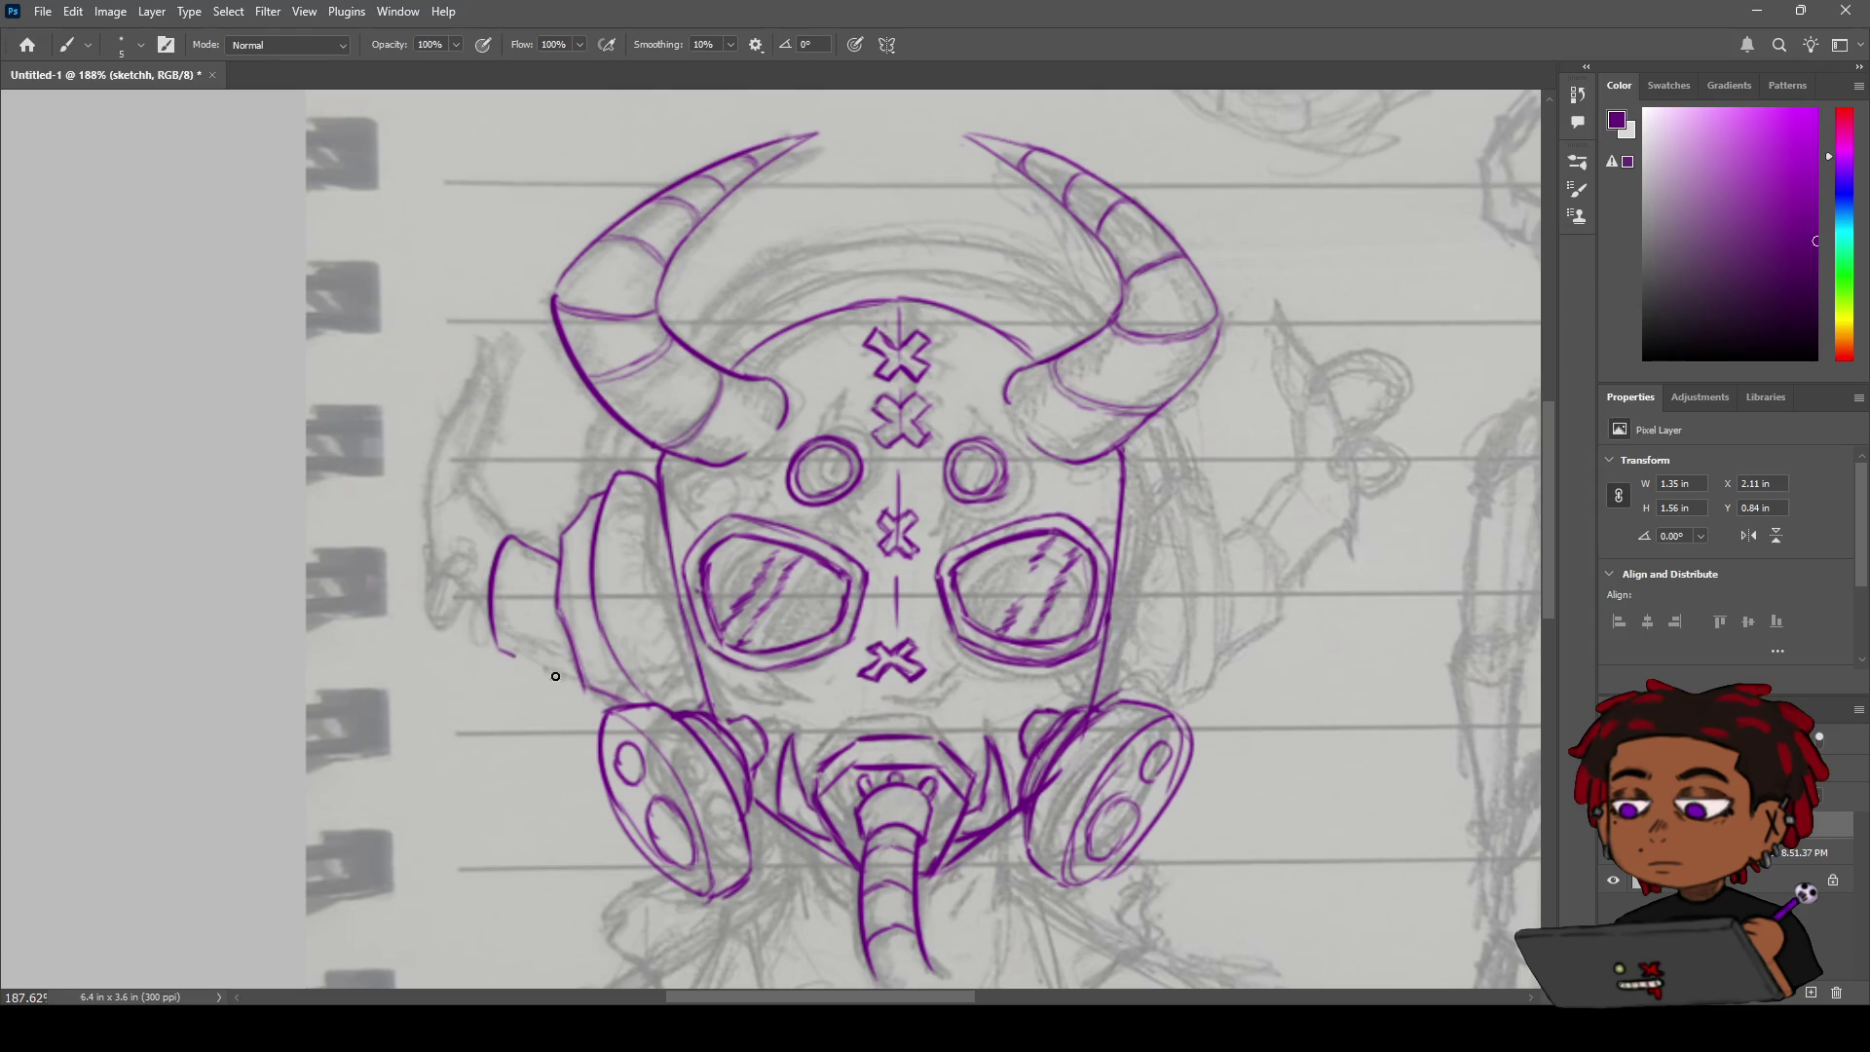
{"action": "key", "text": "ctrl+z"}
{"action": "left_click_drag", "start_coordinate": [496, 647], "coordinate": [587, 688]}
{"action": "key", "text": "ctrl+z"}
{"action": "key", "text": "ctrl+z"}
{"action": "left_click_drag", "start_coordinate": [581, 677], "coordinate": [604, 695]}
{"action": "left_click_drag", "start_coordinate": [464, 494], "coordinate": [506, 537]}
{"action": "left_click_drag", "start_coordinate": [487, 614], "coordinate": [432, 547]}
Zoom in near the mask and ink the pointed shape's outer left edge up to its tip.
{"action": "key", "text": "z"}
{"action": "mouse_move", "coordinate": [534, 537]}
{"action": "left_mouse_down"}
{"action": "mouse_move", "coordinate": [458, 507]}
{"action": "mouse_move", "coordinate": [590, 449]}
{"action": "left_mouse_up"}
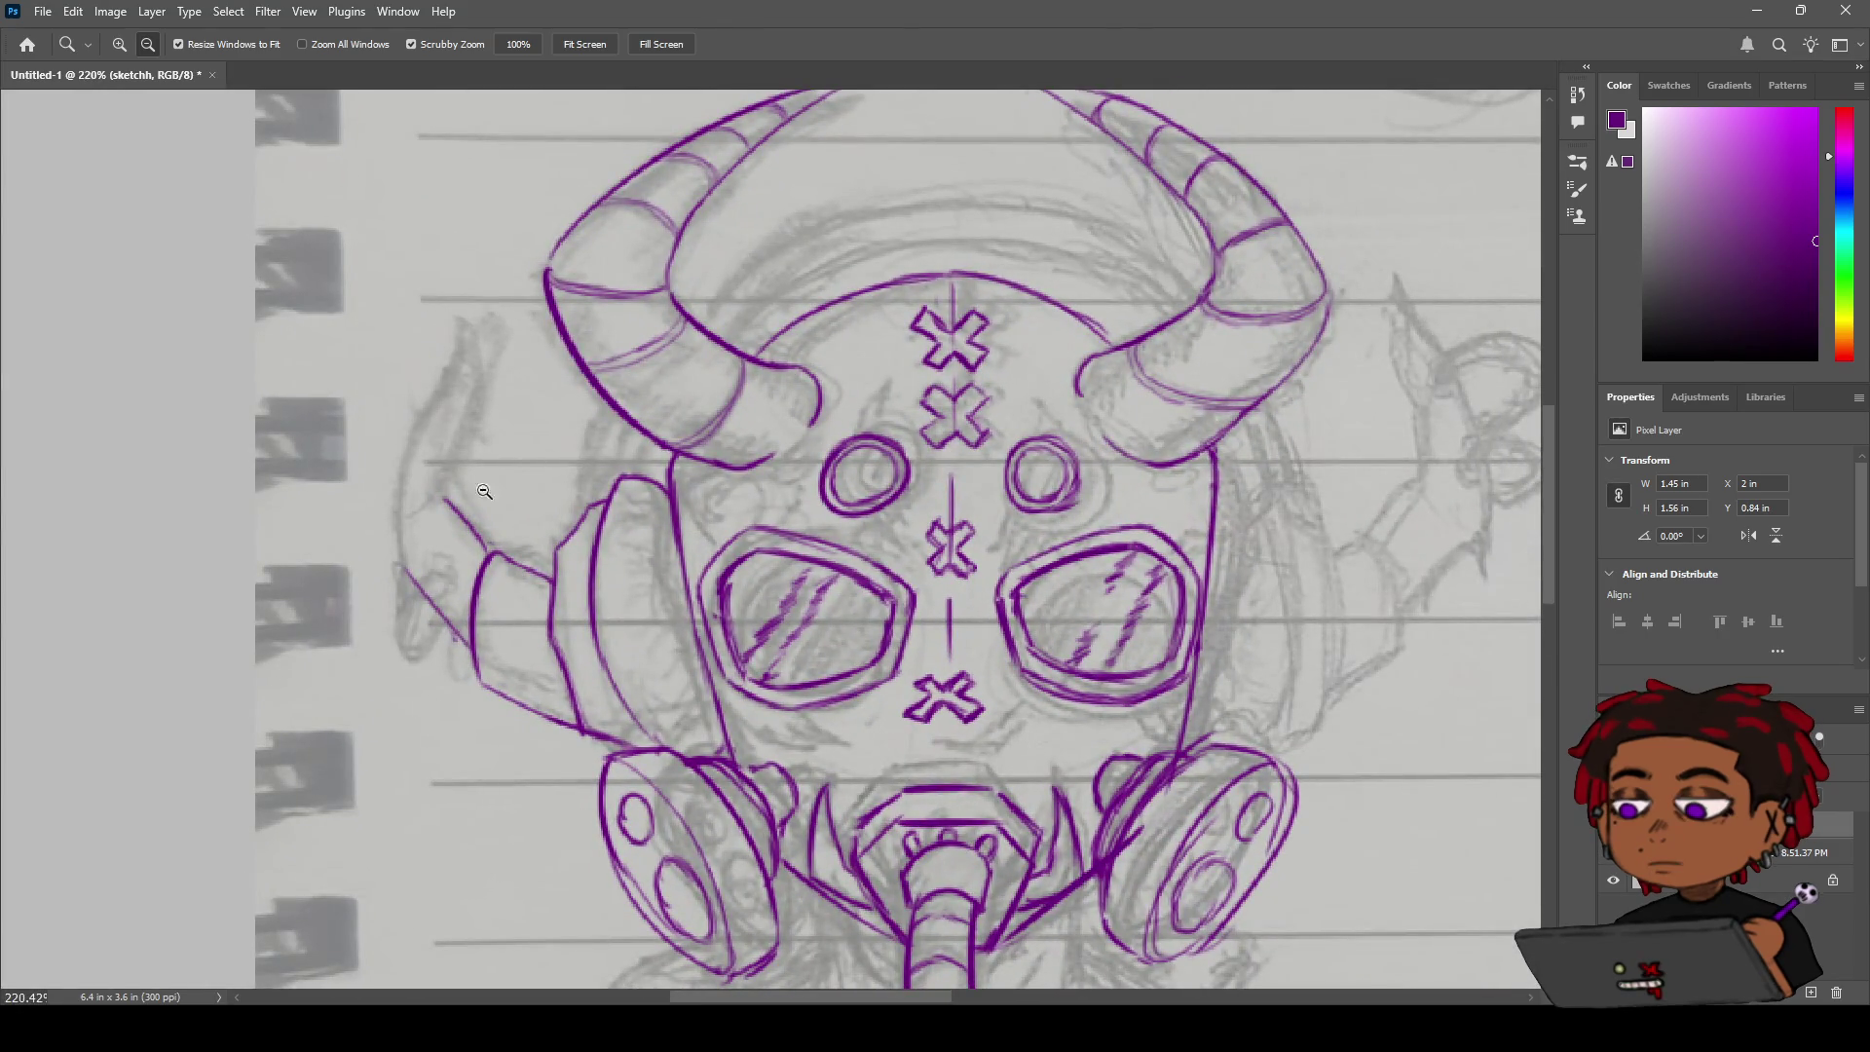
{"action": "key", "text": "b"}
{"action": "left_click_drag", "start_coordinate": [396, 508], "coordinate": [395, 458]}
{"action": "key", "text": "ctrl+z"}
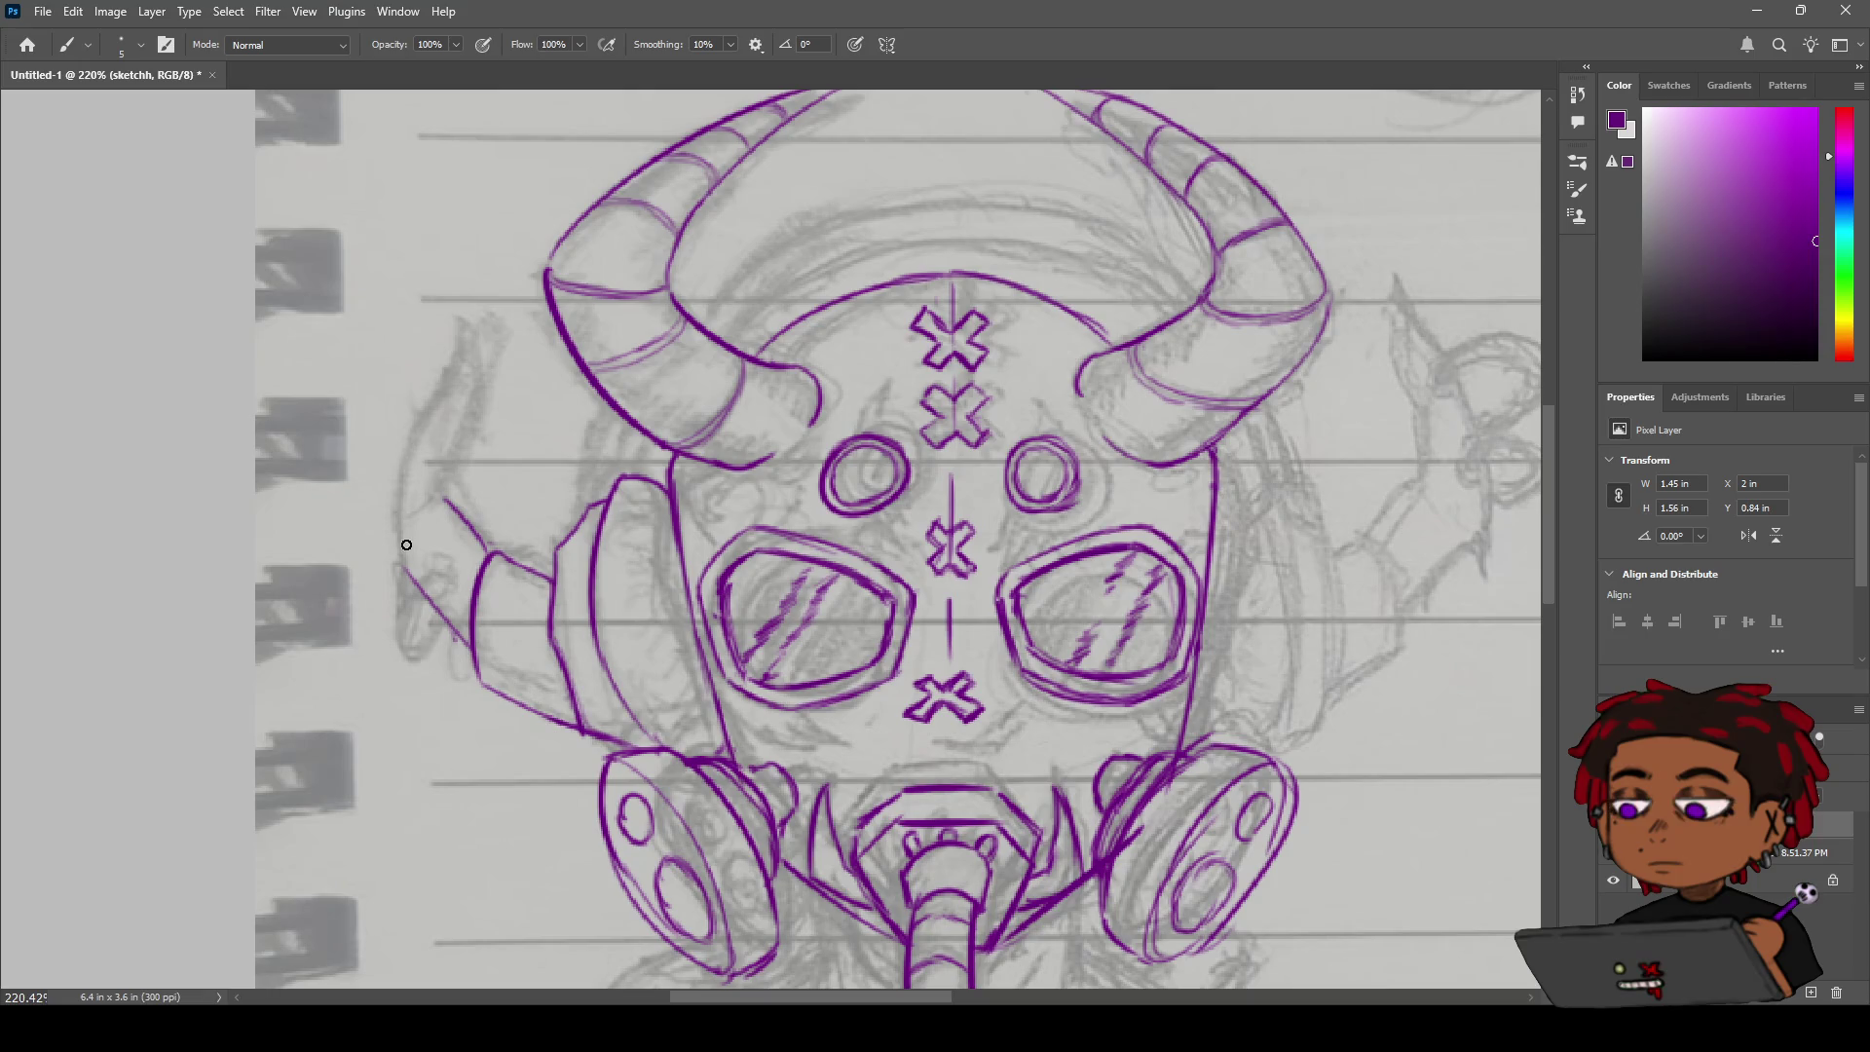
{"action": "left_click_drag", "start_coordinate": [443, 343], "coordinate": [416, 532]}
{"action": "key", "text": "ctrl+z"}
{"action": "left_click_drag", "start_coordinate": [455, 319], "coordinate": [417, 570]}
{"action": "key", "text": "ctrl+z"}
{"action": "left_click_drag", "start_coordinate": [455, 316], "coordinate": [401, 575]}
{"action": "key", "text": "ctrl+z"}
{"action": "left_click_drag", "start_coordinate": [454, 322], "coordinate": [394, 565]}
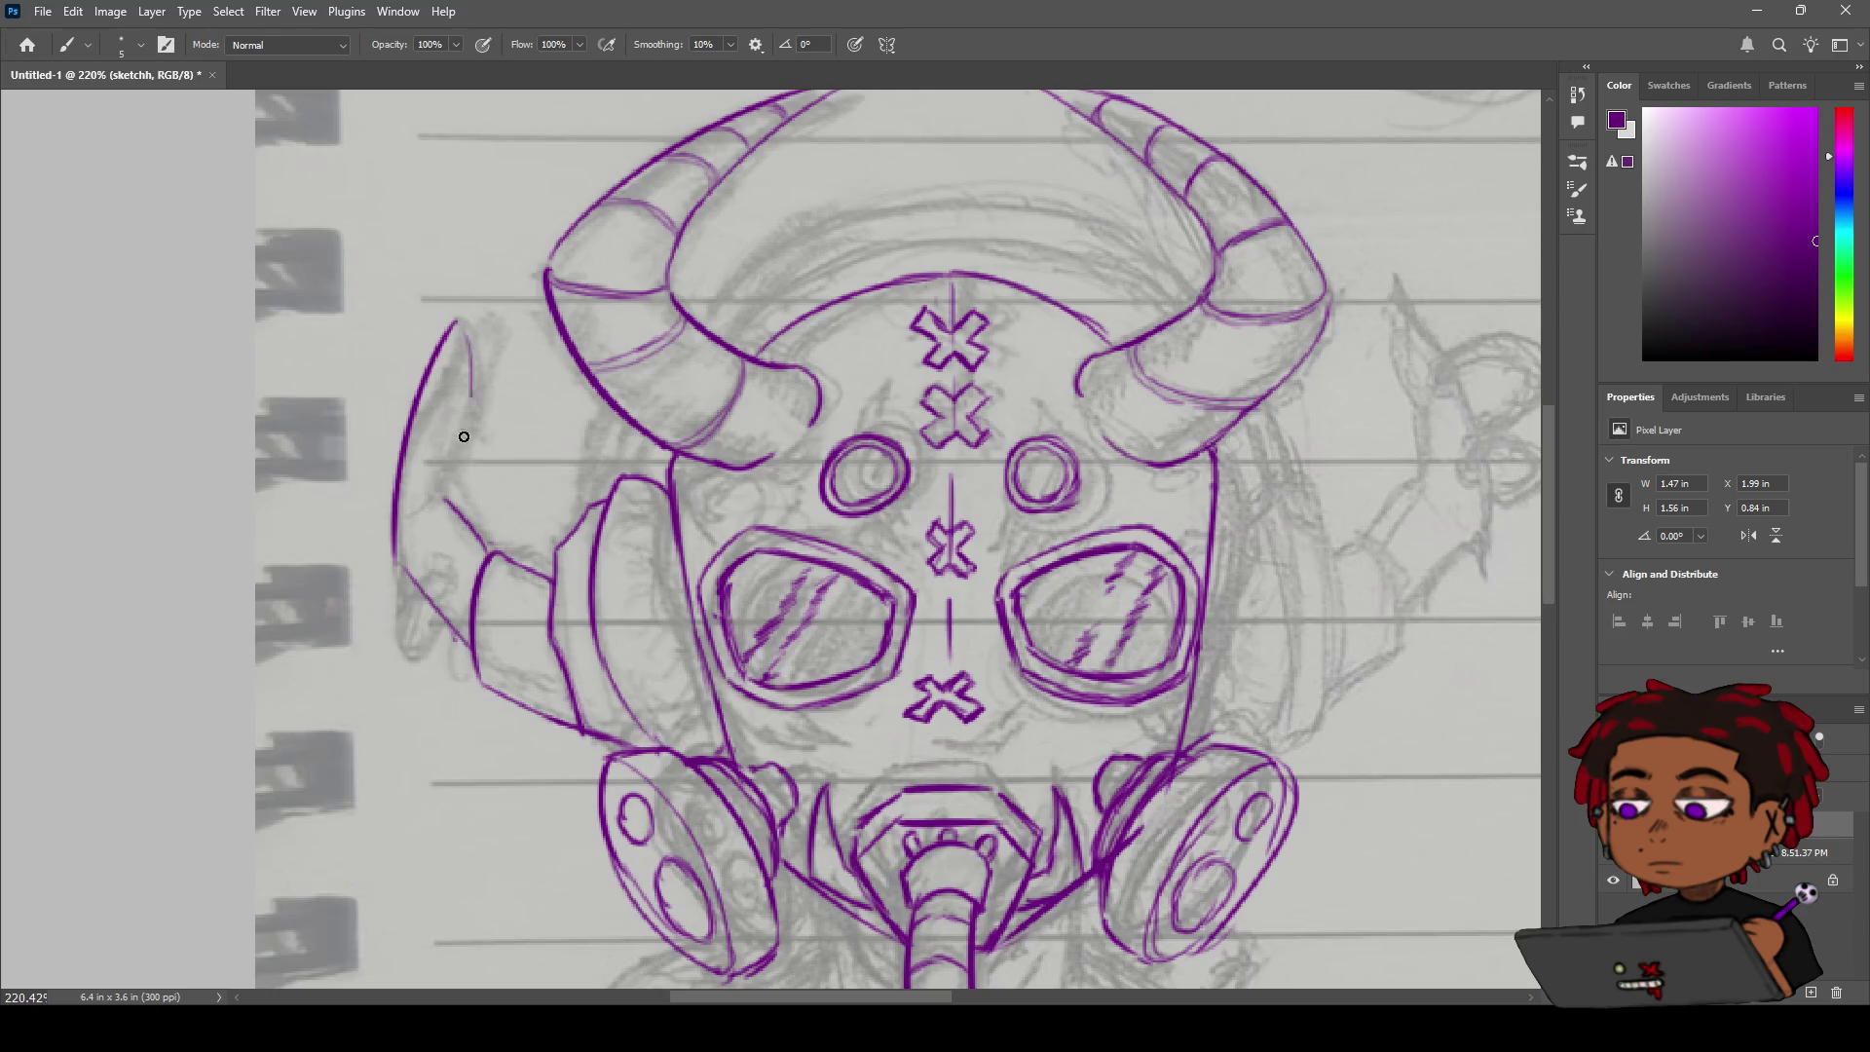
{"action": "key", "text": "ctrl+z"}
{"action": "left_click_drag", "start_coordinate": [459, 318], "coordinate": [453, 423]}
{"action": "key", "text": "ctrl+z"}
{"action": "key", "text": "ctrl+z"}
{"action": "key", "text": "ctrl+z"}
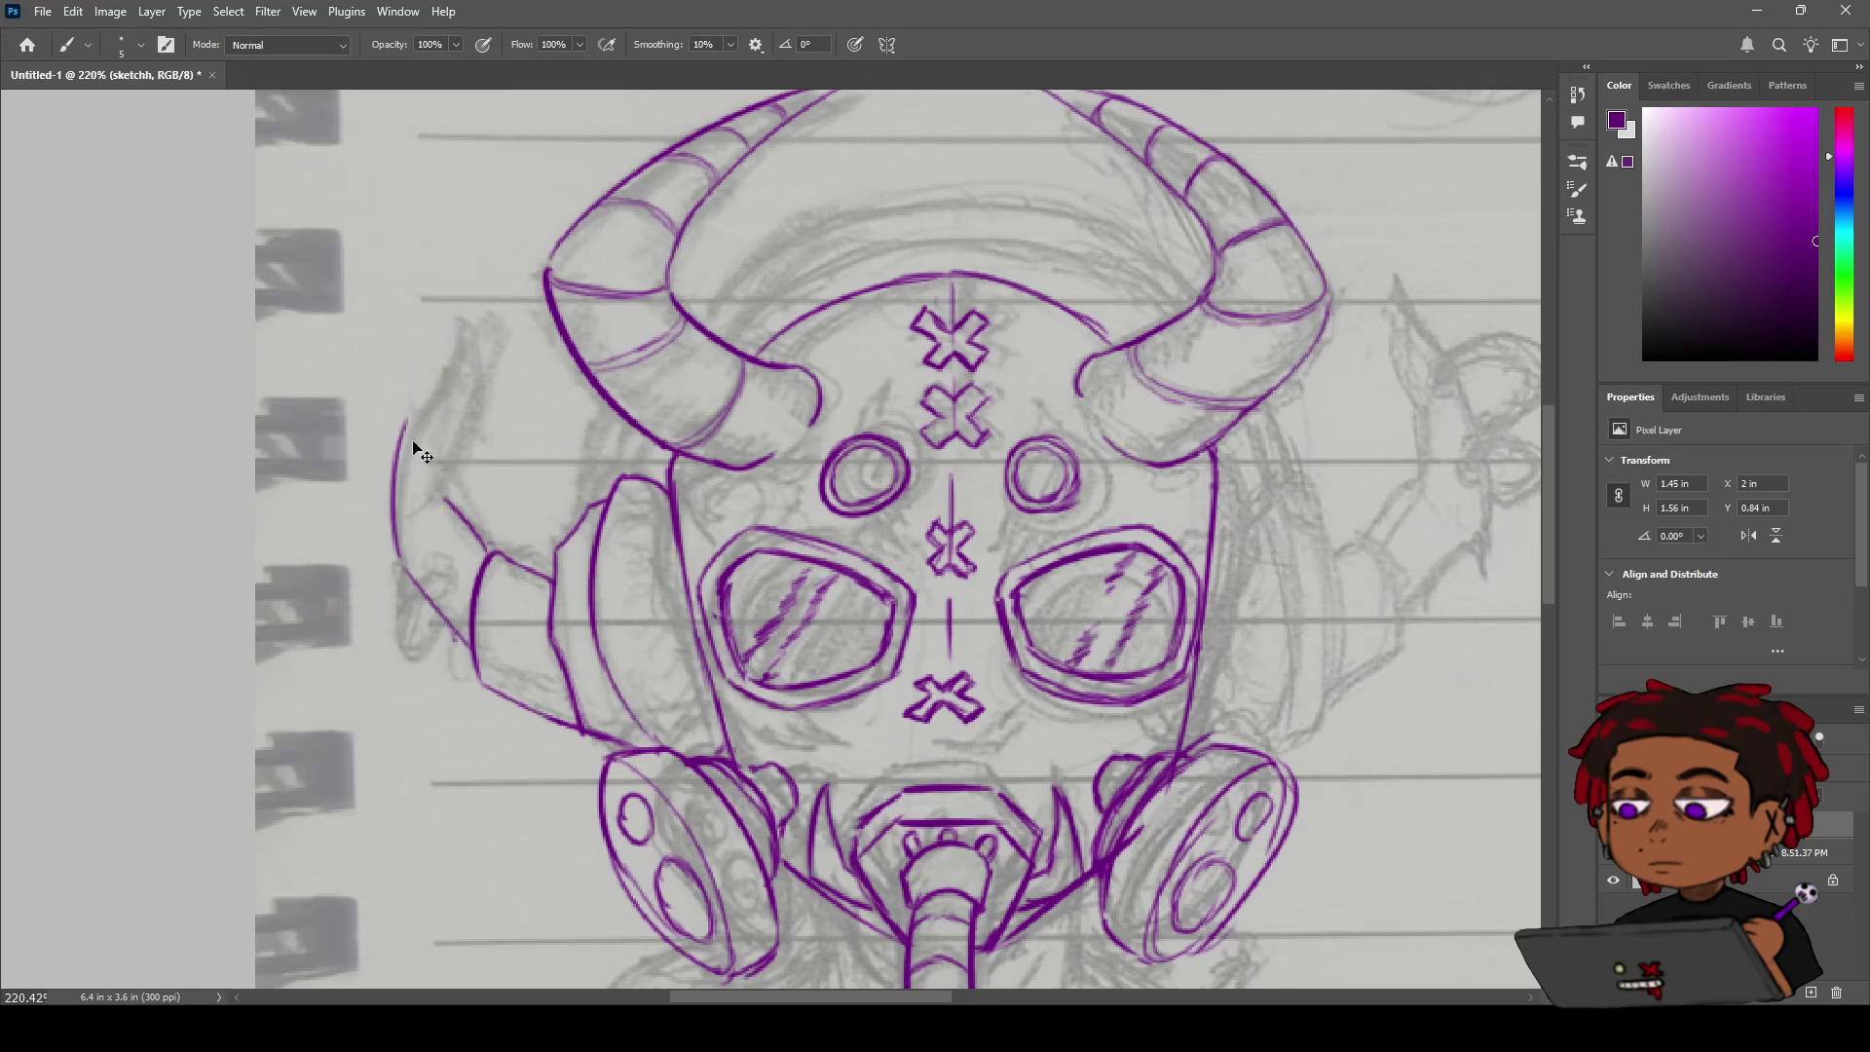
{"action": "left_click_drag", "start_coordinate": [405, 565], "coordinate": [409, 429]}
{"action": "key", "text": "ctrl+z"}
{"action": "mouse_move", "coordinate": [414, 561]}
{"action": "left_mouse_down"}
{"action": "mouse_move", "coordinate": [417, 406]}
{"action": "mouse_move", "coordinate": [456, 298]}
{"action": "left_mouse_up"}
Draw the stroke down from the tip and a straight inner line below it.
{"action": "mouse_move", "coordinate": [457, 362]}
{"action": "left_mouse_down"}
{"action": "mouse_move", "coordinate": [428, 390]}
{"action": "mouse_move", "coordinate": [476, 340]}
{"action": "left_mouse_up"}
{"action": "key", "text": "b"}
{"action": "left_click_drag", "start_coordinate": [472, 277], "coordinate": [431, 352]}
{"action": "key", "text": "ctrl+z"}
{"action": "left_click_drag", "start_coordinate": [472, 277], "coordinate": [429, 351]}
{"action": "key", "text": "ctrl+z"}
{"action": "left_click_drag", "start_coordinate": [472, 277], "coordinate": [429, 350]}
{"action": "left_click_drag", "start_coordinate": [475, 277], "coordinate": [485, 347]}
{"action": "key", "text": "ctrl+z"}
{"action": "left_click_drag", "start_coordinate": [473, 278], "coordinate": [482, 368]}
{"action": "key", "text": "ctrl+z"}
{"action": "left_click_drag", "start_coordinate": [476, 278], "coordinate": [471, 399]}
{"action": "key", "text": "ctrl+z"}
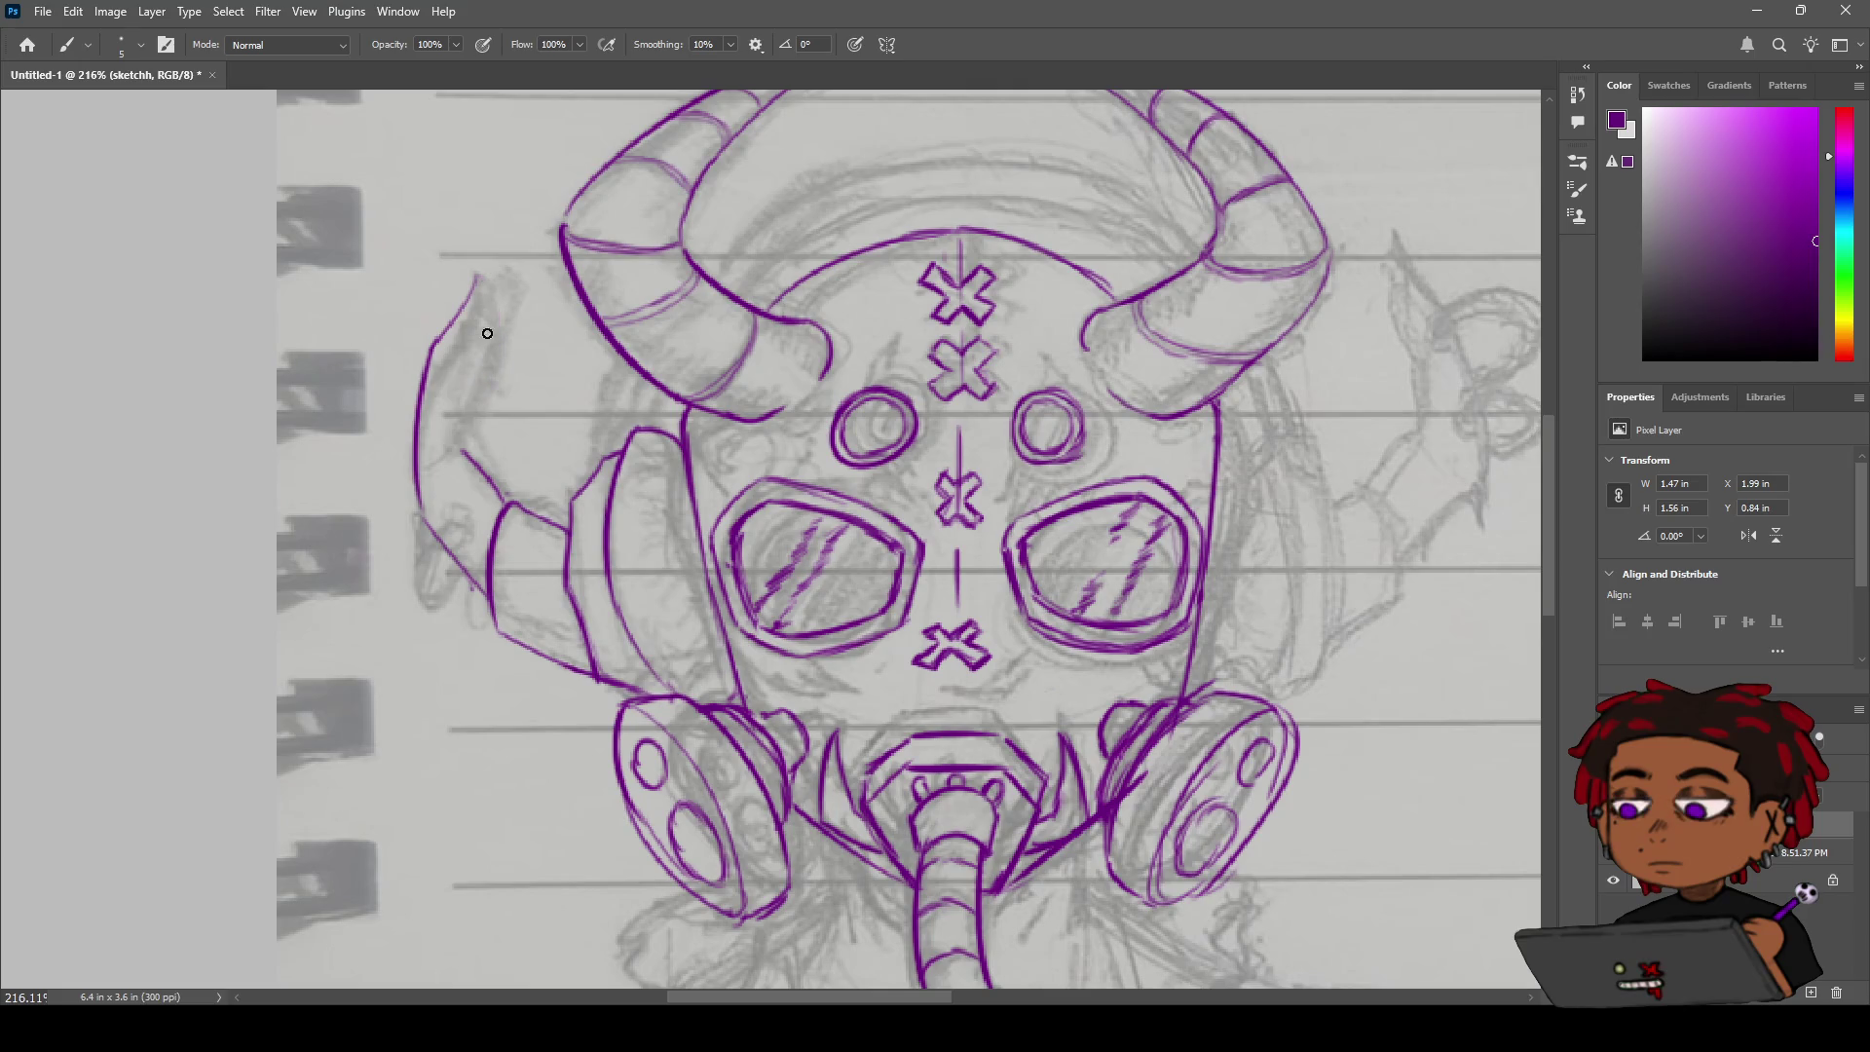
{"action": "left_click_drag", "start_coordinate": [478, 279], "coordinate": [480, 427]}
{"action": "key", "text": "ctrl+z"}
{"action": "left_click_drag", "start_coordinate": [476, 276], "coordinate": [485, 369]}
{"action": "key", "text": "ctrl+z"}
{"action": "left_click_drag", "start_coordinate": [476, 277], "coordinate": [469, 453]}
{"action": "key", "text": "ctrl+z"}
Extend the inner line further down and add a small curl at the shape's base.
{"action": "left_click_drag", "start_coordinate": [476, 378], "coordinate": [473, 458]}
{"action": "key", "text": "ctrl+z"}
{"action": "left_click_drag", "start_coordinate": [476, 378], "coordinate": [470, 458]}
{"action": "key", "text": "ctrl+z"}
{"action": "left_click_drag", "start_coordinate": [477, 382], "coordinate": [463, 453]}
{"action": "key", "text": "ctrl+z"}
{"action": "left_click_drag", "start_coordinate": [477, 378], "coordinate": [463, 450]}
{"action": "left_click_drag", "start_coordinate": [446, 521], "coordinate": [459, 526]}
{"action": "key", "text": "ctrl+z"}
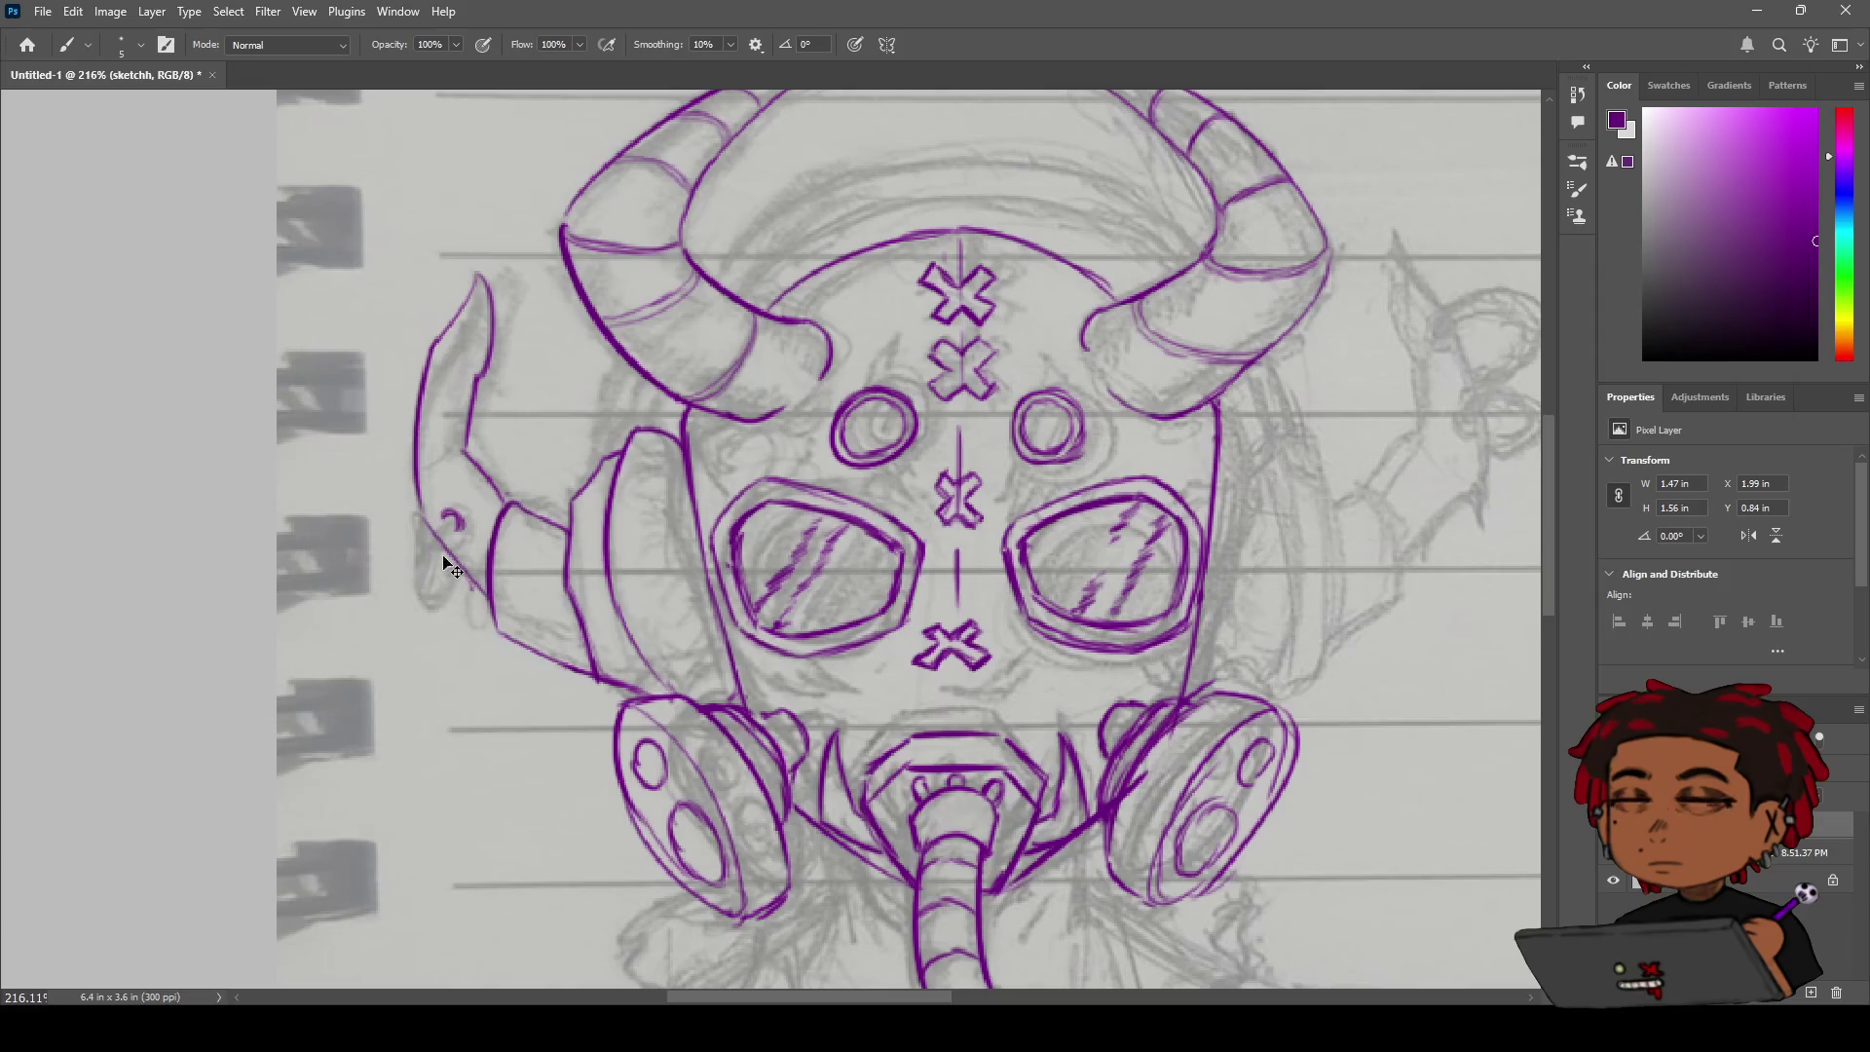
{"action": "left_click_drag", "start_coordinate": [461, 526], "coordinate": [420, 585]}
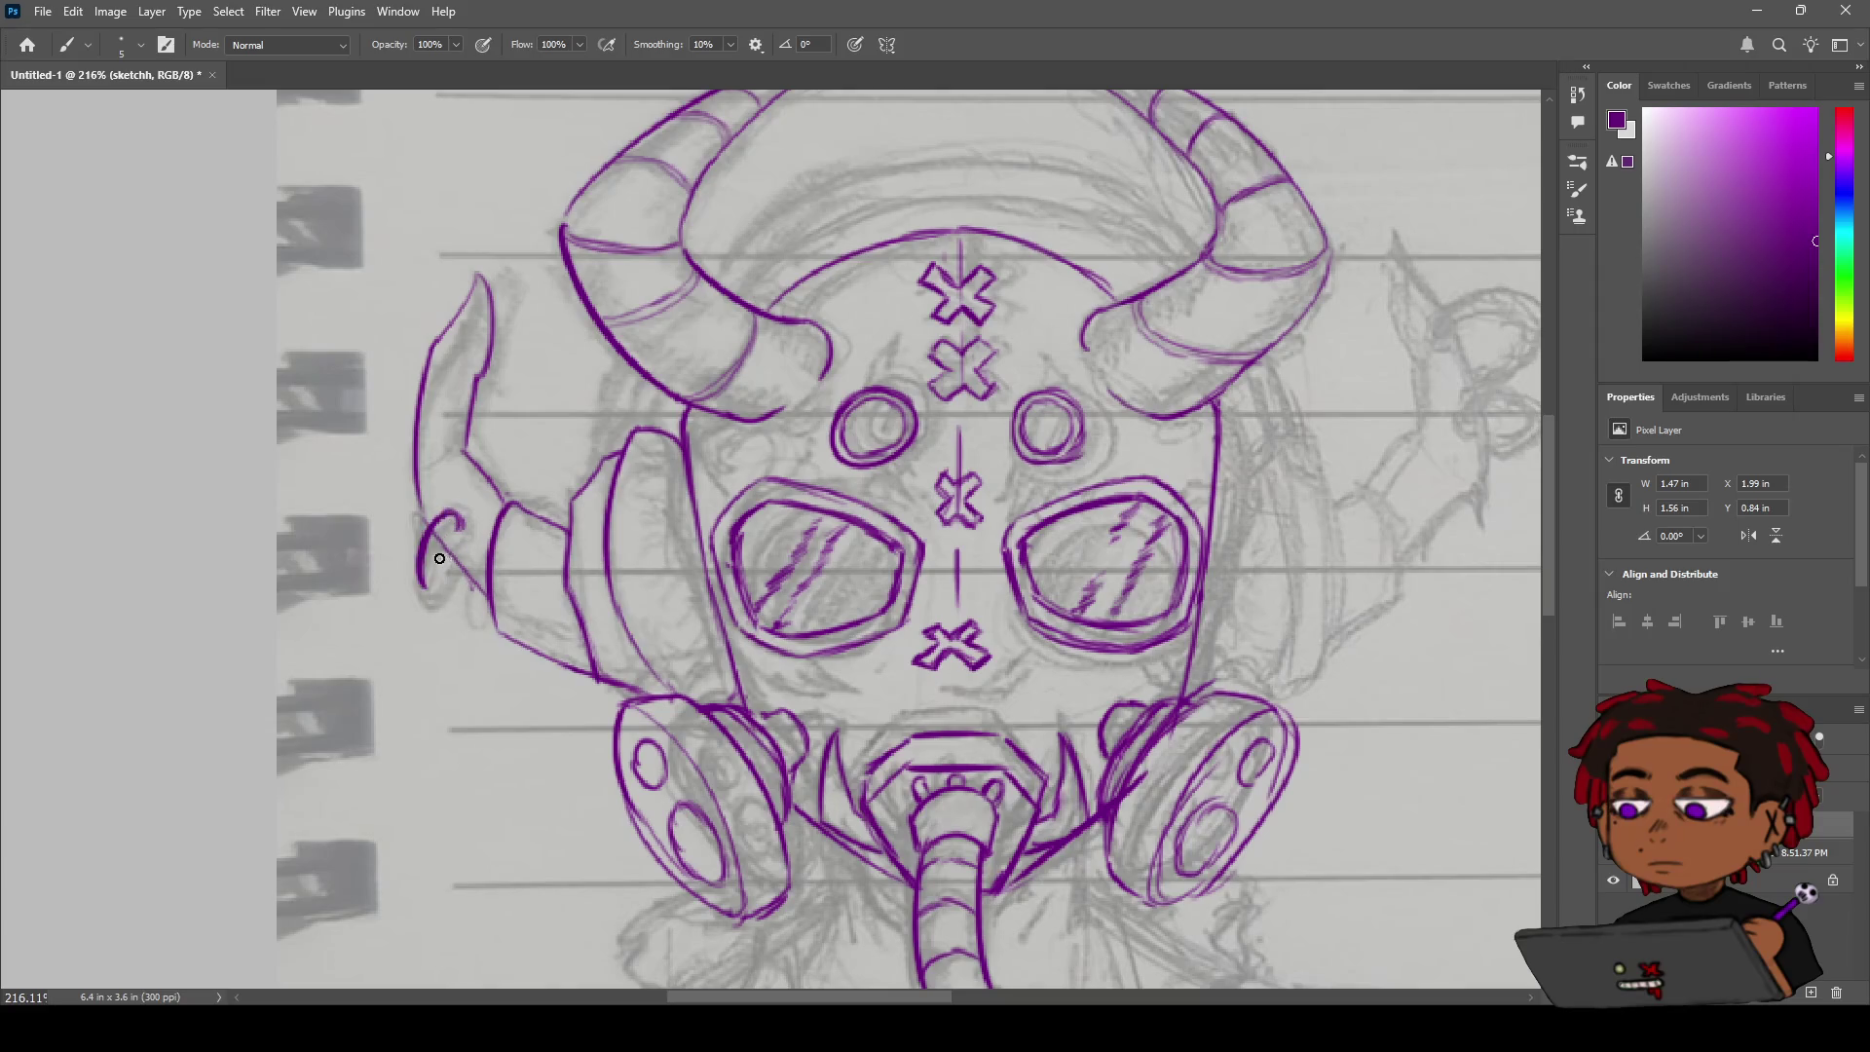
{"action": "left_click_drag", "start_coordinate": [458, 522], "coordinate": [436, 584]}
{"action": "scroll", "coordinate": [482, 531], "scroll_direction": "up", "scroll_amount": 4}
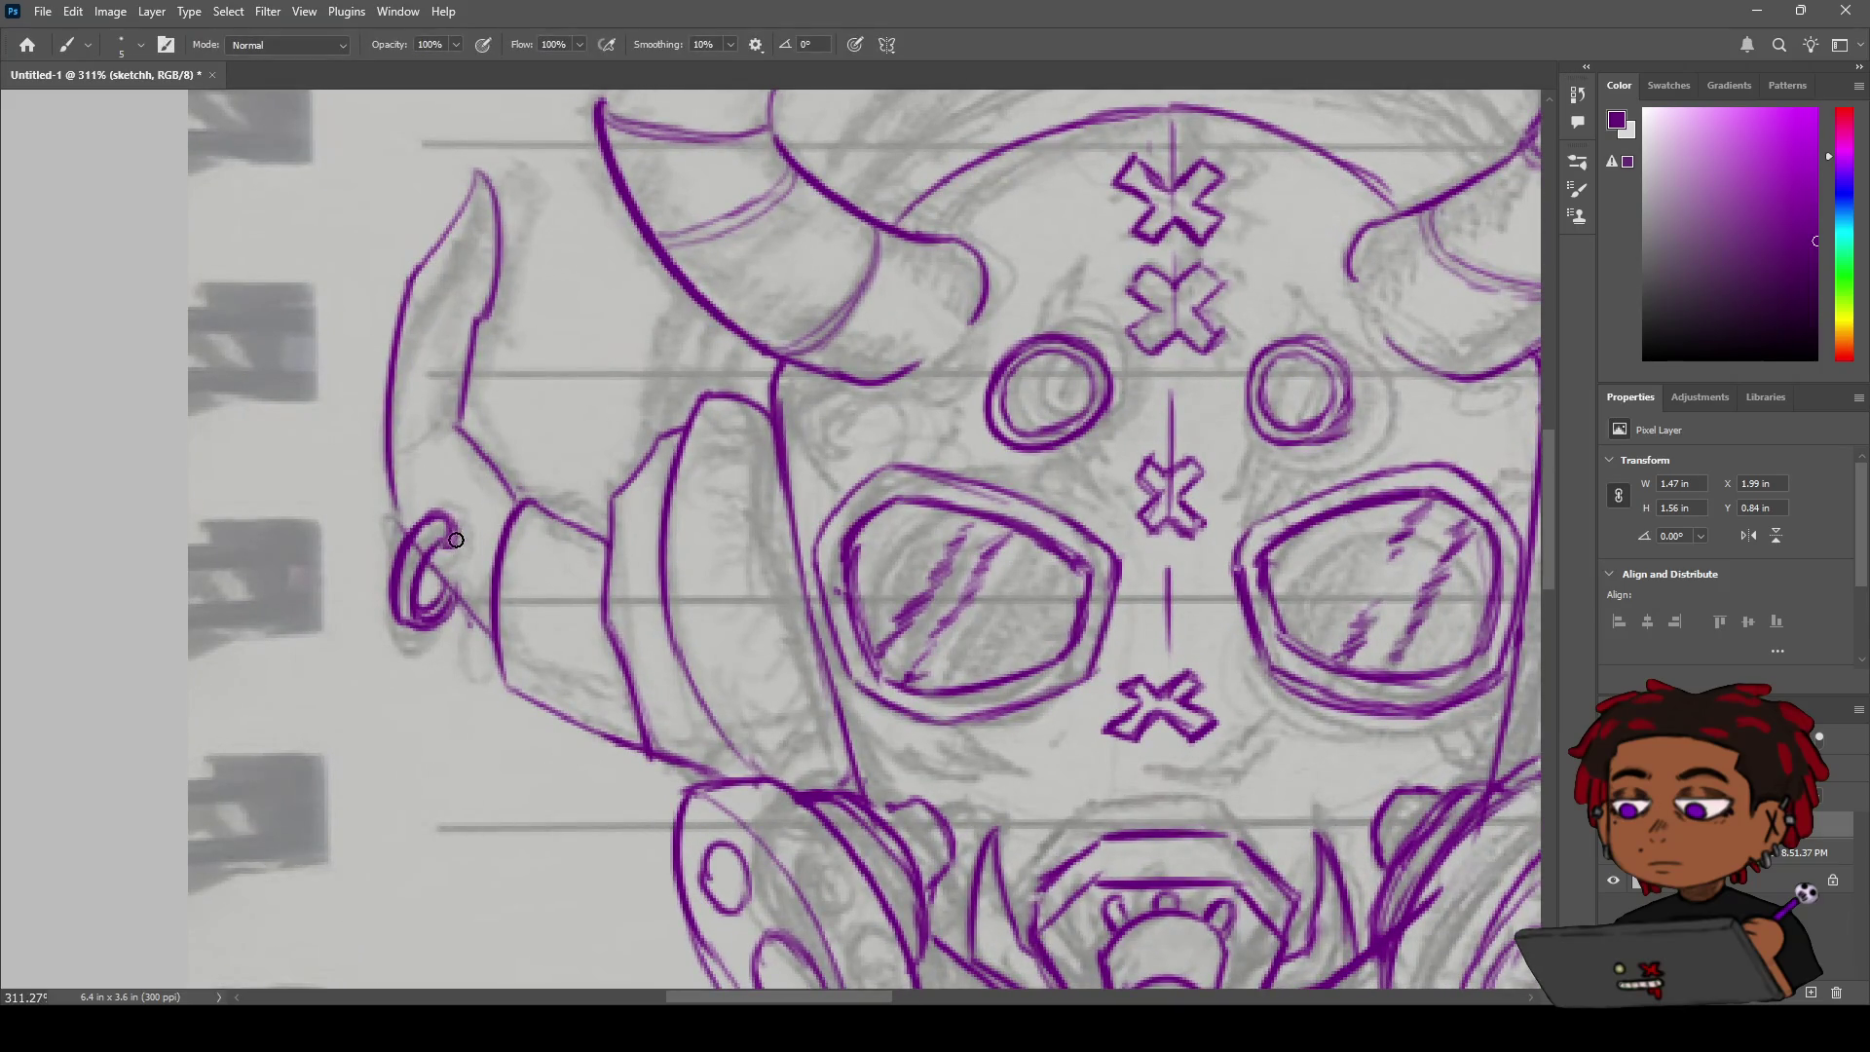
{"action": "mouse_move", "coordinate": [457, 521]}
{"action": "left_mouse_down"}
{"action": "mouse_move", "coordinate": [429, 506]}
{"action": "mouse_move", "coordinate": [458, 521]}
{"action": "left_mouse_up"}
{"action": "key", "text": "ctrl+z"}
{"action": "mouse_move", "coordinate": [421, 518]}
{"action": "left_mouse_down"}
{"action": "mouse_move", "coordinate": [435, 499]}
{"action": "mouse_move", "coordinate": [458, 529]}
{"action": "left_mouse_up"}
{"action": "key", "text": "z"}
{"action": "scroll", "coordinate": [477, 490], "scroll_direction": "down", "scroll_amount": 8}
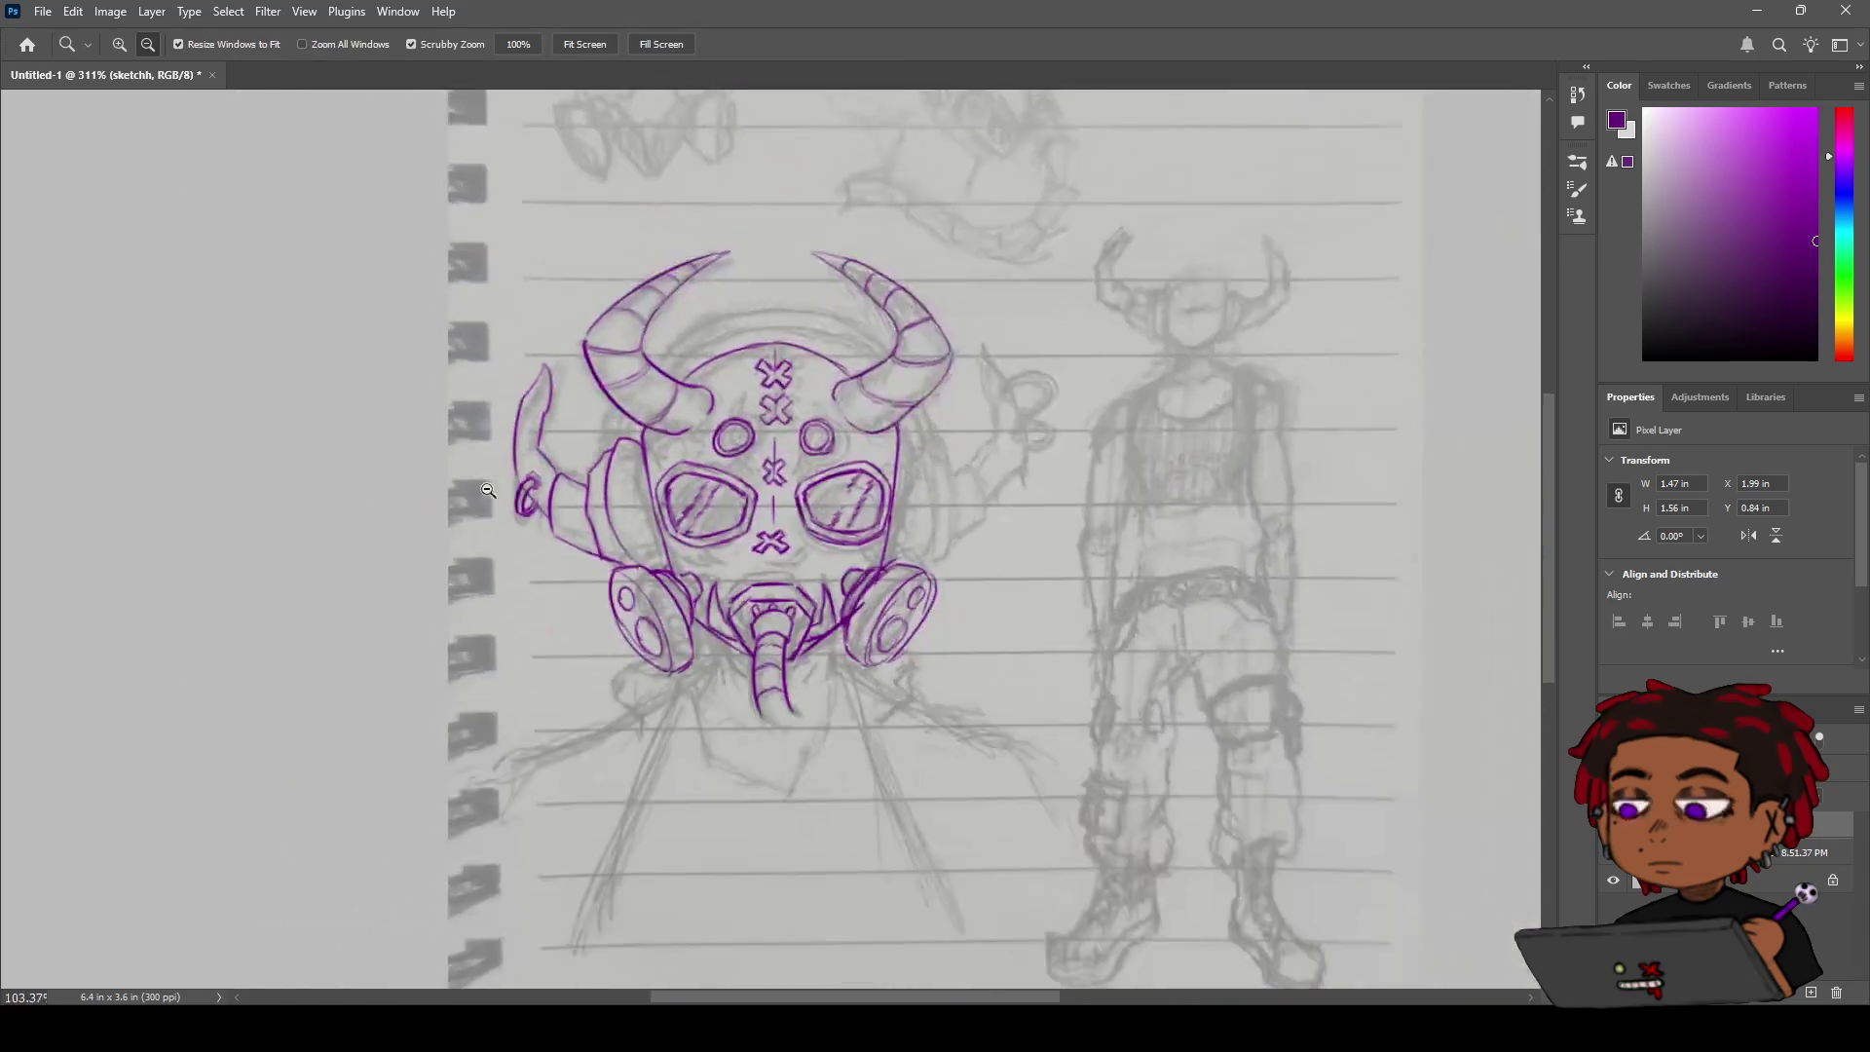
{"action": "scroll", "coordinate": [477, 490], "scroll_direction": "up", "scroll_amount": 4}
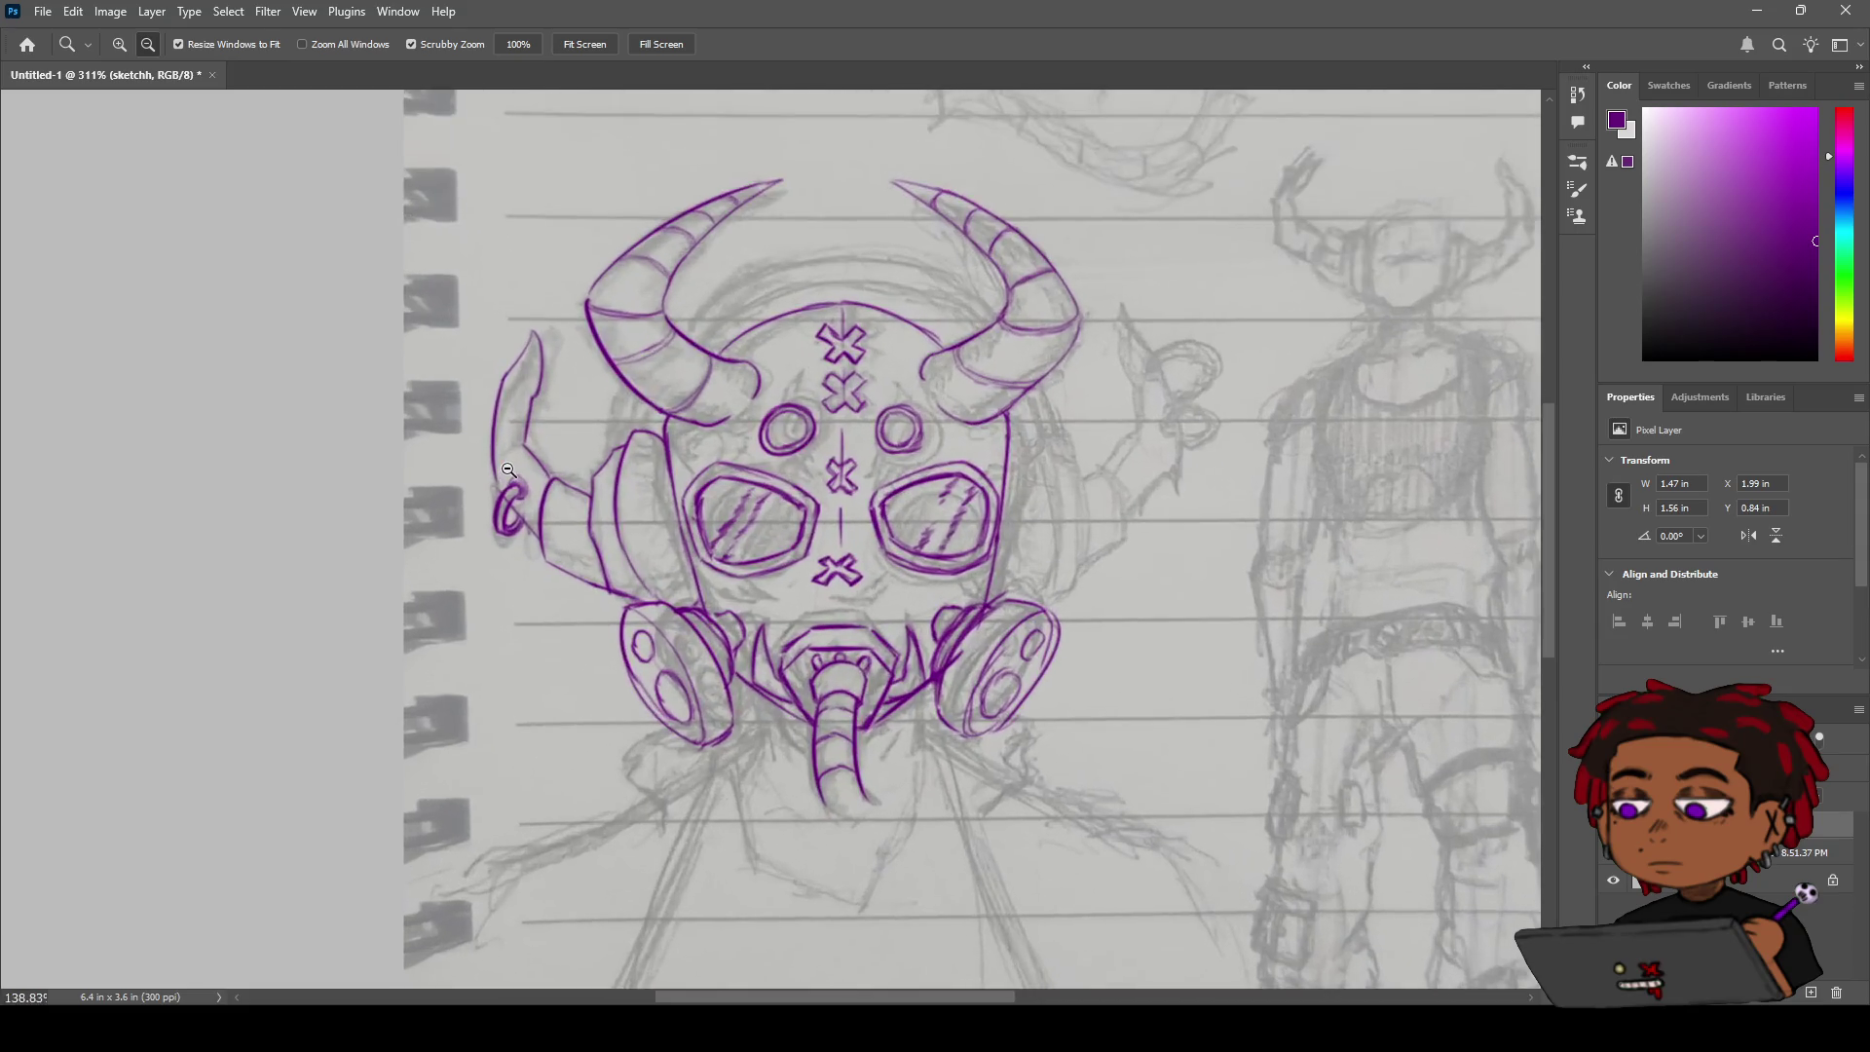
{"action": "key", "text": "ctrl+comma"}
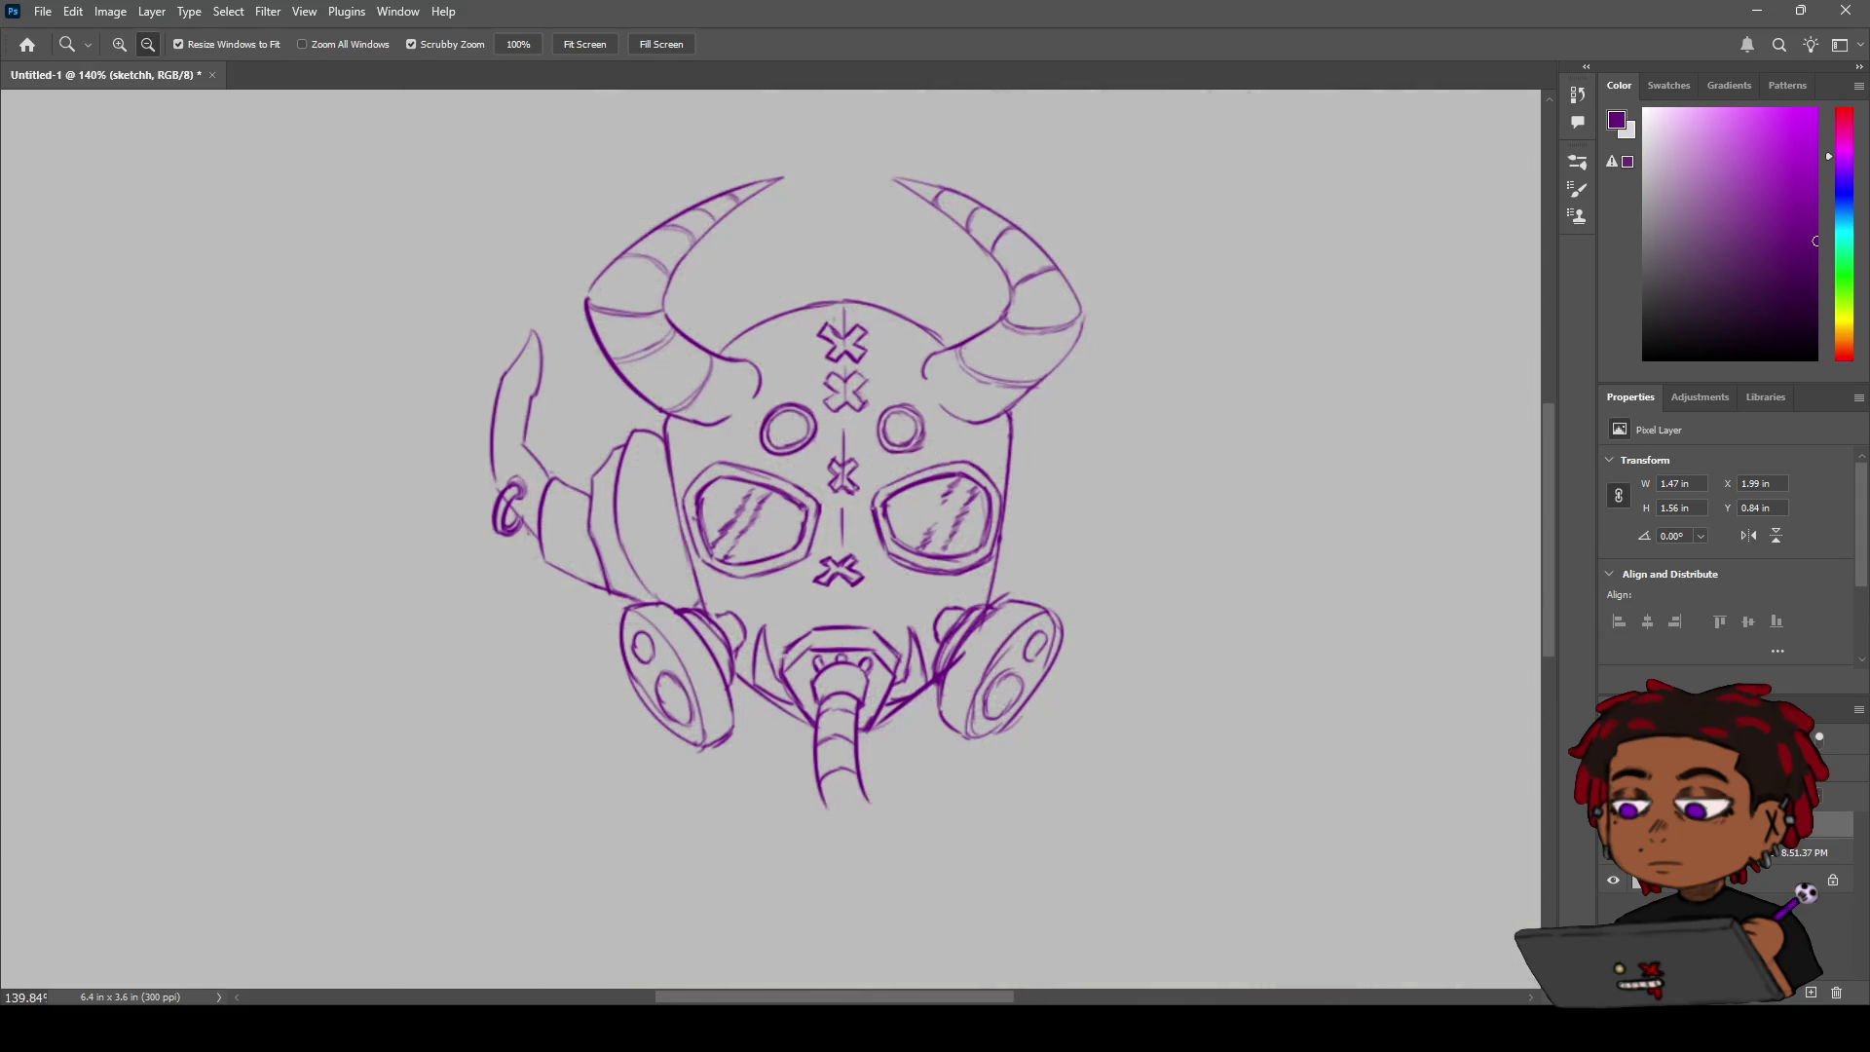
{"action": "key", "text": "ctrl+comma"}
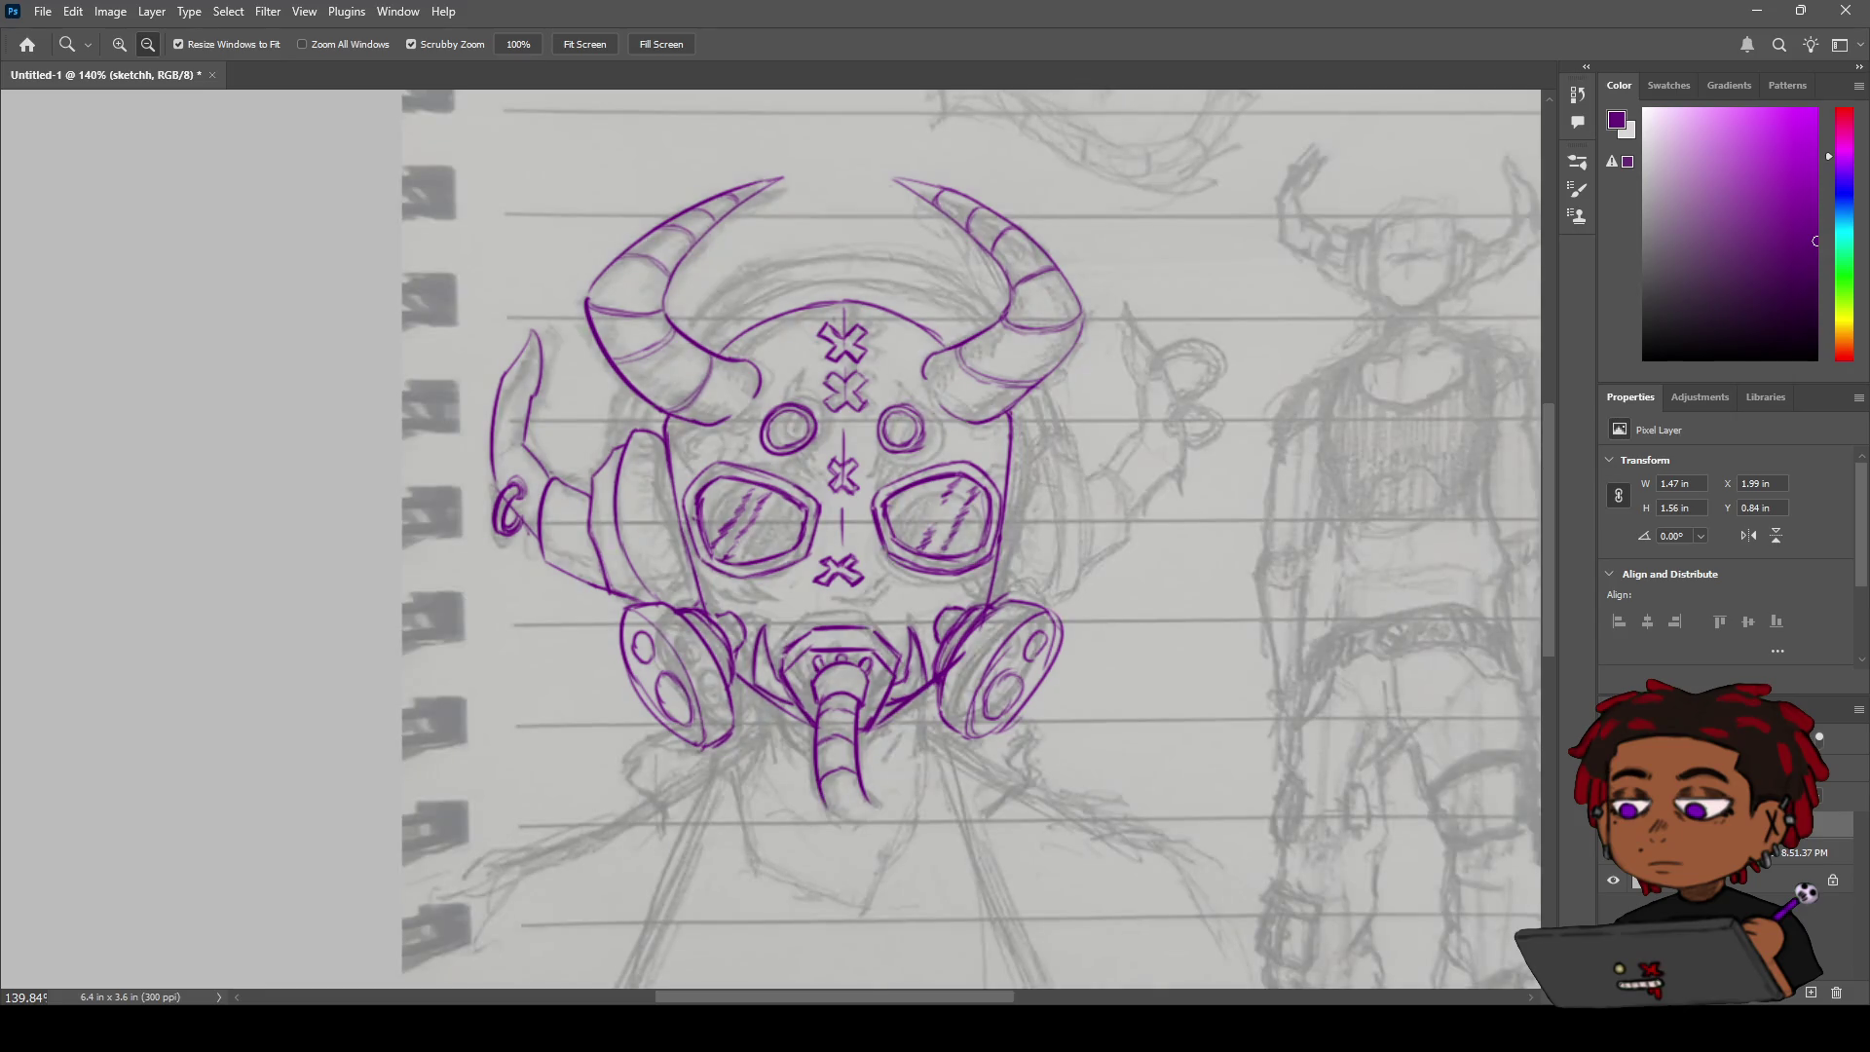
{"action": "scroll", "coordinate": [853, 448], "scroll_direction": "up", "scroll_amount": 5}
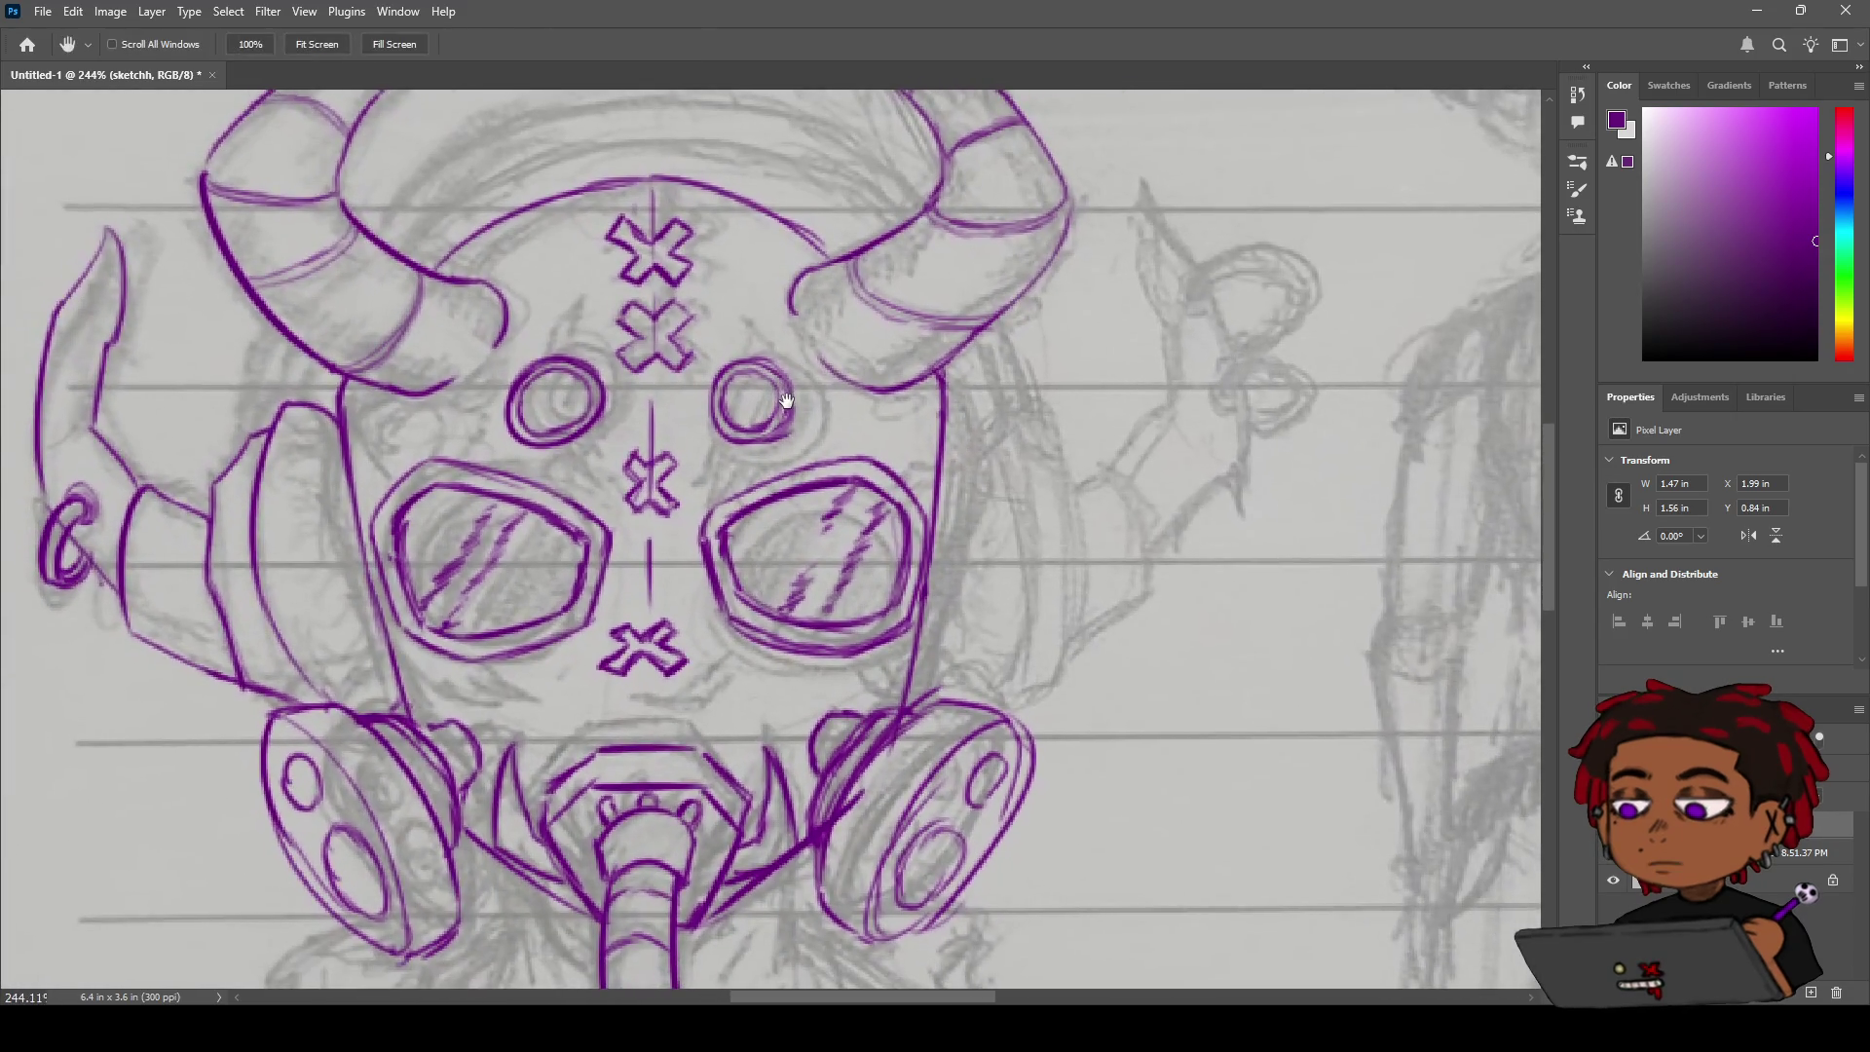
{"action": "mouse_move", "coordinate": [808, 433]}
{"action": "left_mouse_down"}
{"action": "mouse_move", "coordinate": [816, 377]}
{"action": "mouse_move", "coordinate": [839, 377]}
{"action": "left_mouse_up"}
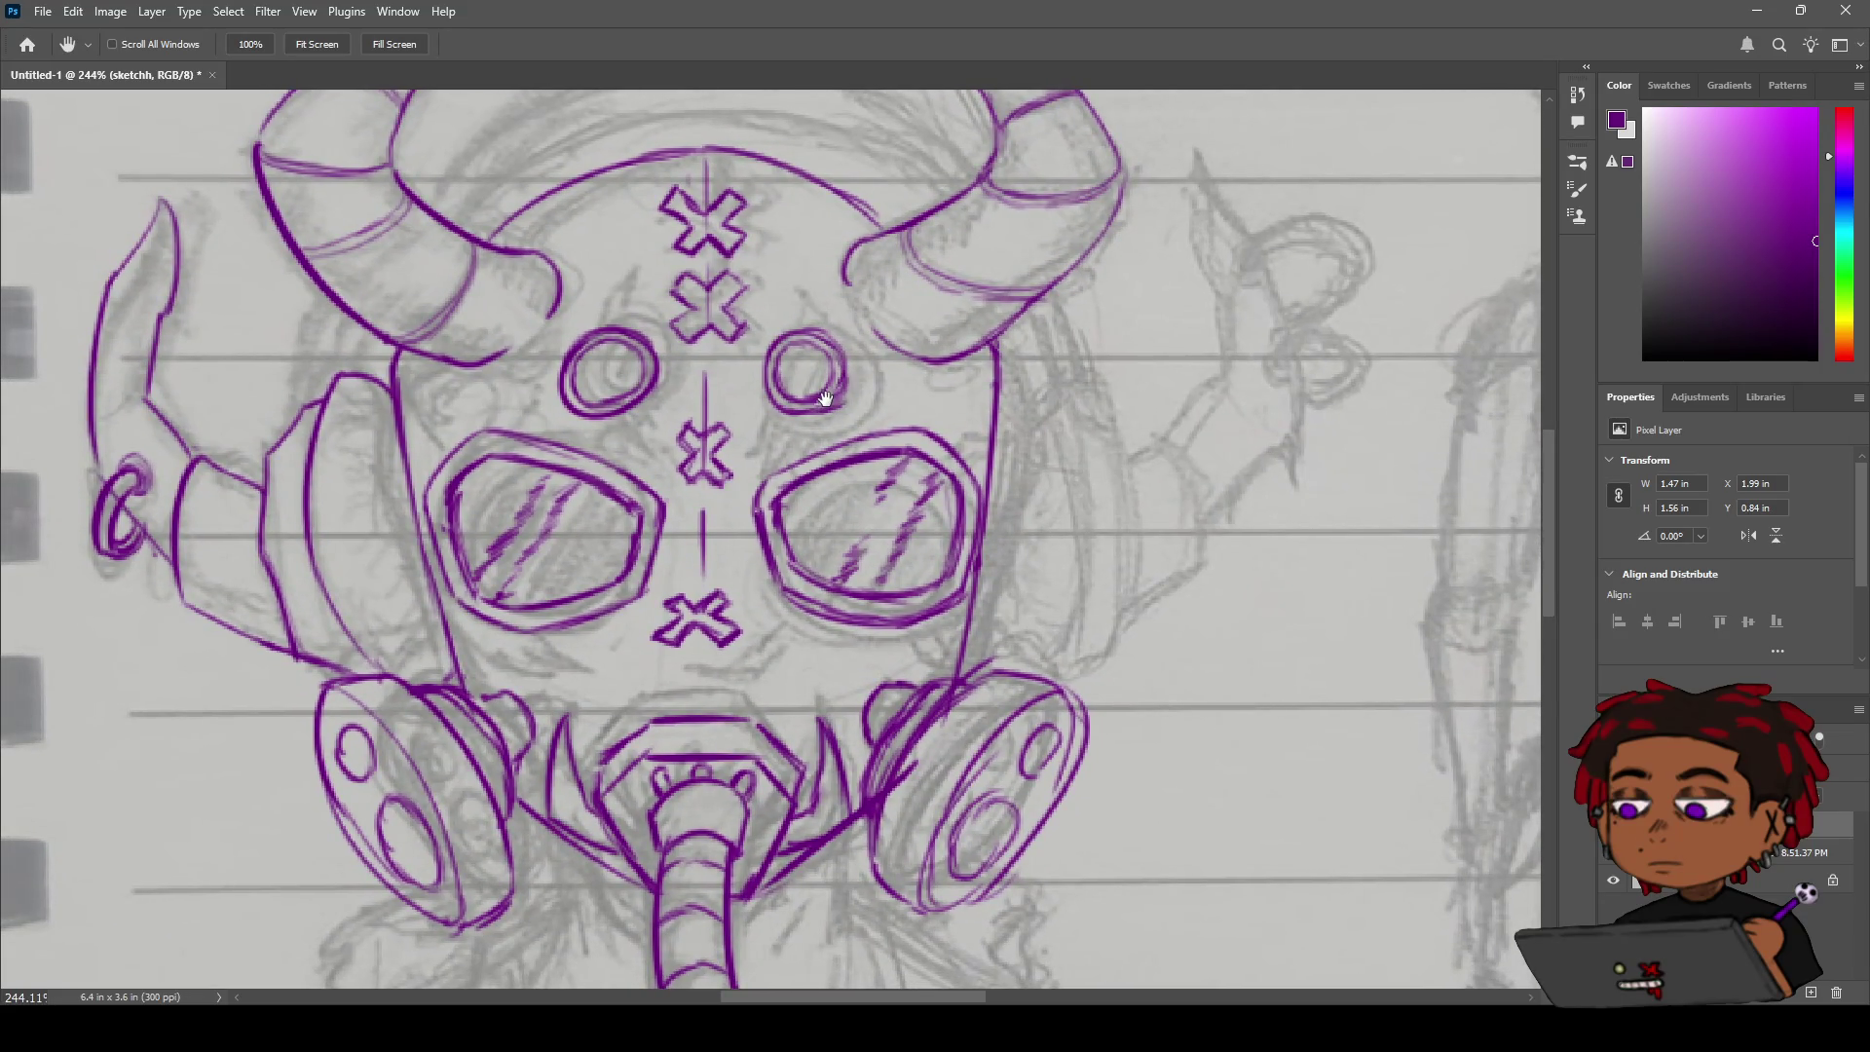
{"action": "key", "text": "z"}
{"action": "scroll", "coordinate": [831, 400], "scroll_direction": "down", "scroll_amount": 5}
{"action": "scroll", "coordinate": [787, 419], "scroll_direction": "up", "scroll_amount": 3}
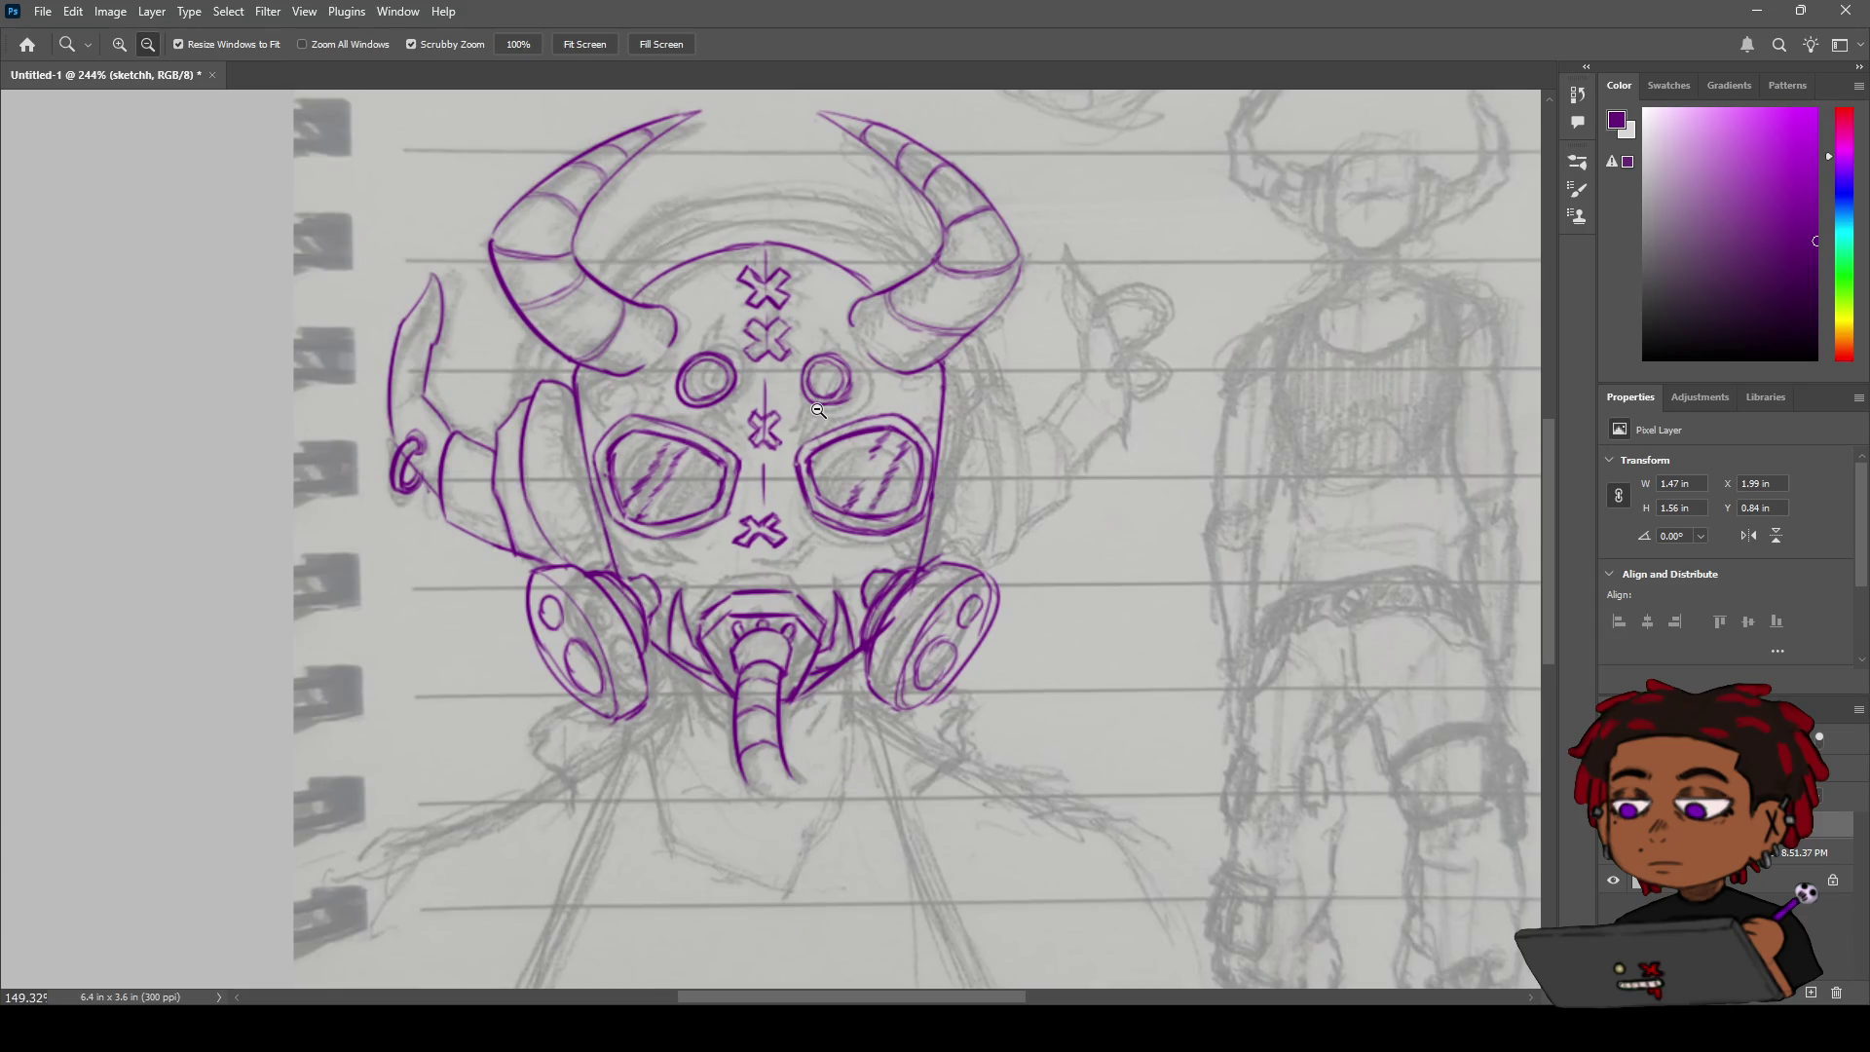
{"action": "scroll", "coordinate": [820, 411], "scroll_direction": "up", "scroll_amount": 1}
{"action": "scroll", "coordinate": [828, 409], "scroll_direction": "down", "scroll_amount": 4}
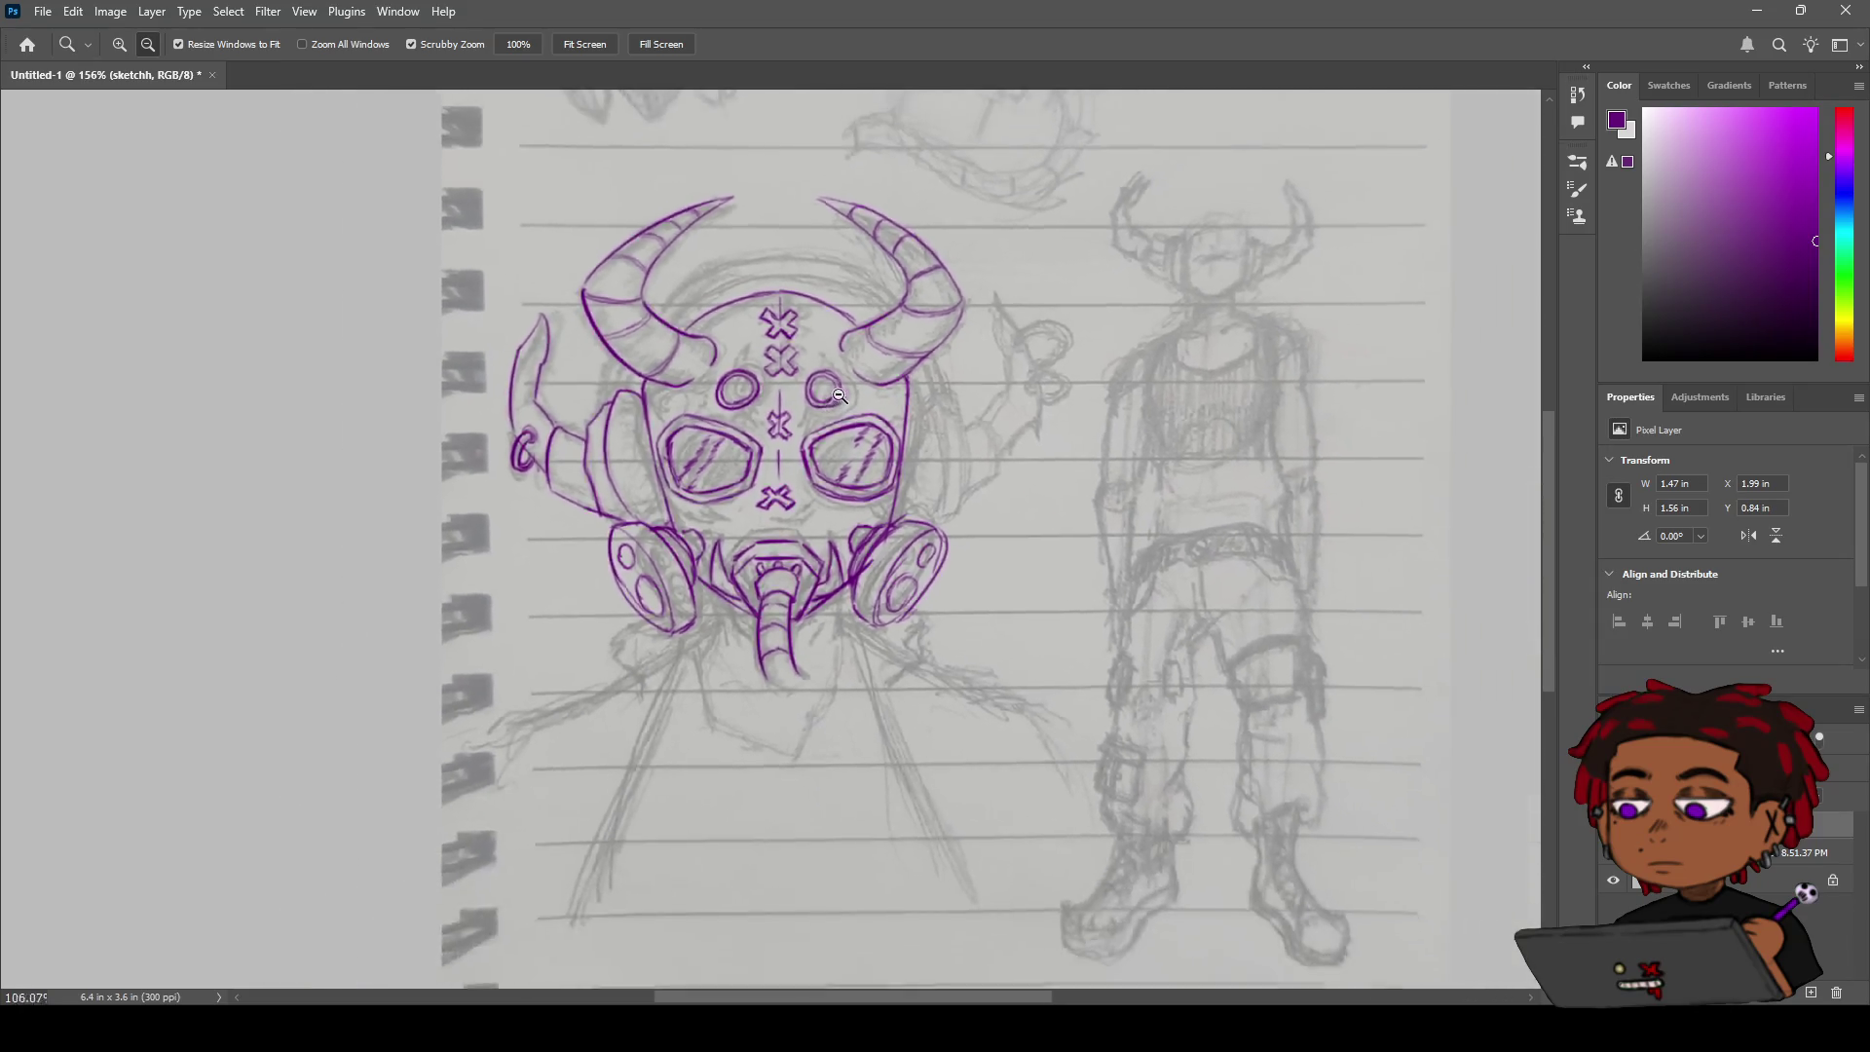
{"action": "scroll", "coordinate": [873, 395], "scroll_direction": "up", "scroll_amount": 4}
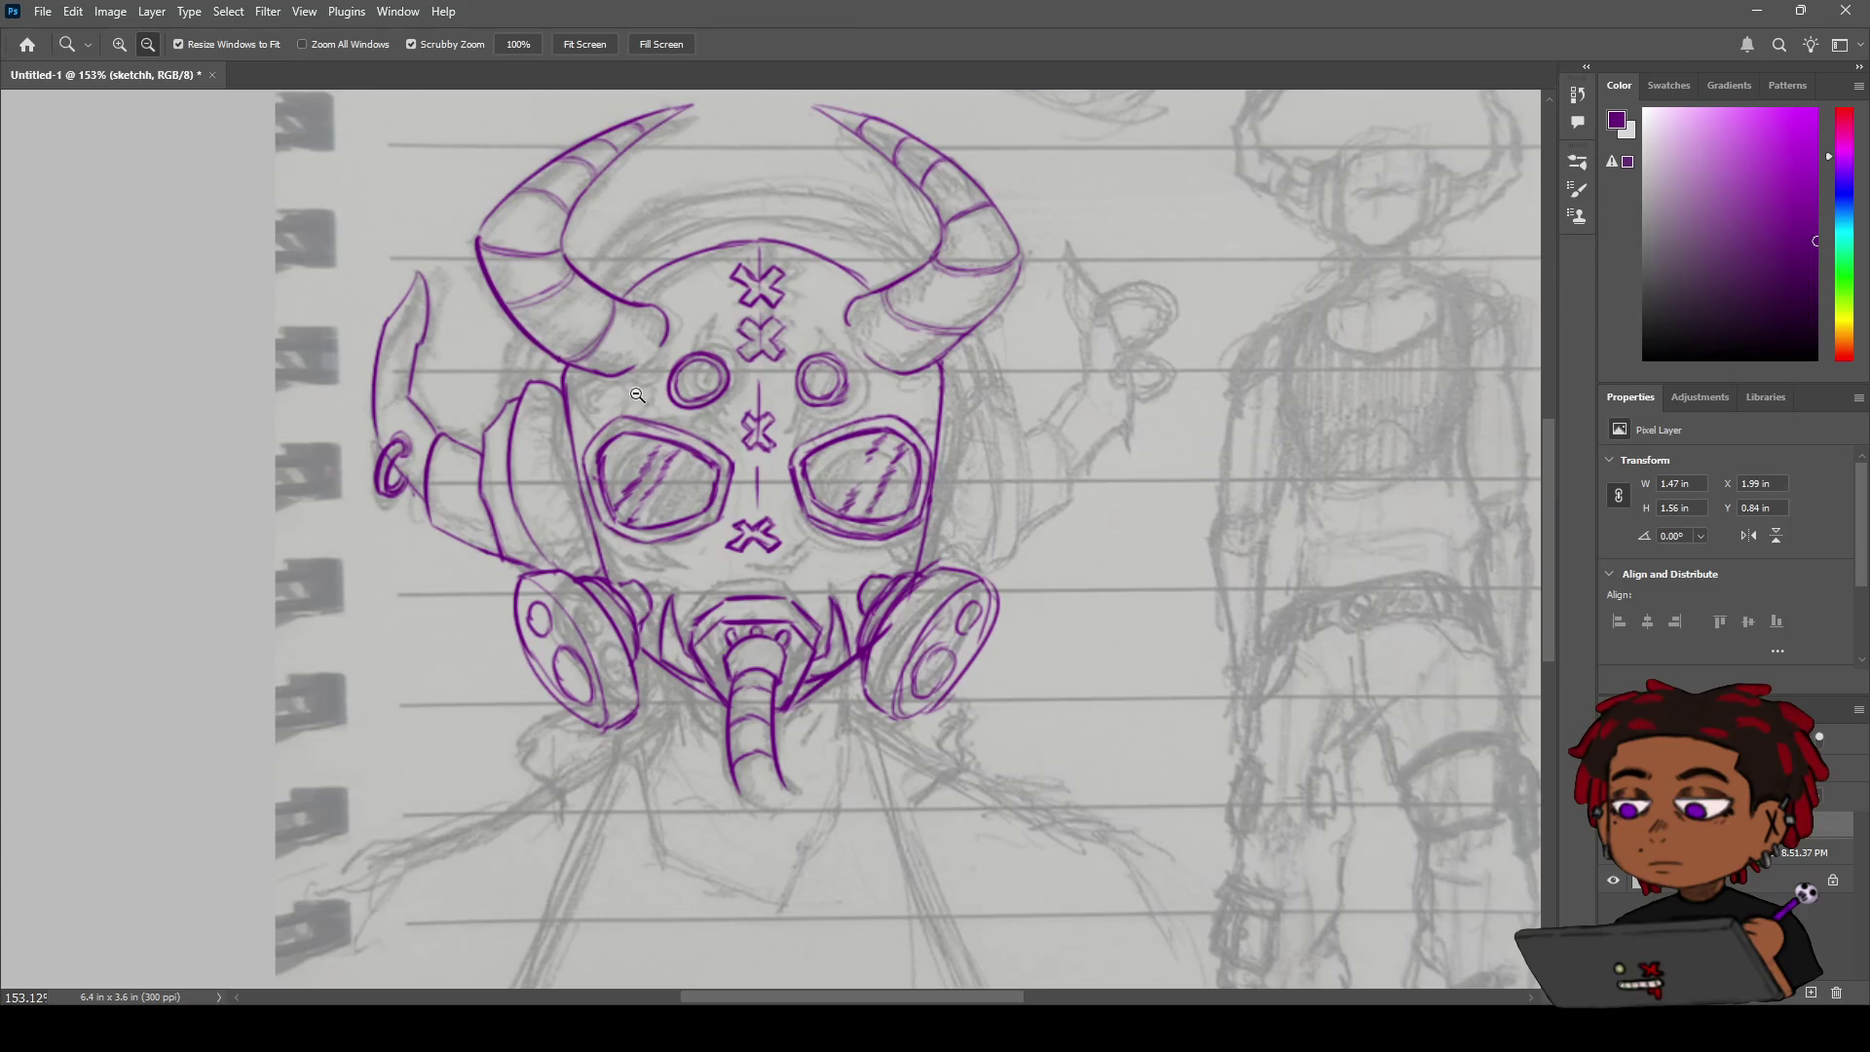
{"action": "key", "text": "h"}
{"action": "left_click_drag", "start_coordinate": [568, 339], "coordinate": [619, 331]}
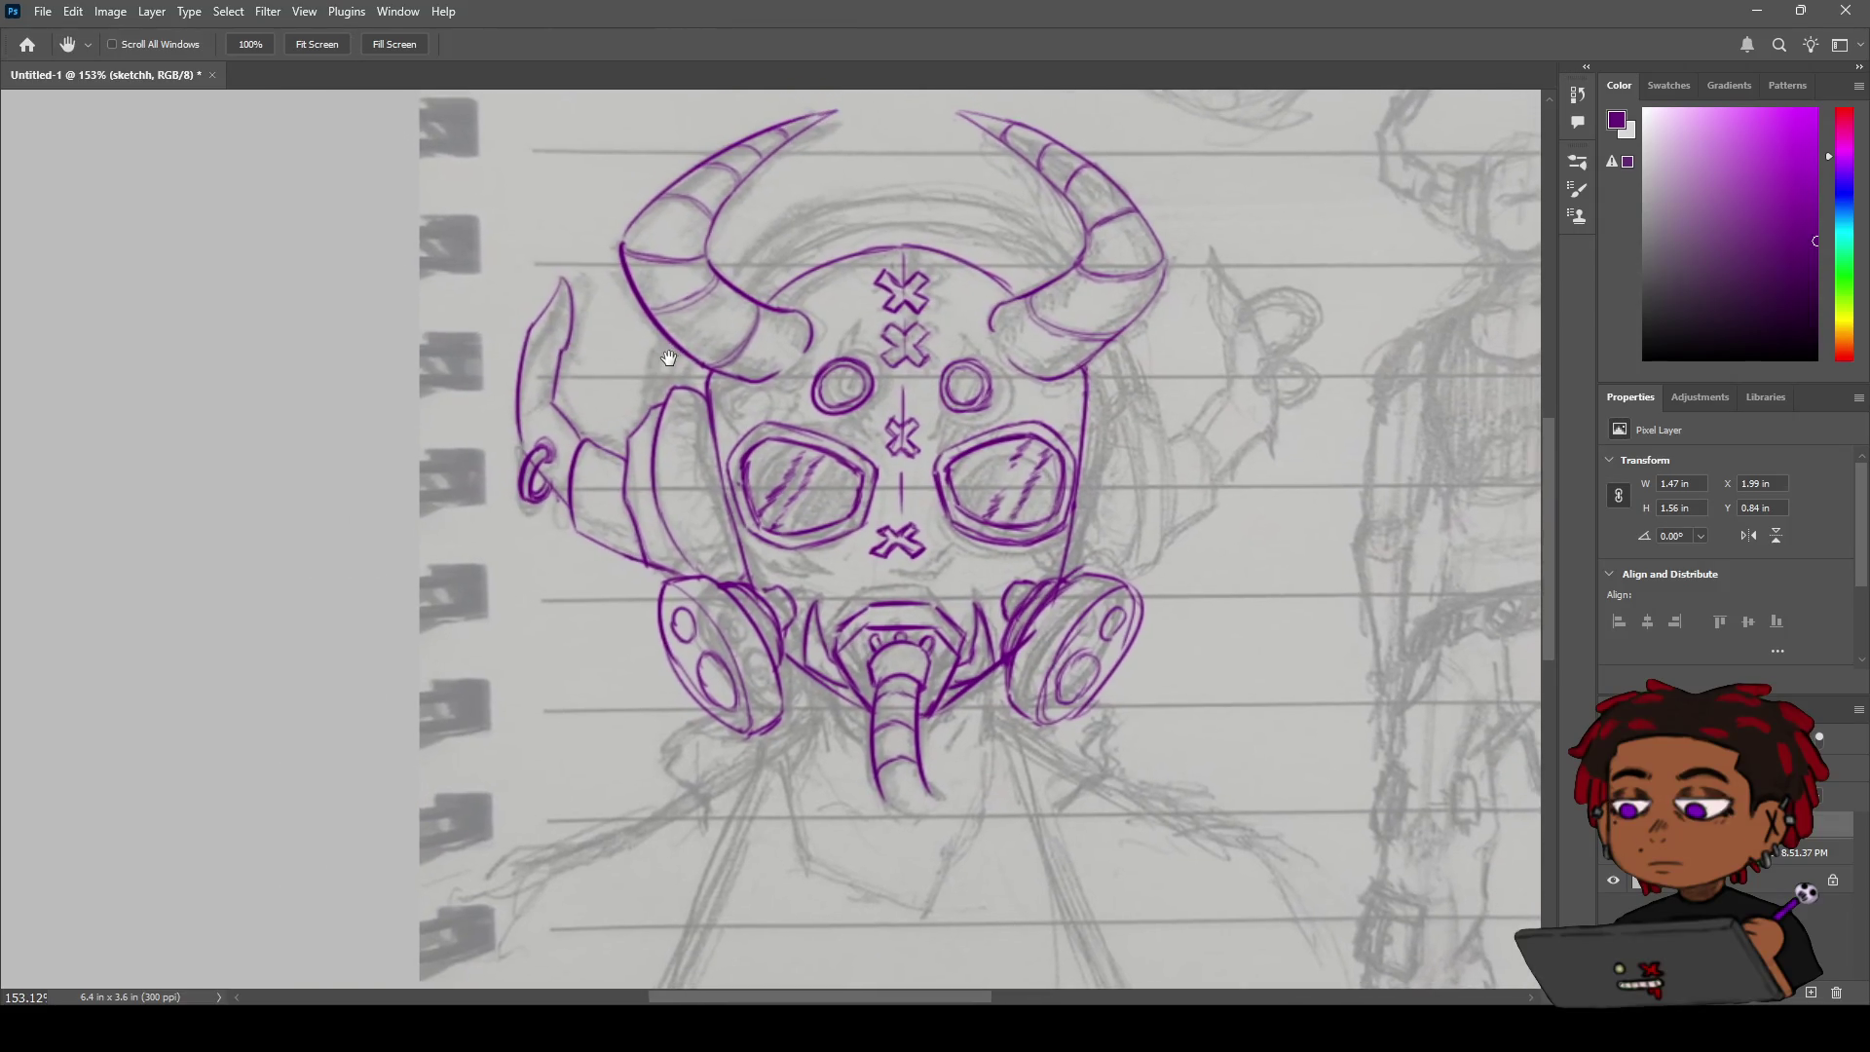
{"action": "key", "text": "z"}
{"action": "scroll", "coordinate": [584, 399], "scroll_direction": "down", "scroll_amount": 2}
{"action": "scroll", "coordinate": [584, 400], "scroll_direction": "up", "scroll_amount": 3}
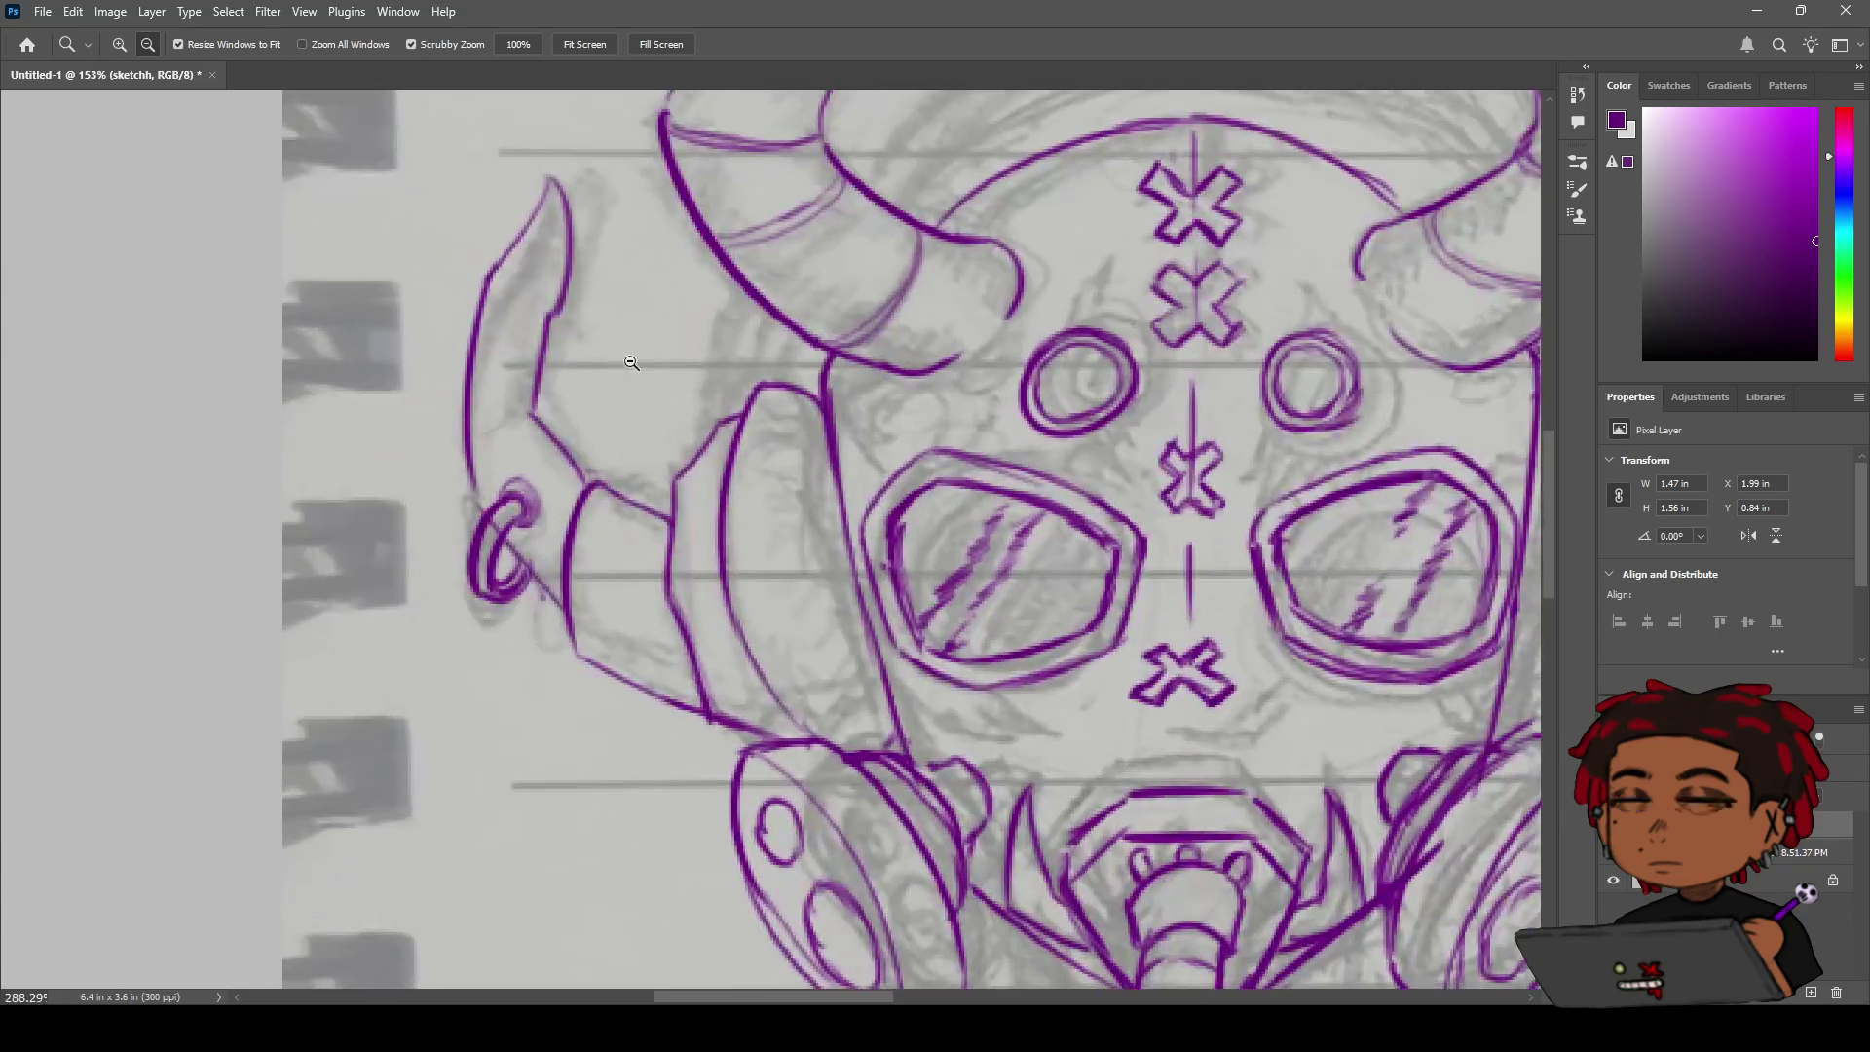
{"action": "scroll", "coordinate": [587, 395], "scroll_direction": "down", "scroll_amount": 2}
{"action": "scroll", "coordinate": [591, 389], "scroll_direction": "up", "scroll_amount": 2}
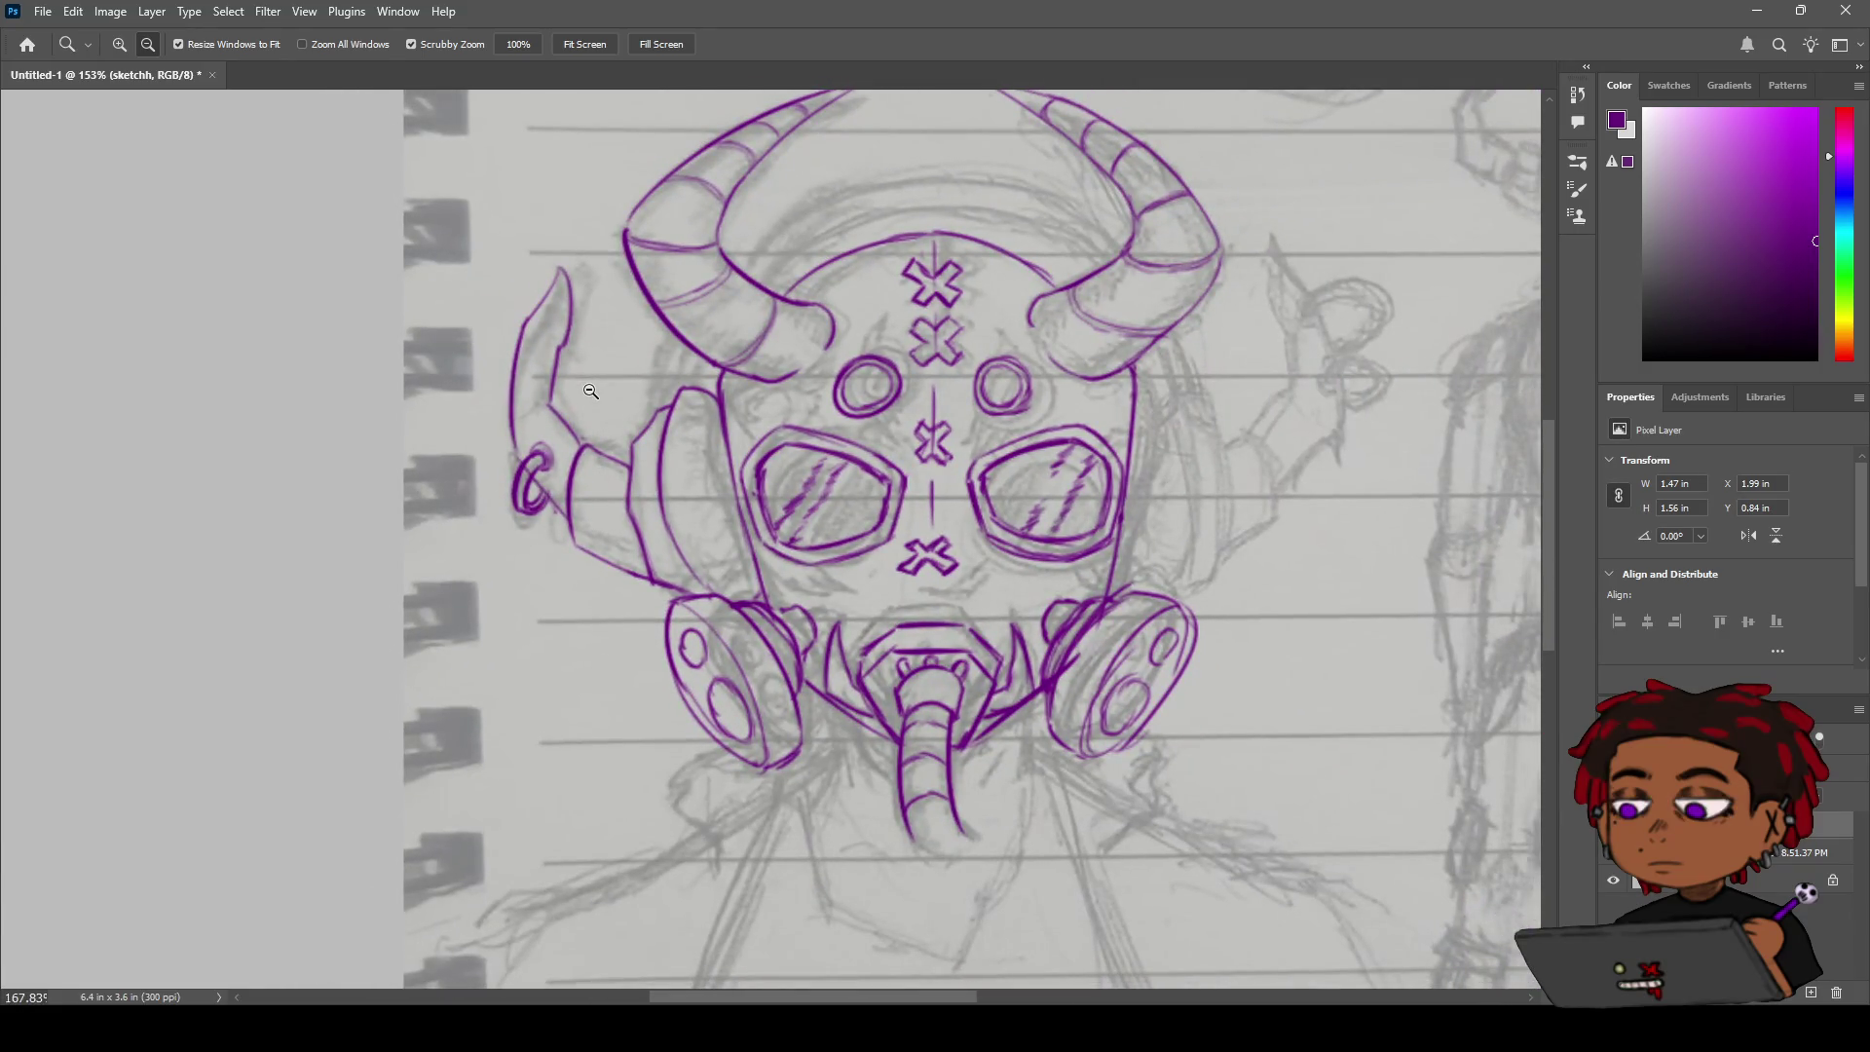
{"action": "scroll", "coordinate": [588, 392], "scroll_direction": "down", "scroll_amount": 2}
{"action": "scroll", "coordinate": [586, 391], "scroll_direction": "down", "scroll_amount": 1}
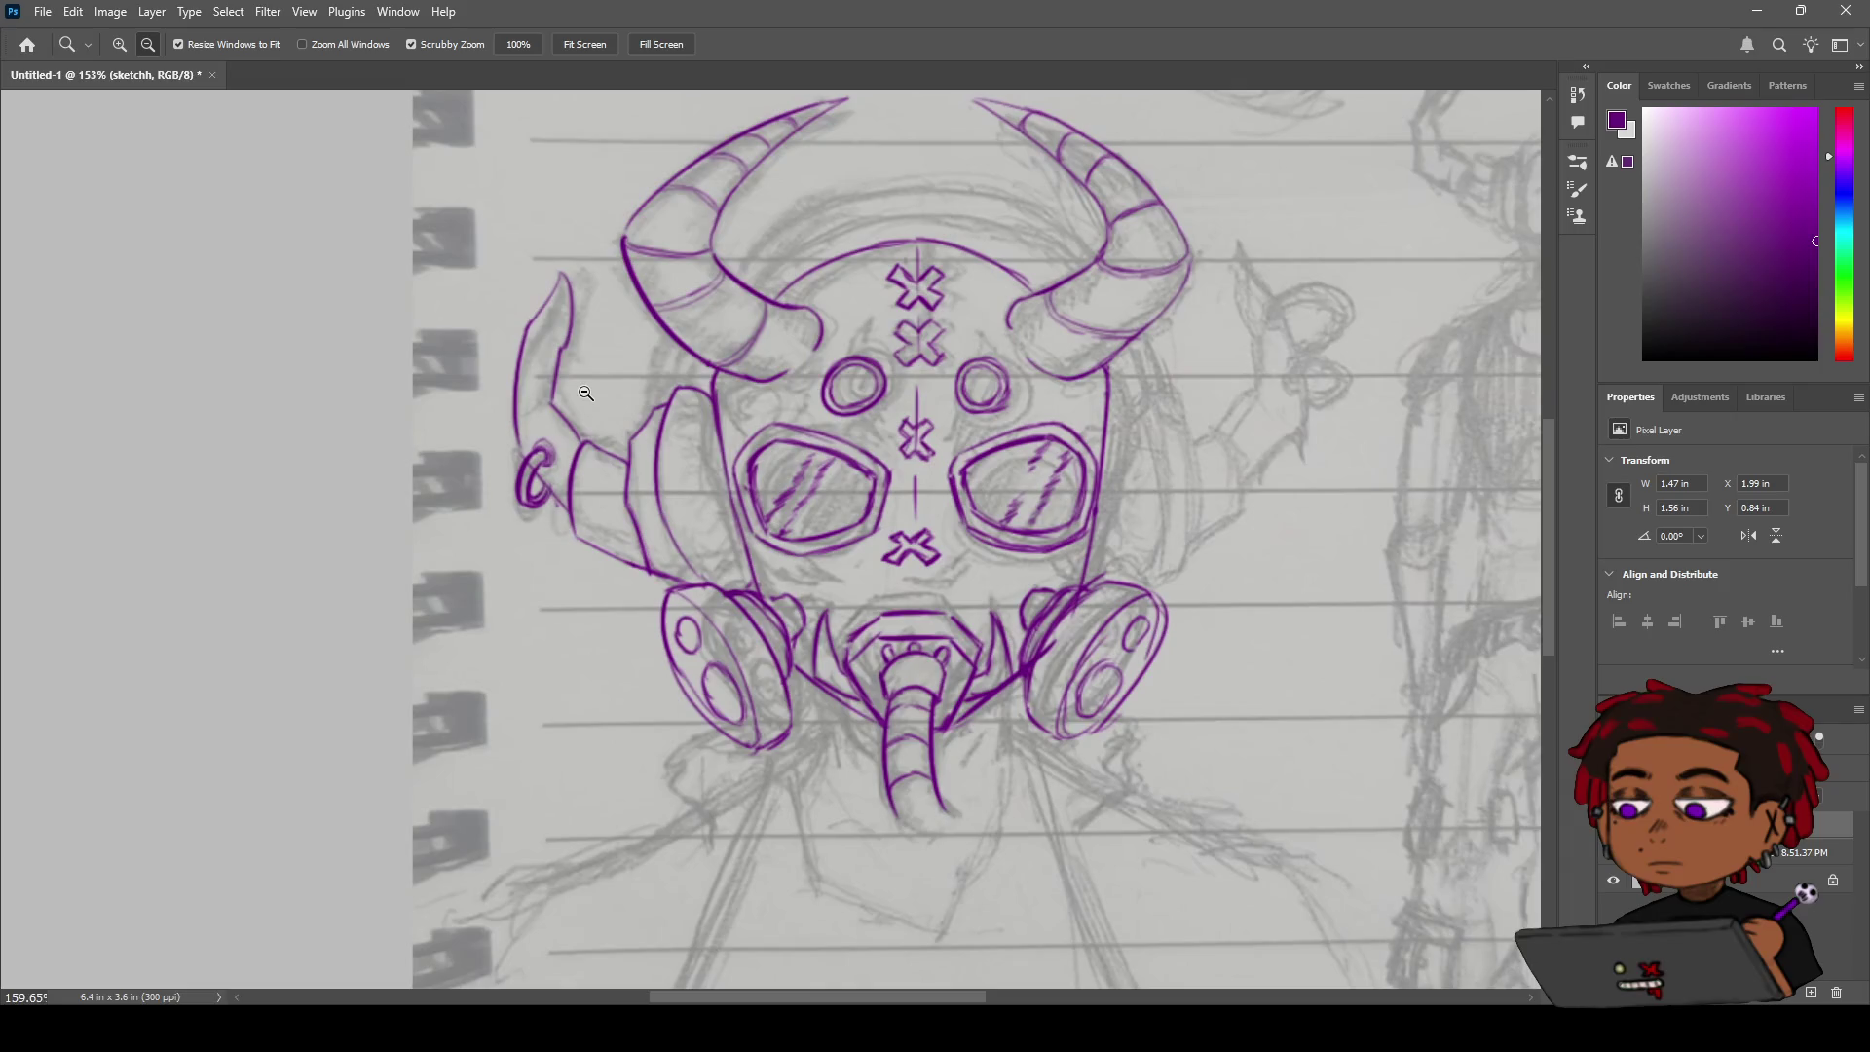
{"action": "left_click", "coordinate": [1613, 862]}
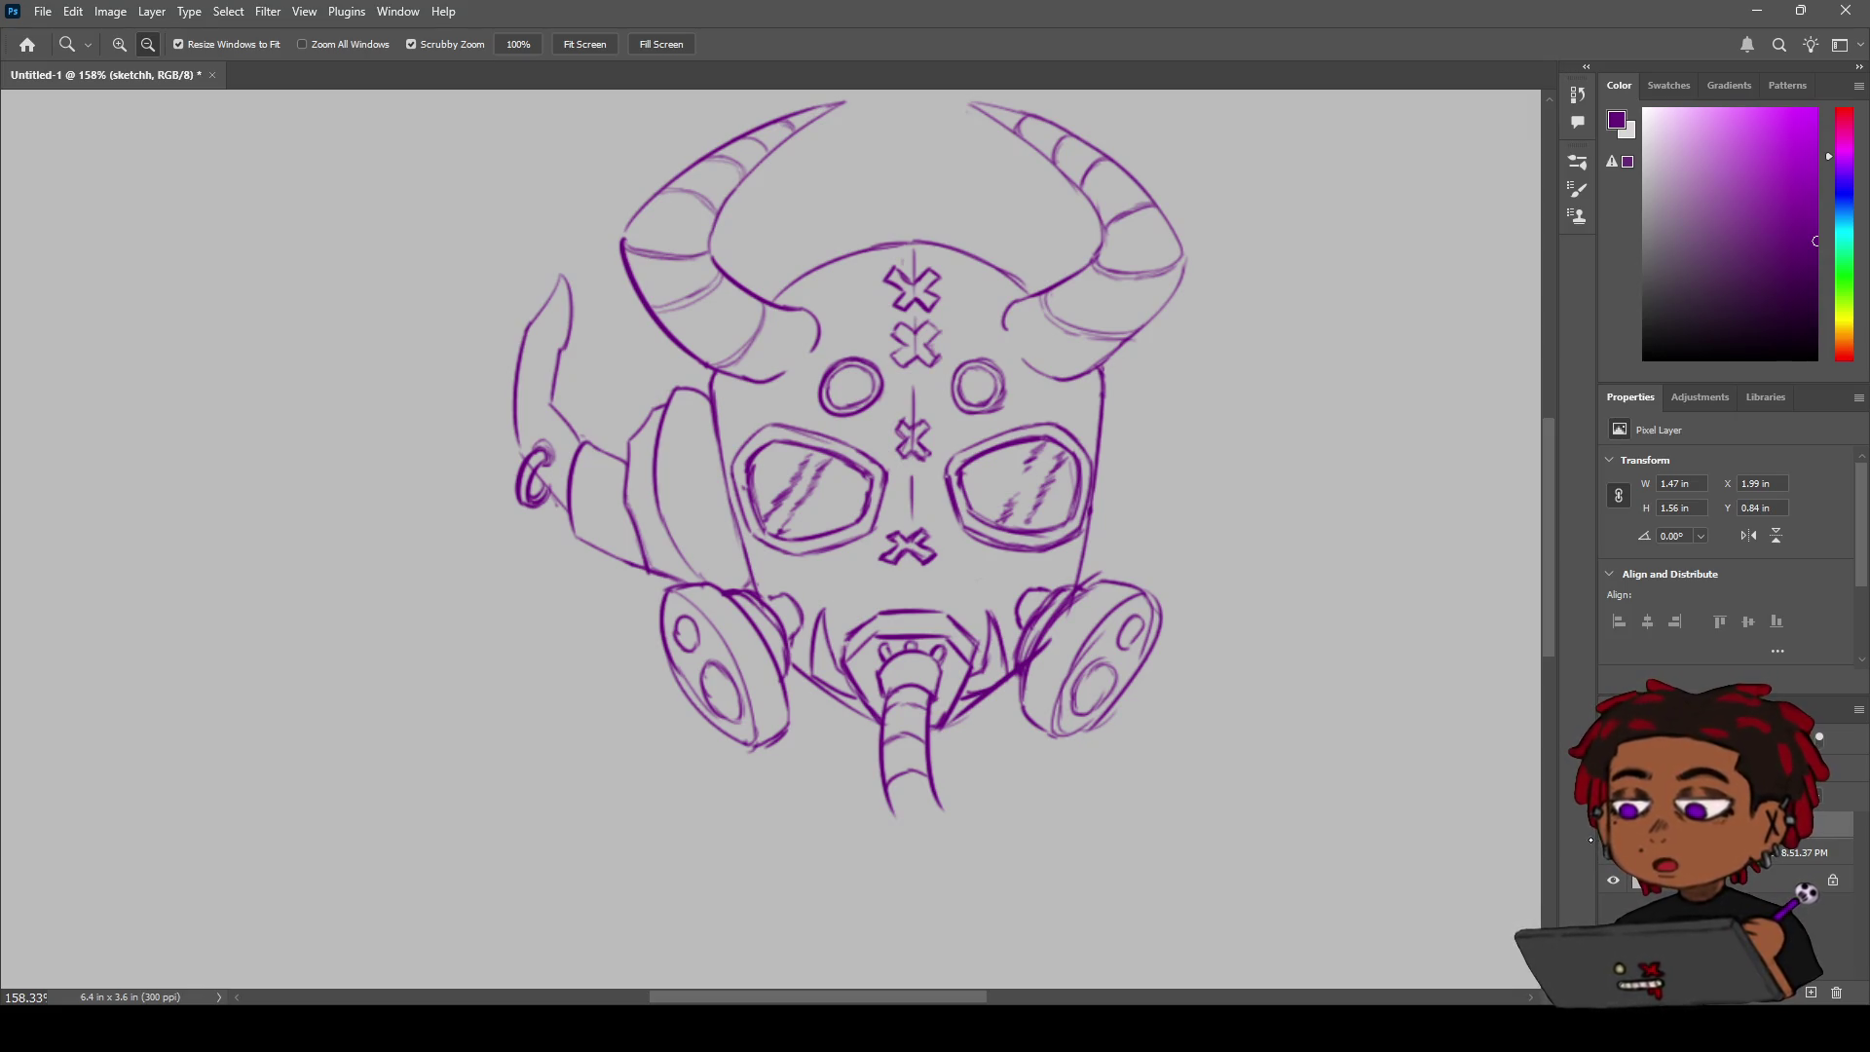
{"action": "key", "text": "ctrl+comma"}
{"action": "key", "text": "ctrl+comma"}
{"action": "key", "text": "ctrl+comma"}
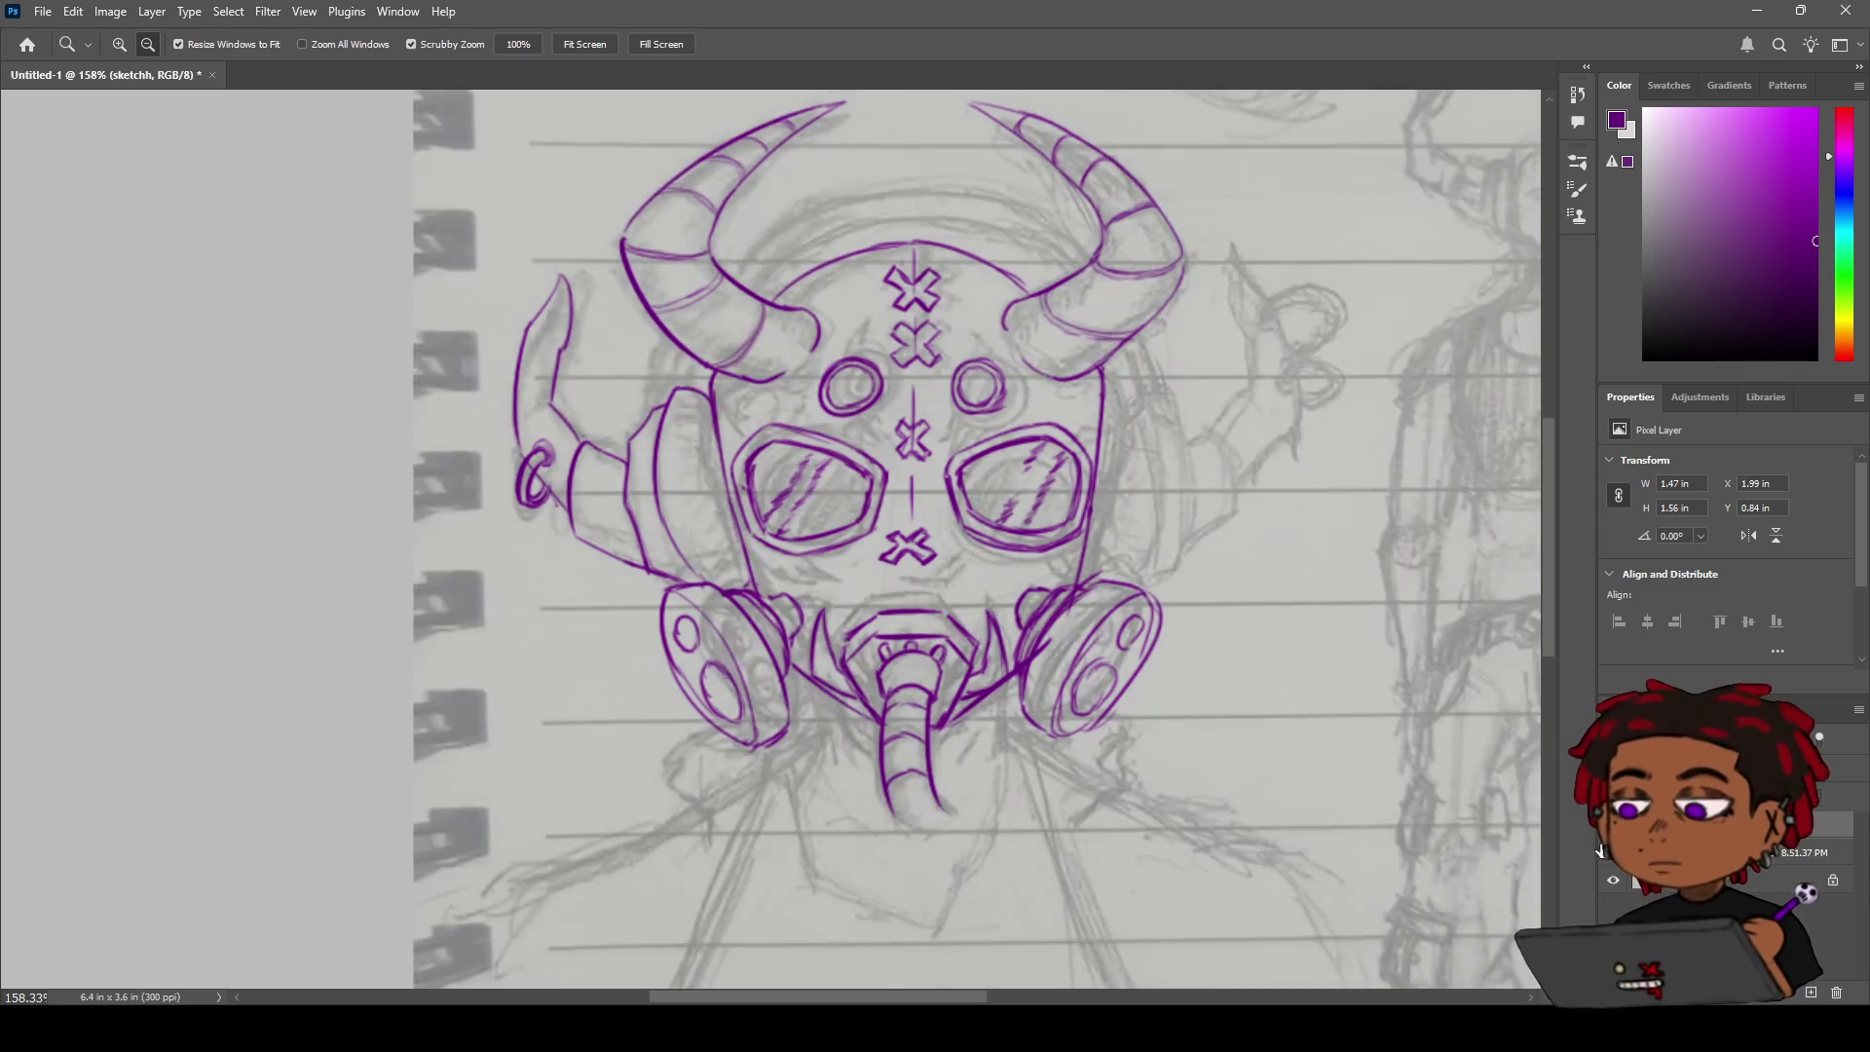
{"action": "key", "text": "space"}
{"action": "mouse_move", "coordinate": [959, 492]}
{"action": "left_mouse_down"}
{"action": "mouse_move", "coordinate": [805, 498]}
{"action": "mouse_move", "coordinate": [610, 454]}
{"action": "mouse_move", "coordinate": [776, 527]}
{"action": "left_mouse_up"}
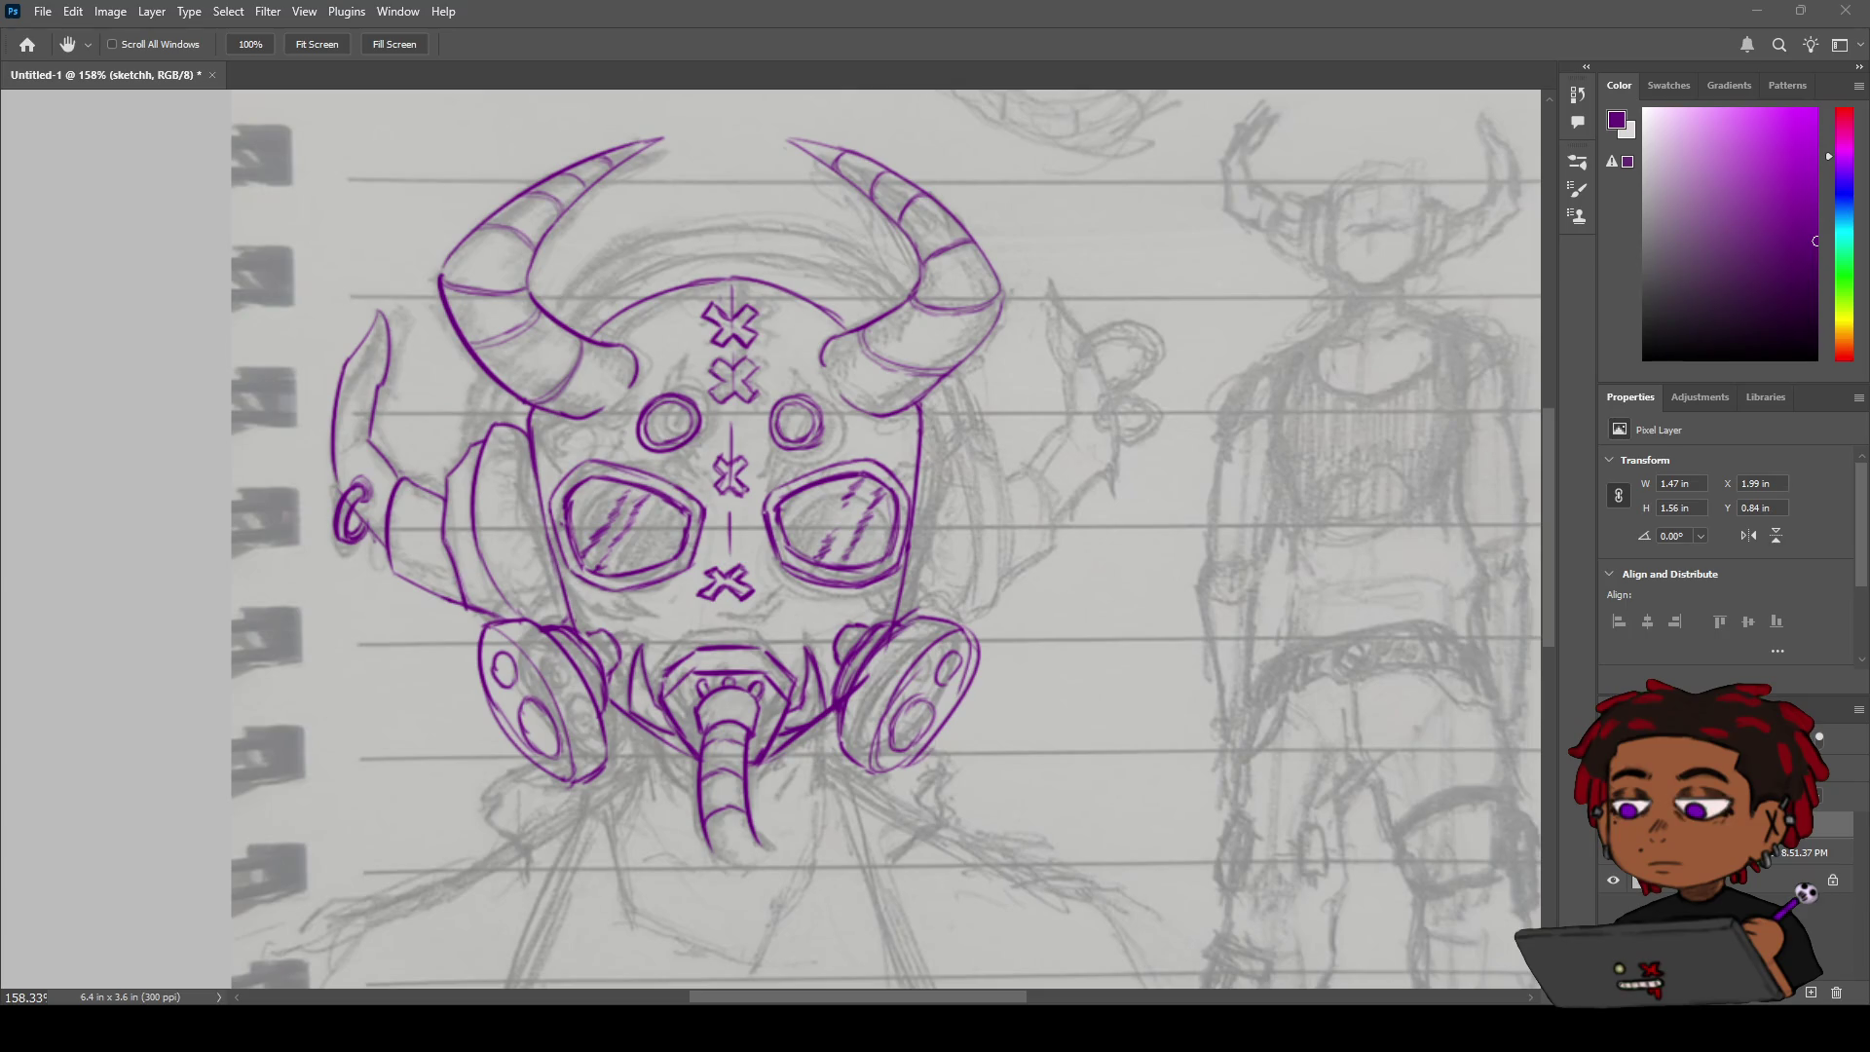
{"action": "key", "text": "z"}
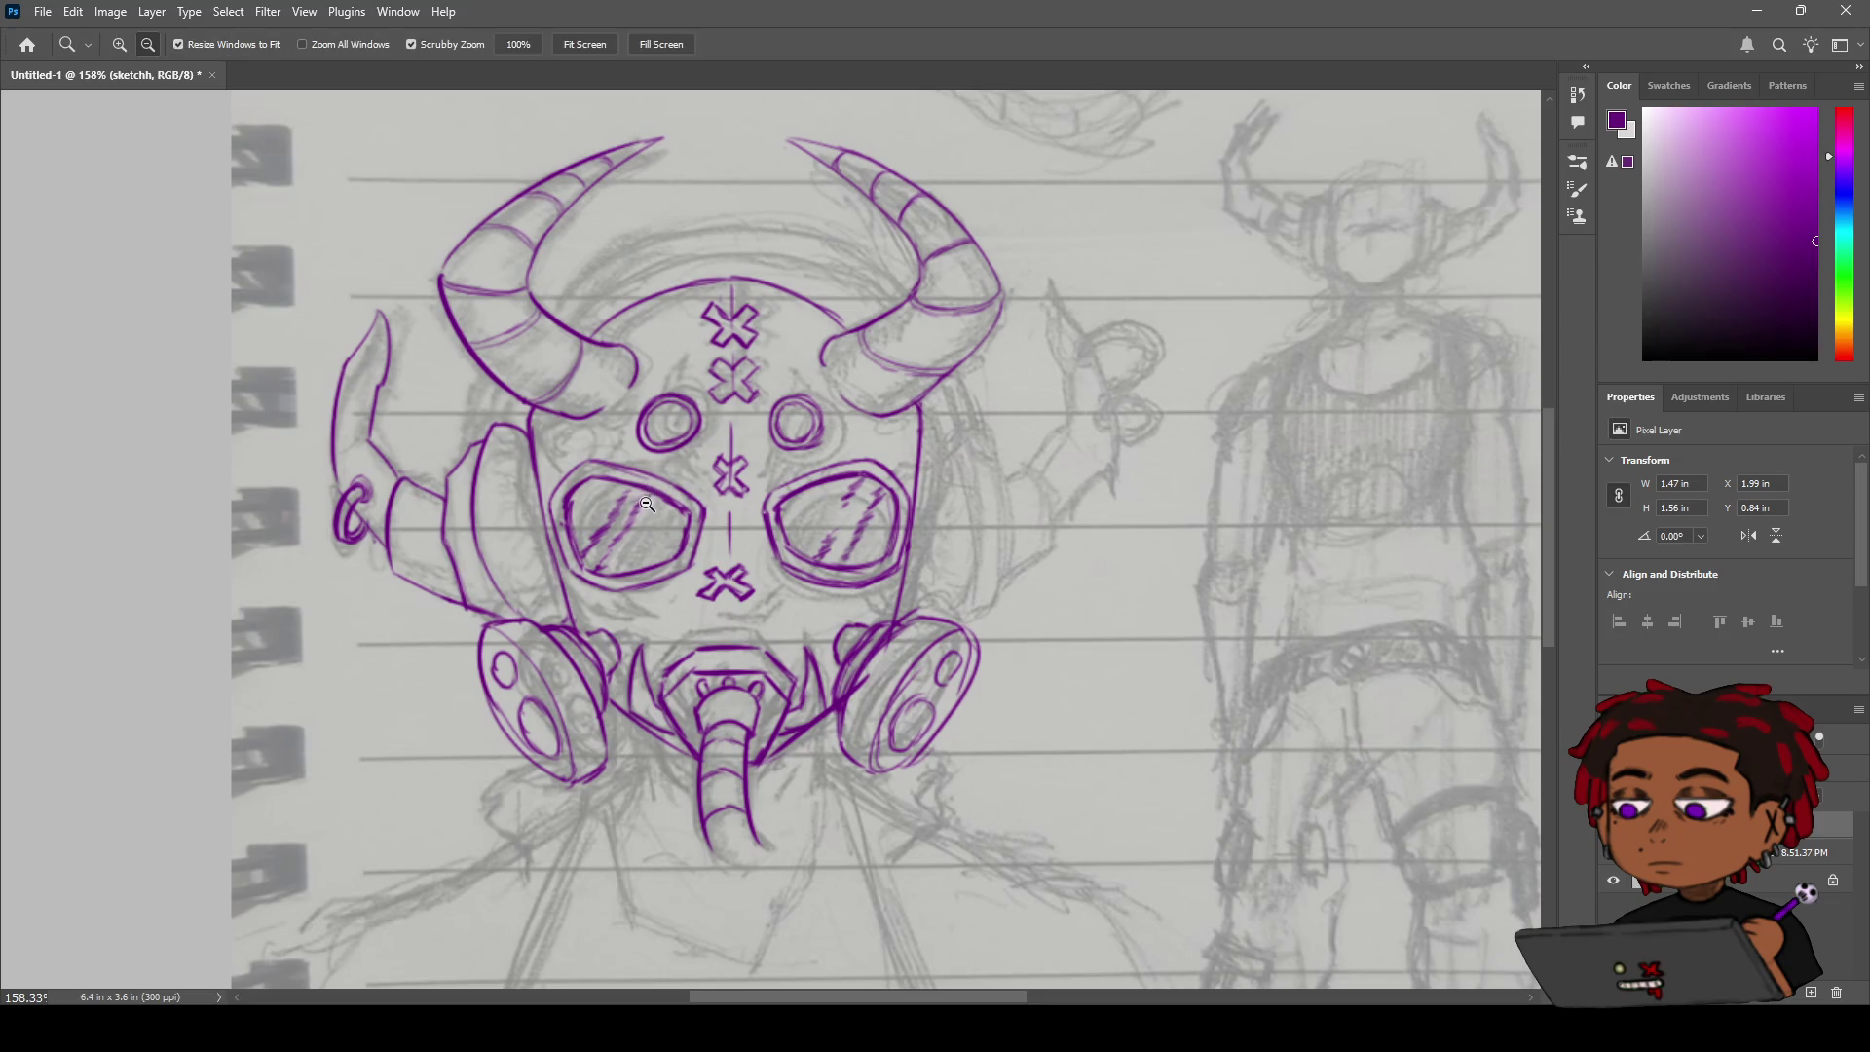
{"action": "key", "text": "b"}
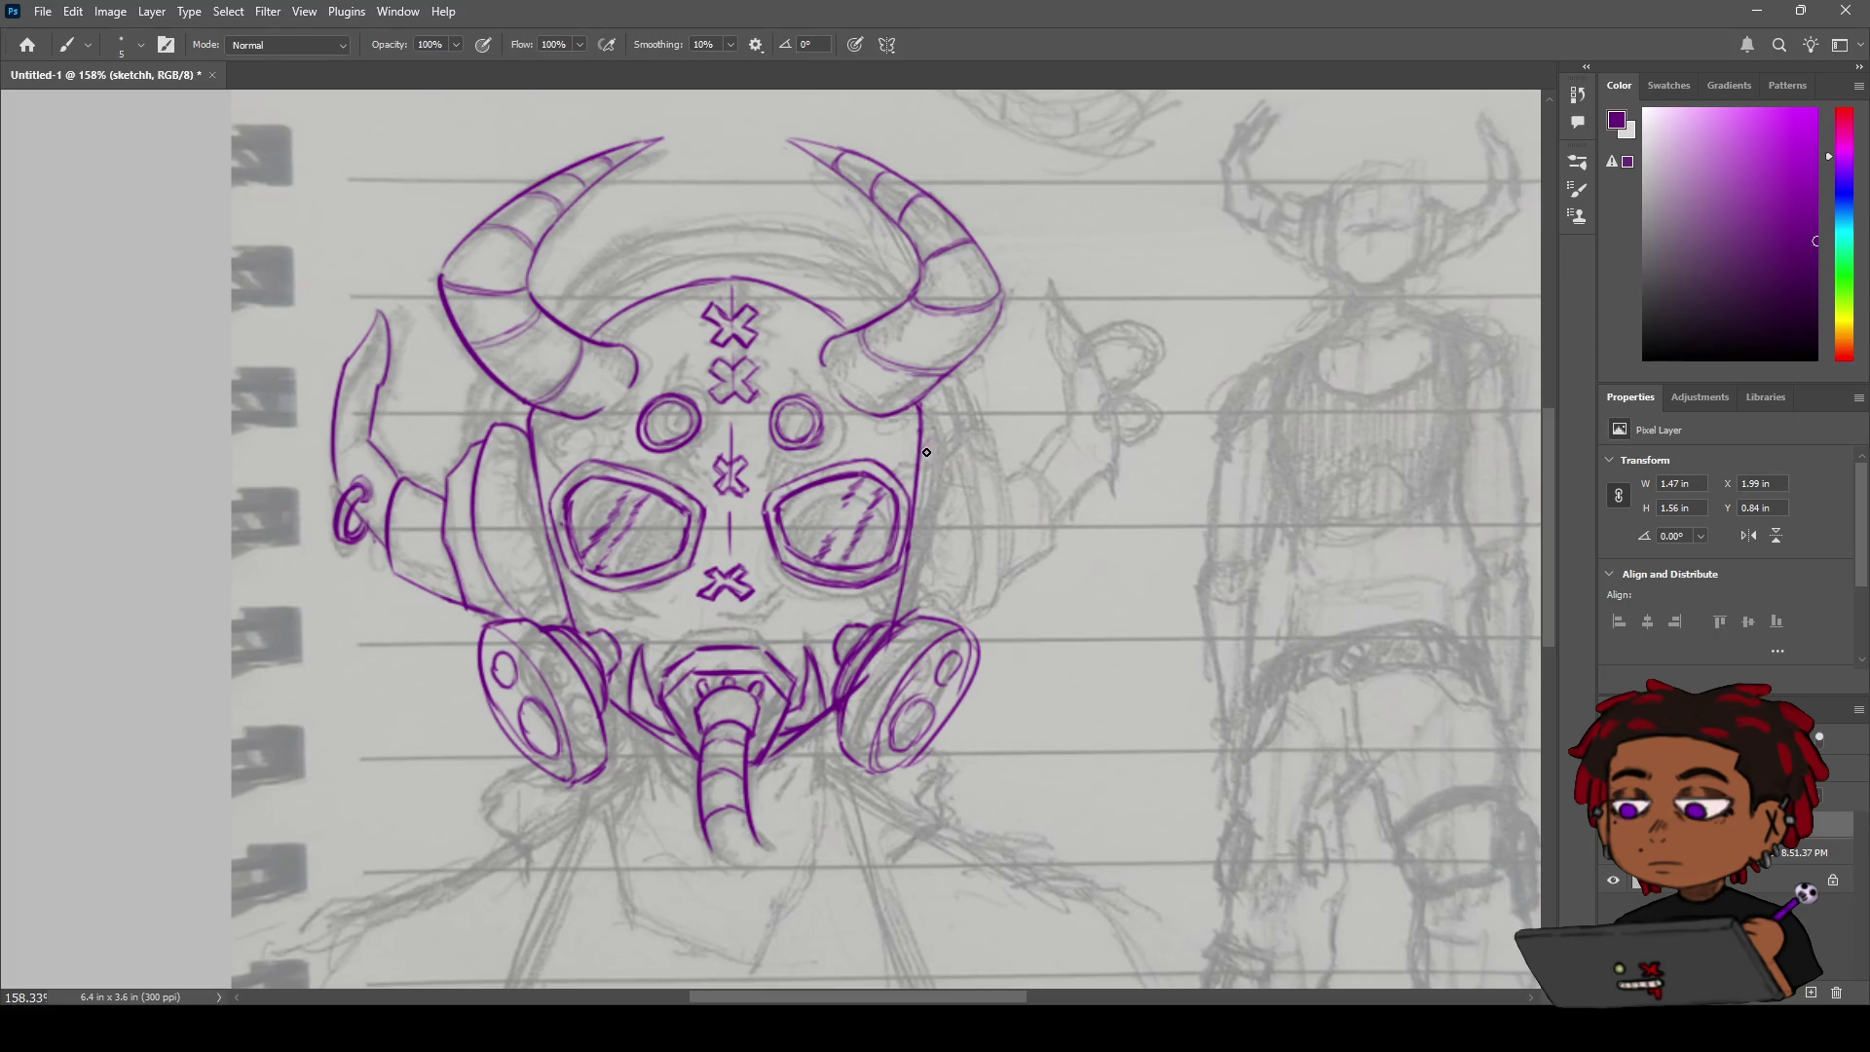
{"action": "mouse_move", "coordinate": [921, 427]}
{"action": "left_mouse_down"}
{"action": "mouse_move", "coordinate": [952, 422]}
{"action": "mouse_move", "coordinate": [975, 519]}
{"action": "left_mouse_up"}
{"action": "key", "text": "ctrl+z"}
{"action": "left_click_drag", "start_coordinate": [943, 422], "coordinate": [993, 526]}
{"action": "left_click_drag", "start_coordinate": [982, 473], "coordinate": [958, 604]}
{"action": "key", "text": "ctrl+z"}
{"action": "left_click_drag", "start_coordinate": [994, 519], "coordinate": [939, 616]}
{"action": "key", "text": "ctrl+z"}
{"action": "left_click_drag", "start_coordinate": [984, 458], "coordinate": [947, 622]}
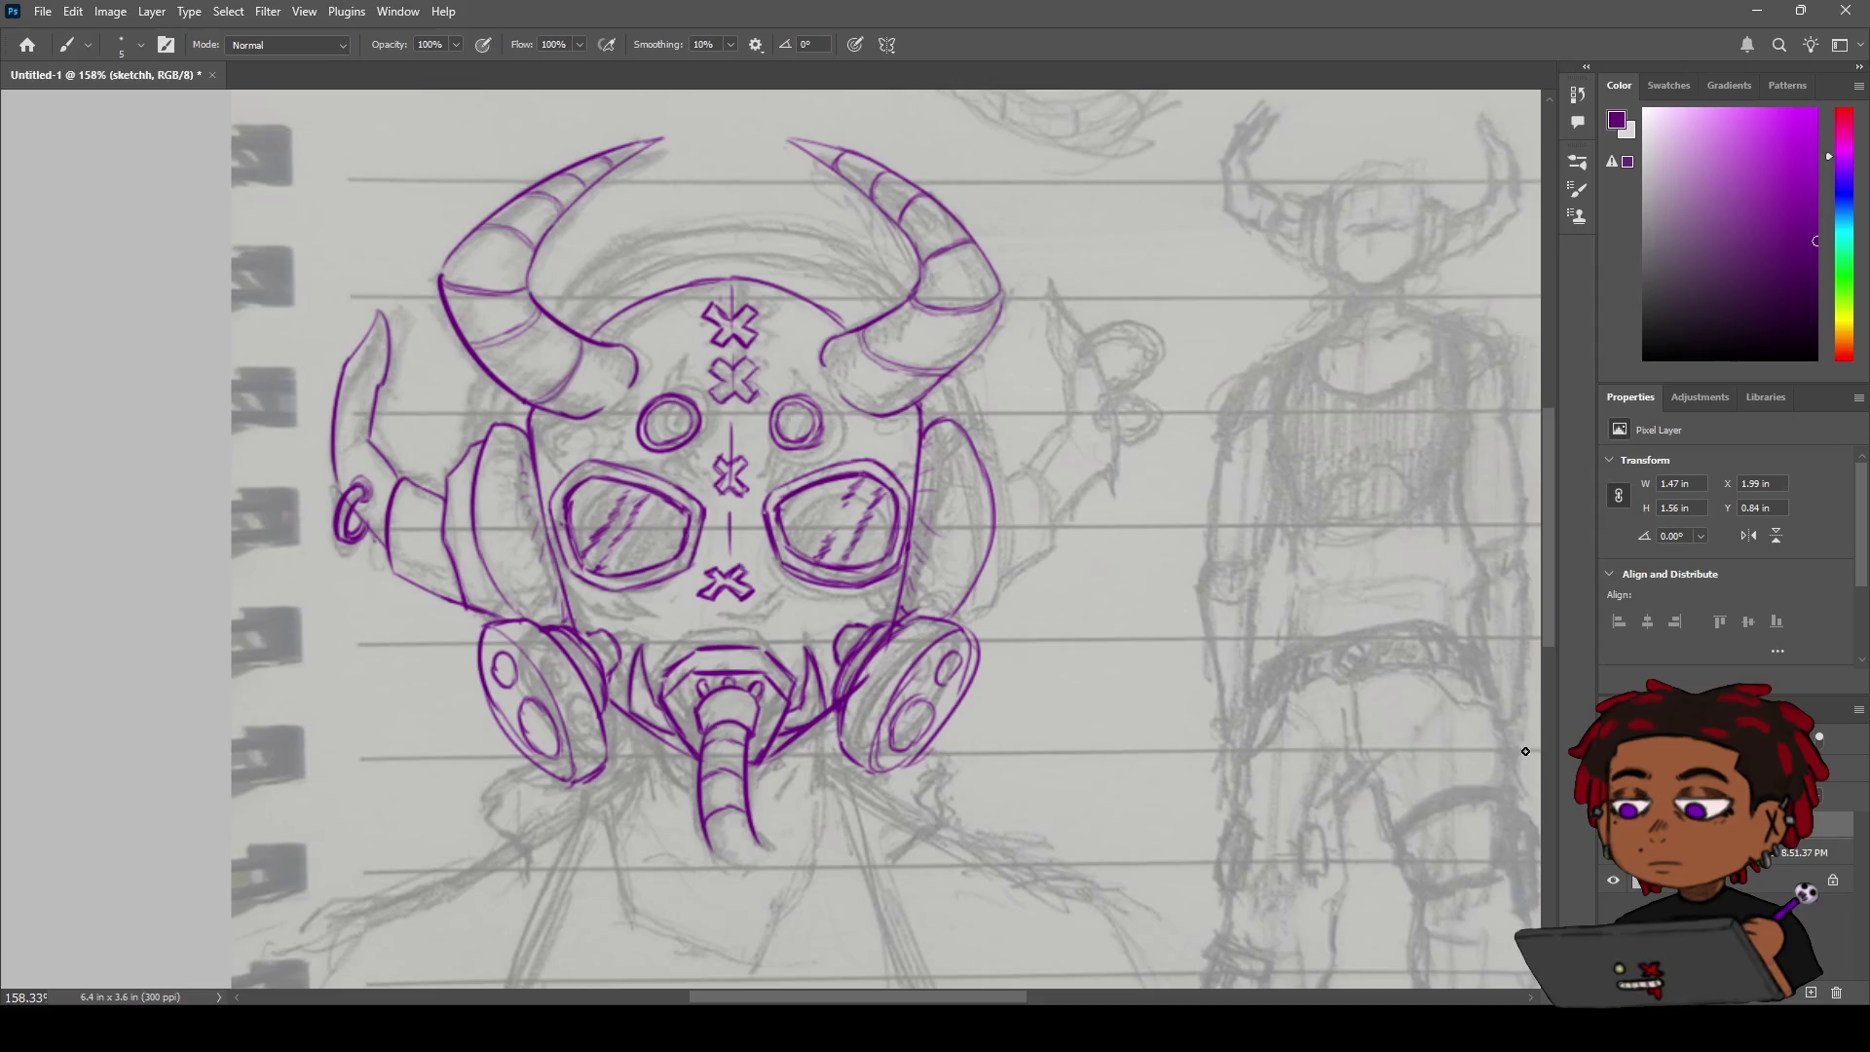
{"action": "left_click", "coordinate": [1613, 829]}
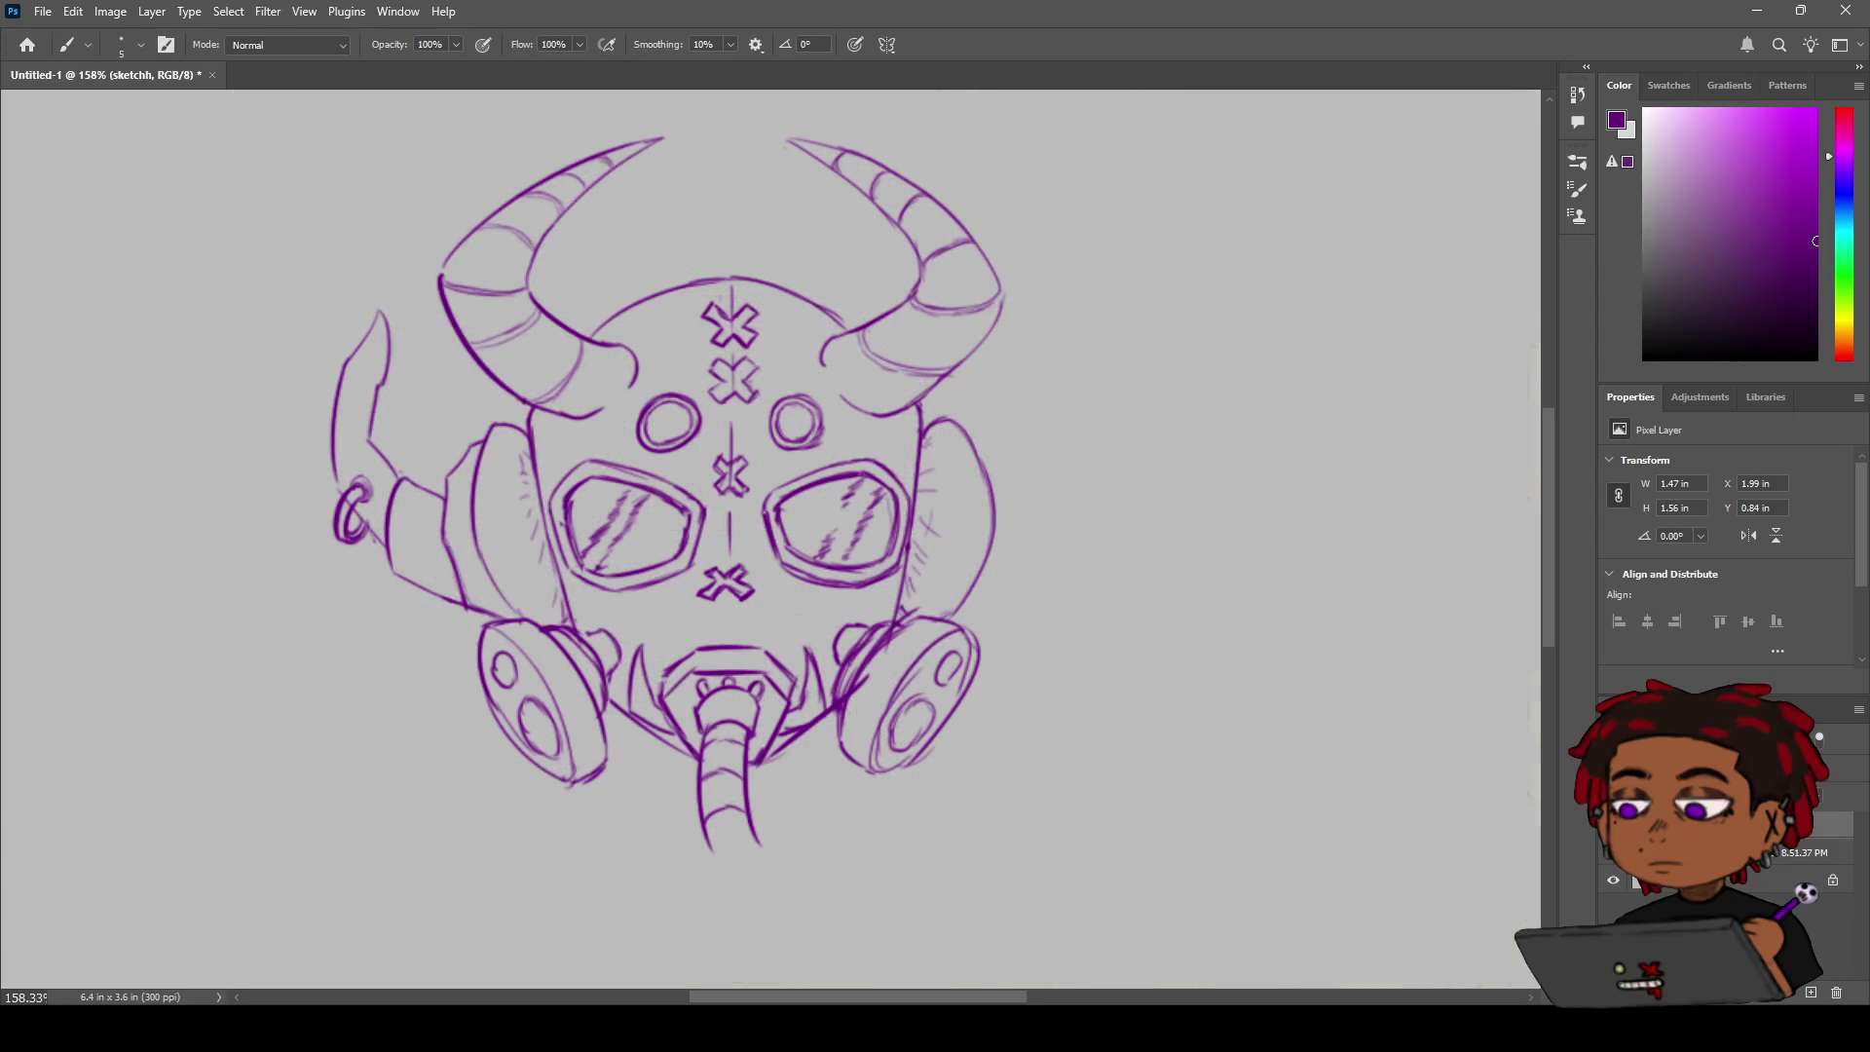
{"action": "key", "text": "z"}
{"action": "mouse_move", "coordinate": [1365, 751]}
{"action": "left_mouse_down"}
{"action": "mouse_move", "coordinate": [1307, 739]}
{"action": "mouse_move", "coordinate": [1361, 714]}
{"action": "mouse_move", "coordinate": [1525, 779]}
{"action": "left_mouse_up"}
{"action": "left_click", "coordinate": [1610, 859]}
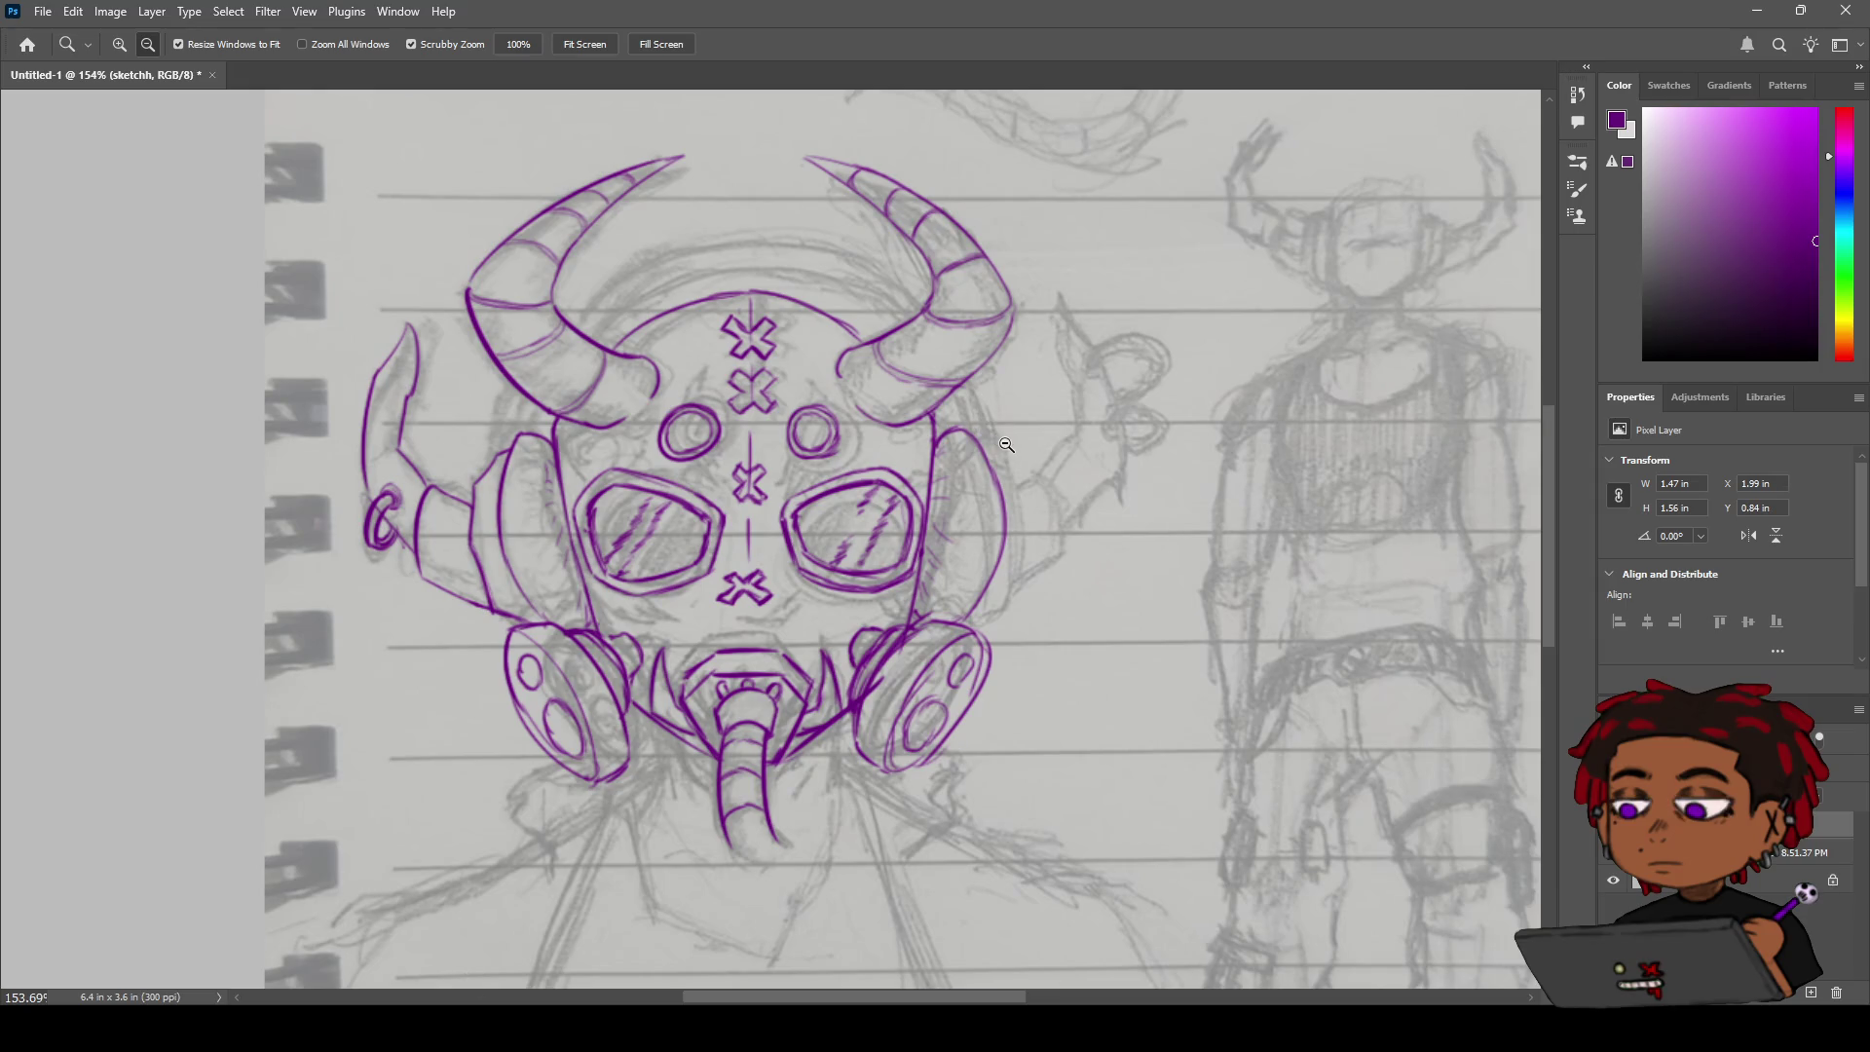
Extend the line at the right earpiece's top and draw a first outer edge with a lower curve.
{"action": "key", "text": "b"}
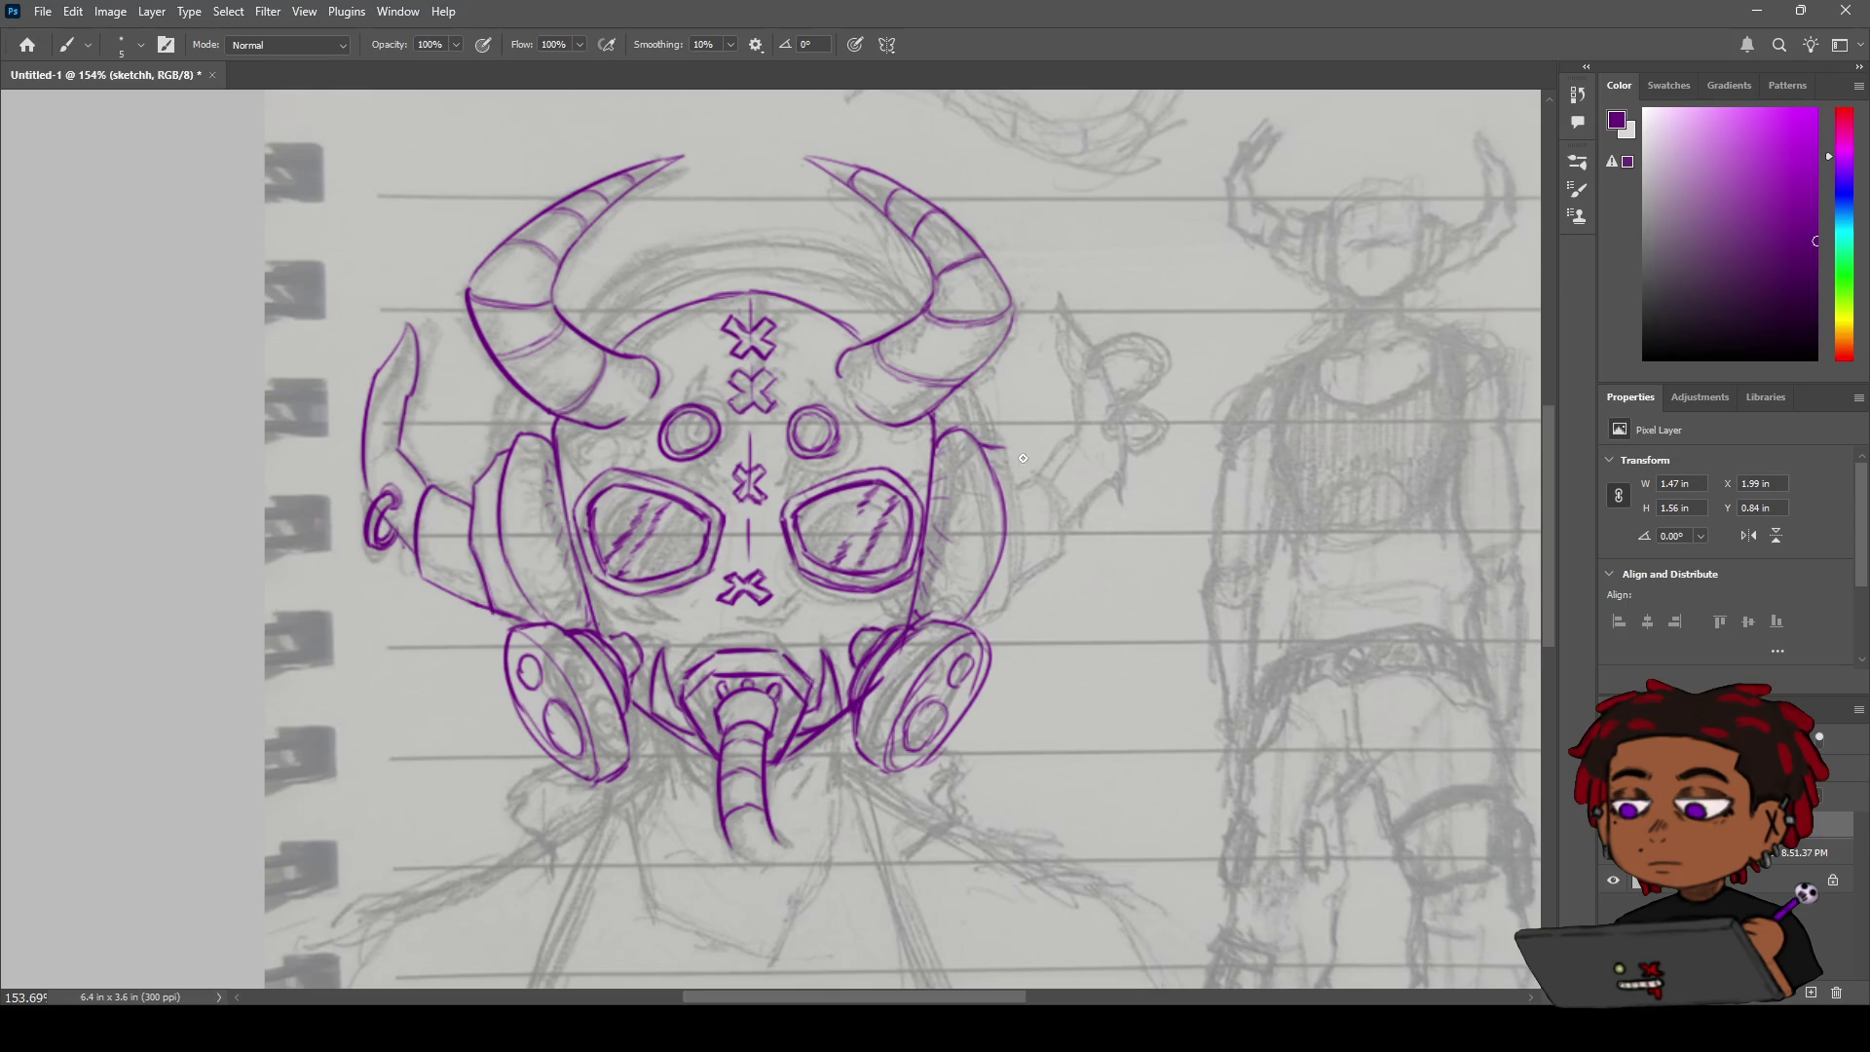
{"action": "left_click_drag", "start_coordinate": [982, 440], "coordinate": [1008, 454]}
{"action": "left_click_drag", "start_coordinate": [1011, 456], "coordinate": [1034, 516]}
{"action": "key", "text": "ctrl+z"}
{"action": "left_click_drag", "start_coordinate": [1009, 456], "coordinate": [1037, 561]}
{"action": "mouse_move", "coordinate": [1034, 488]}
{"action": "left_mouse_down"}
{"action": "mouse_move", "coordinate": [1037, 564]}
{"action": "mouse_move", "coordinate": [1012, 611]}
{"action": "mouse_move", "coordinate": [1017, 594]}
{"action": "mouse_move", "coordinate": [972, 626]}
{"action": "left_mouse_up"}
Adjust the zoom and redraw the earpiece's outer edge, closing its right side with a curve.
{"action": "key", "text": "z"}
{"action": "mouse_move", "coordinate": [1120, 497]}
{"action": "left_mouse_down"}
{"action": "mouse_move", "coordinate": [1044, 518]}
{"action": "mouse_move", "coordinate": [1160, 499]}
{"action": "left_mouse_up"}
{"action": "key", "text": "b"}
{"action": "left_click_drag", "start_coordinate": [1002, 479], "coordinate": [1019, 470]}
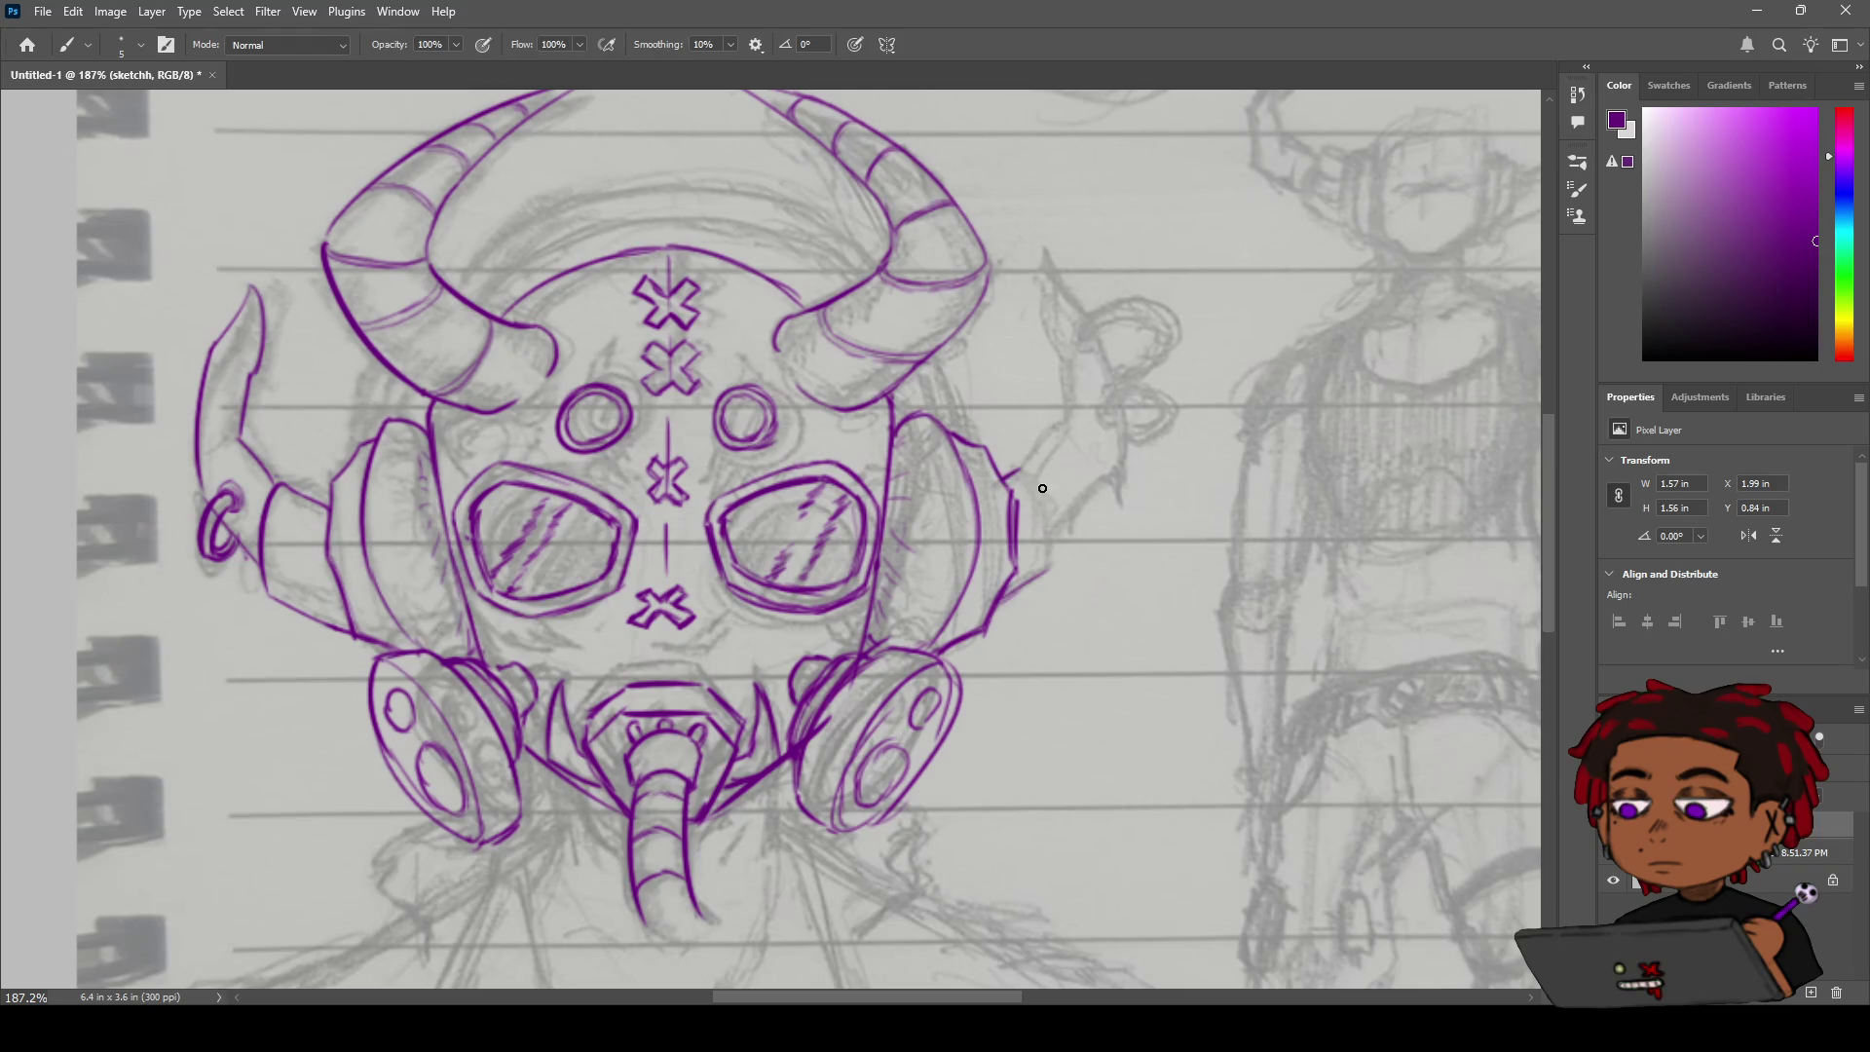
{"action": "left_click_drag", "start_coordinate": [1013, 468], "coordinate": [1052, 512]}
{"action": "mouse_move", "coordinate": [1018, 474]}
{"action": "left_mouse_down"}
{"action": "mouse_move", "coordinate": [1064, 537]}
{"action": "mouse_move", "coordinate": [1042, 576]}
{"action": "left_mouse_up"}
{"action": "left_click_drag", "start_coordinate": [1053, 484], "coordinate": [1047, 573]}
Draw a line curving up and outward from the earpiece toward the sketched hand.
{"action": "left_click_drag", "start_coordinate": [1055, 545], "coordinate": [1120, 477]}
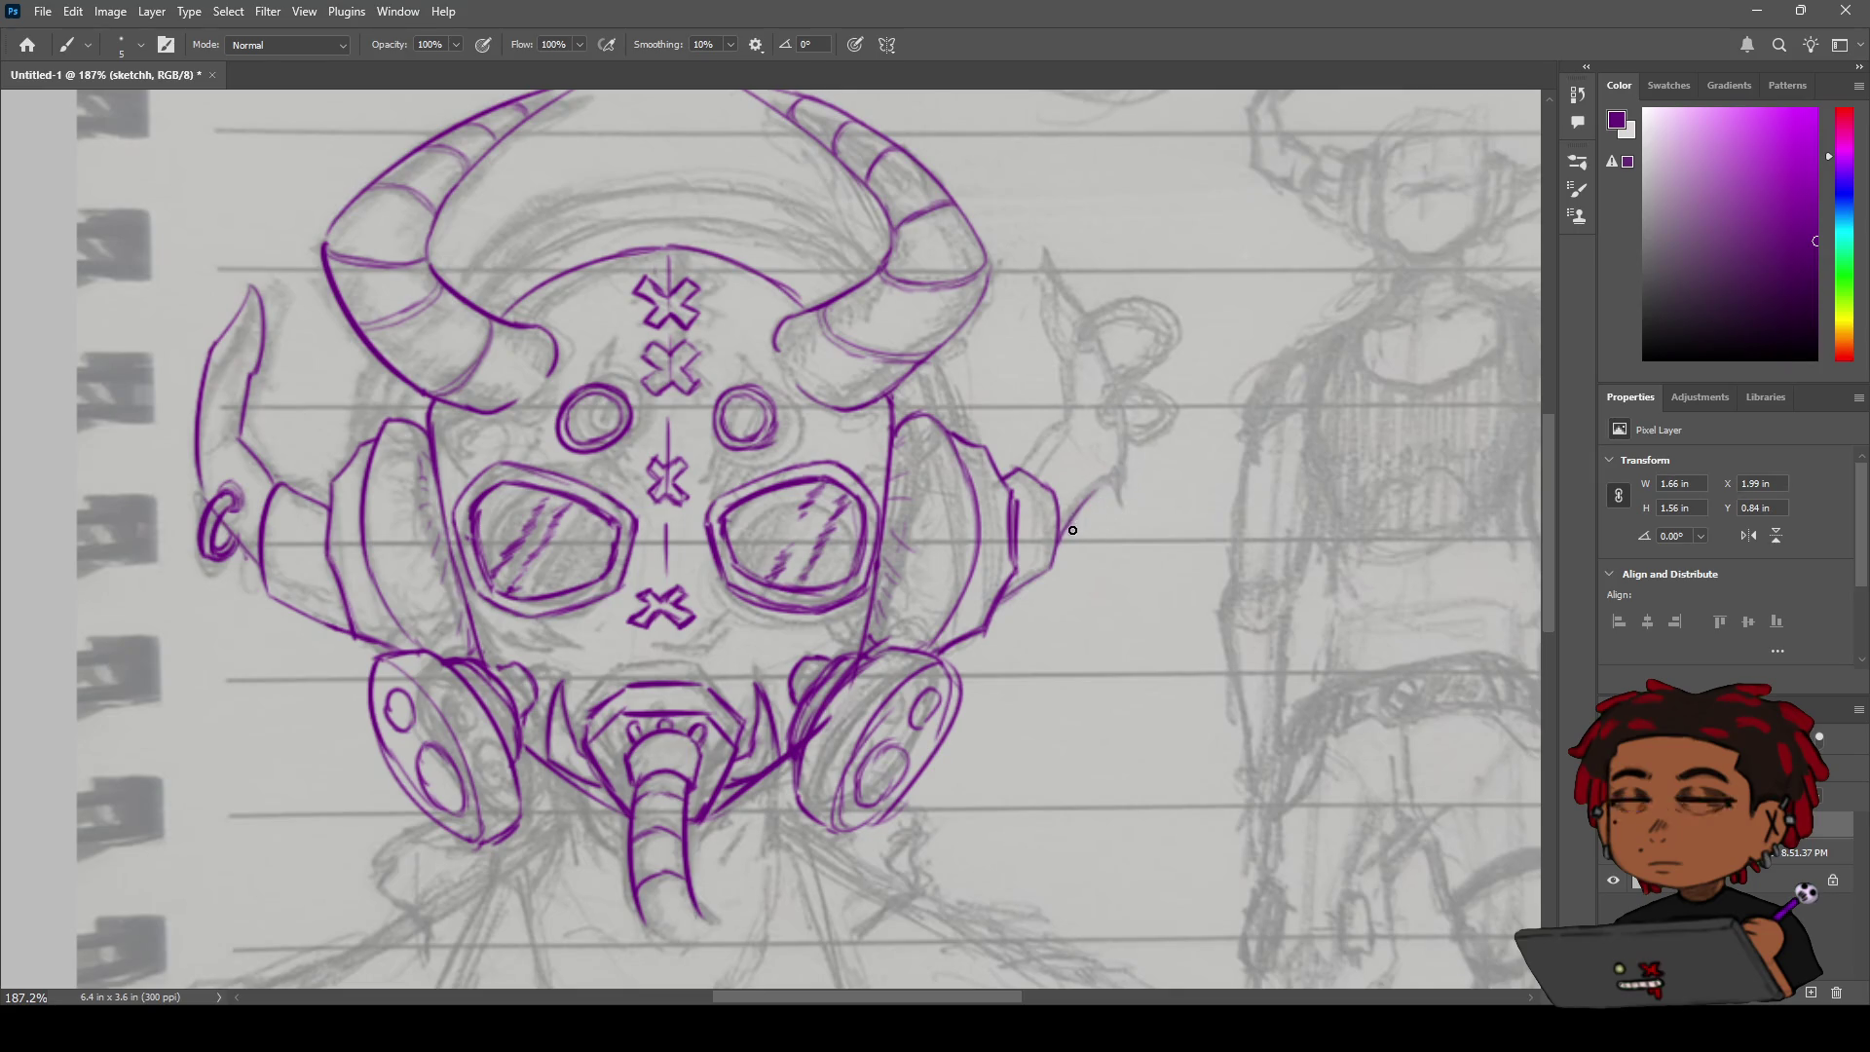
{"action": "left_click_drag", "start_coordinate": [1068, 536], "coordinate": [1116, 462]}
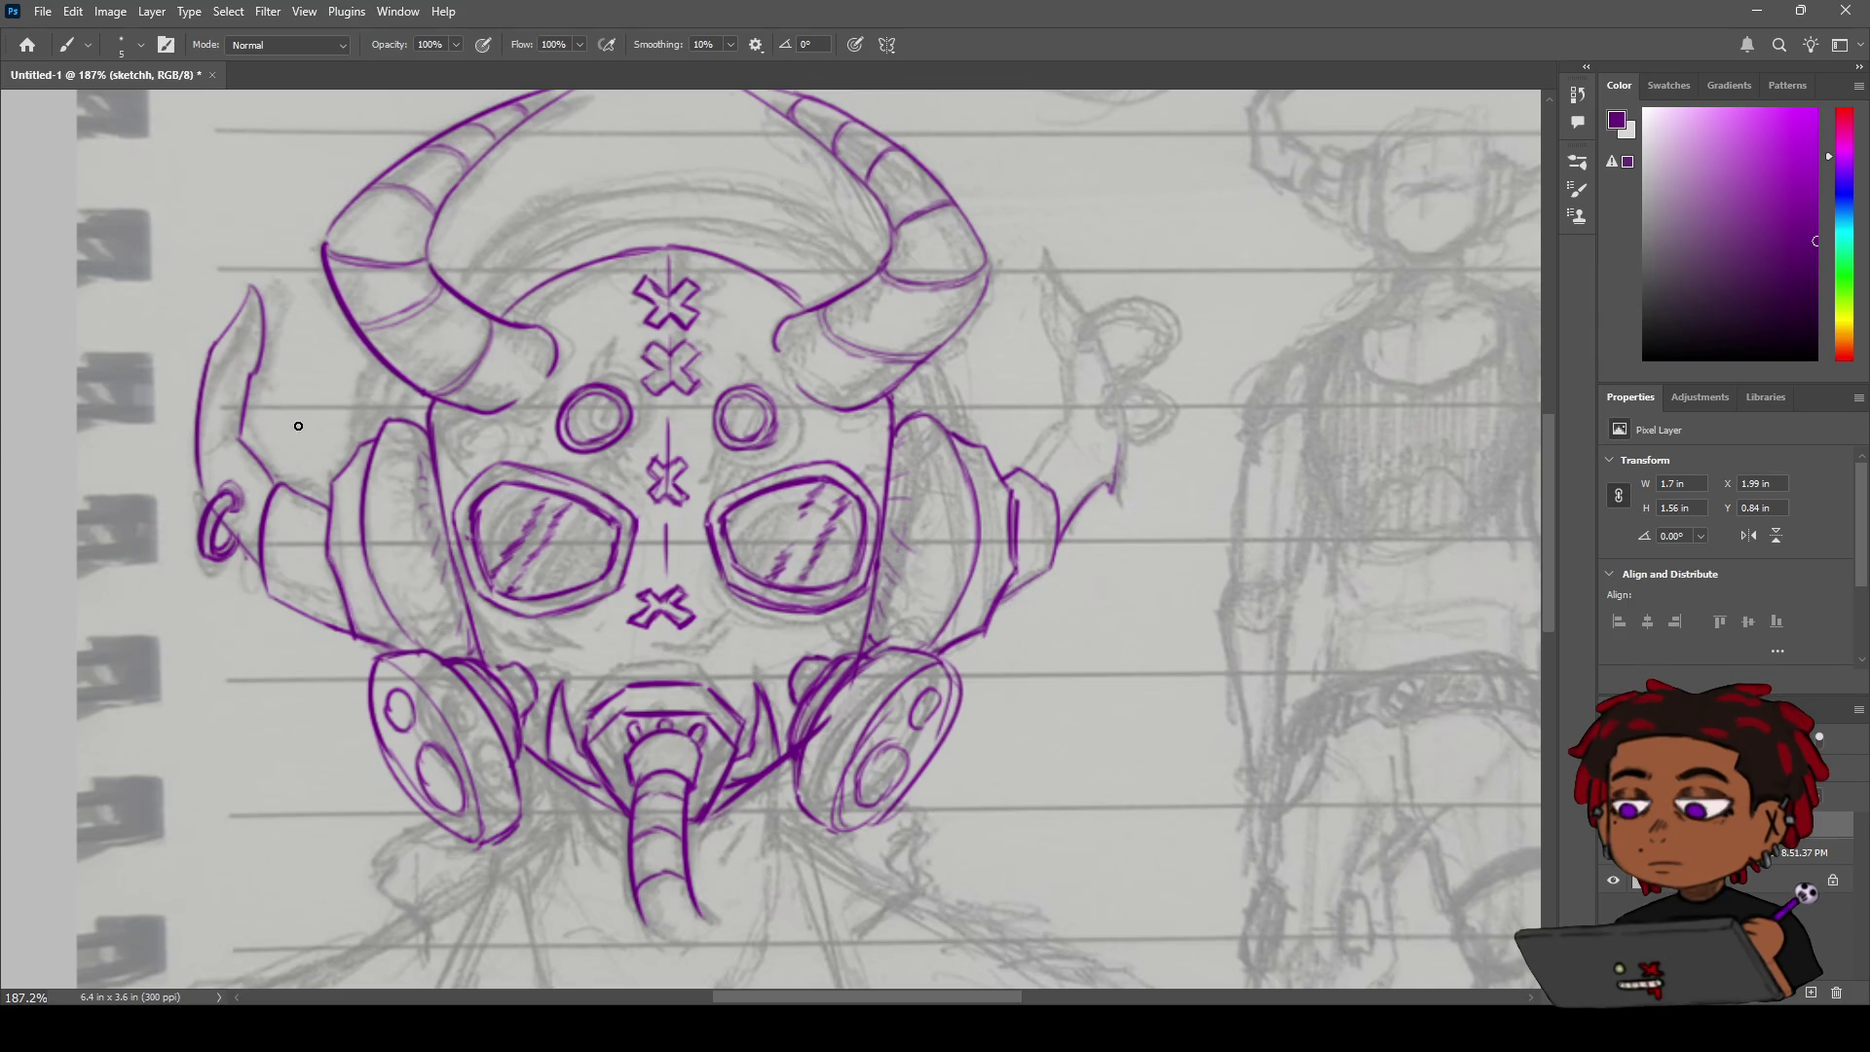
{"action": "key", "text": "e"}
{"action": "left_click_drag", "start_coordinate": [183, 484], "coordinate": [481, 460]}
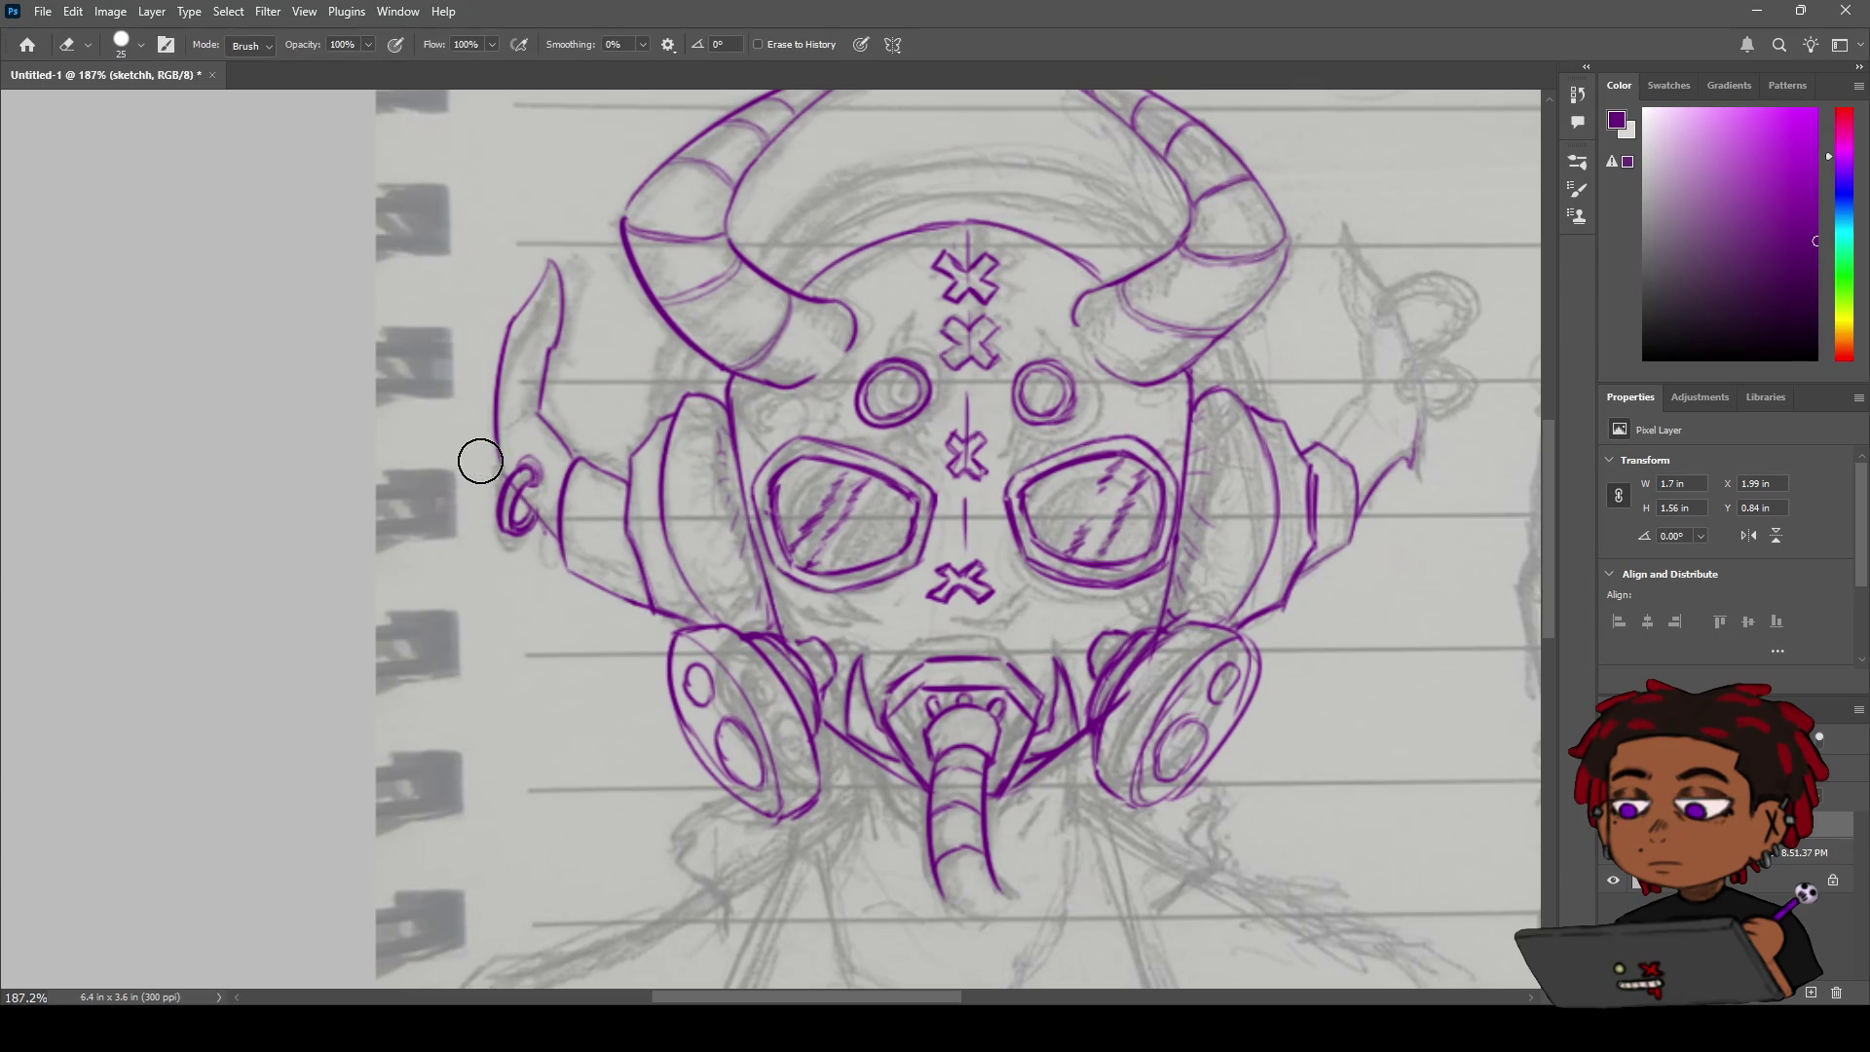
Extend the left spike outline down to the earring with one stroke, then recentre the head.
{"action": "key", "text": "b"}
{"action": "left_click_drag", "start_coordinate": [495, 434], "coordinate": [508, 482]}
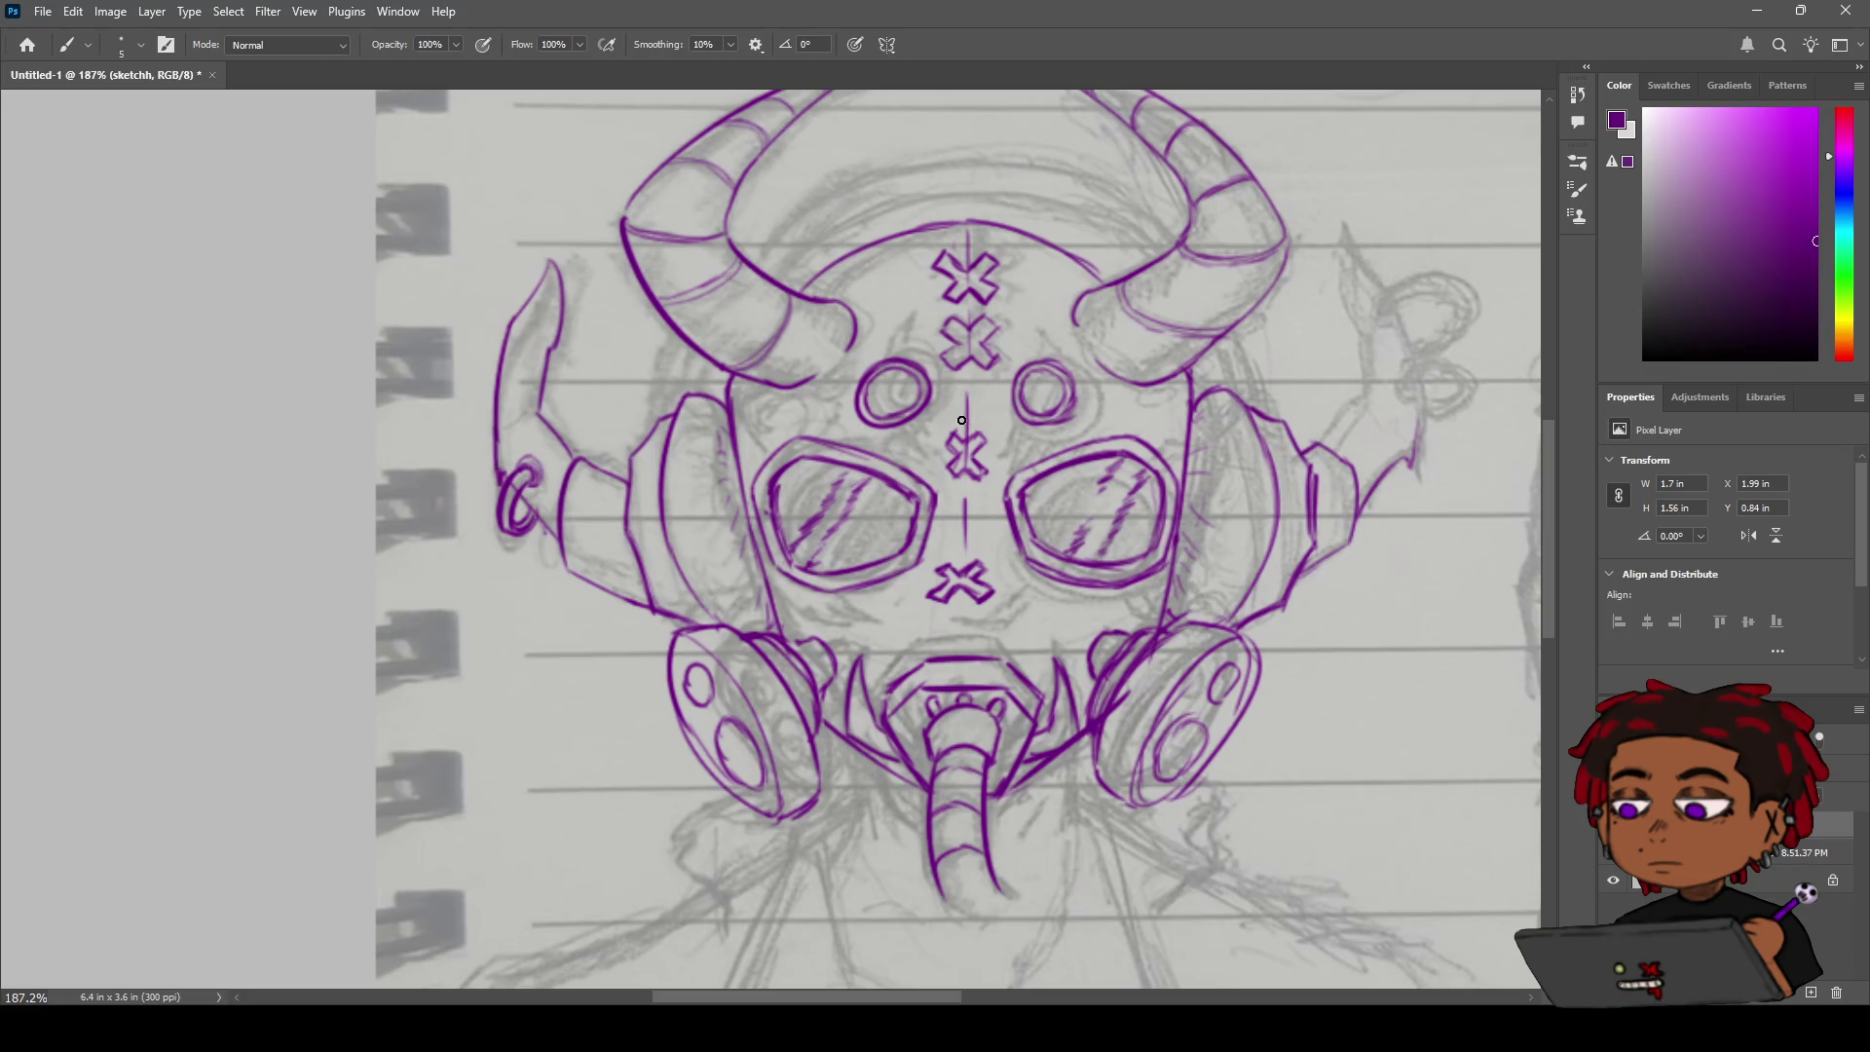
{"action": "key", "text": "h"}
{"action": "left_click_drag", "start_coordinate": [962, 422], "coordinate": [764, 449]}
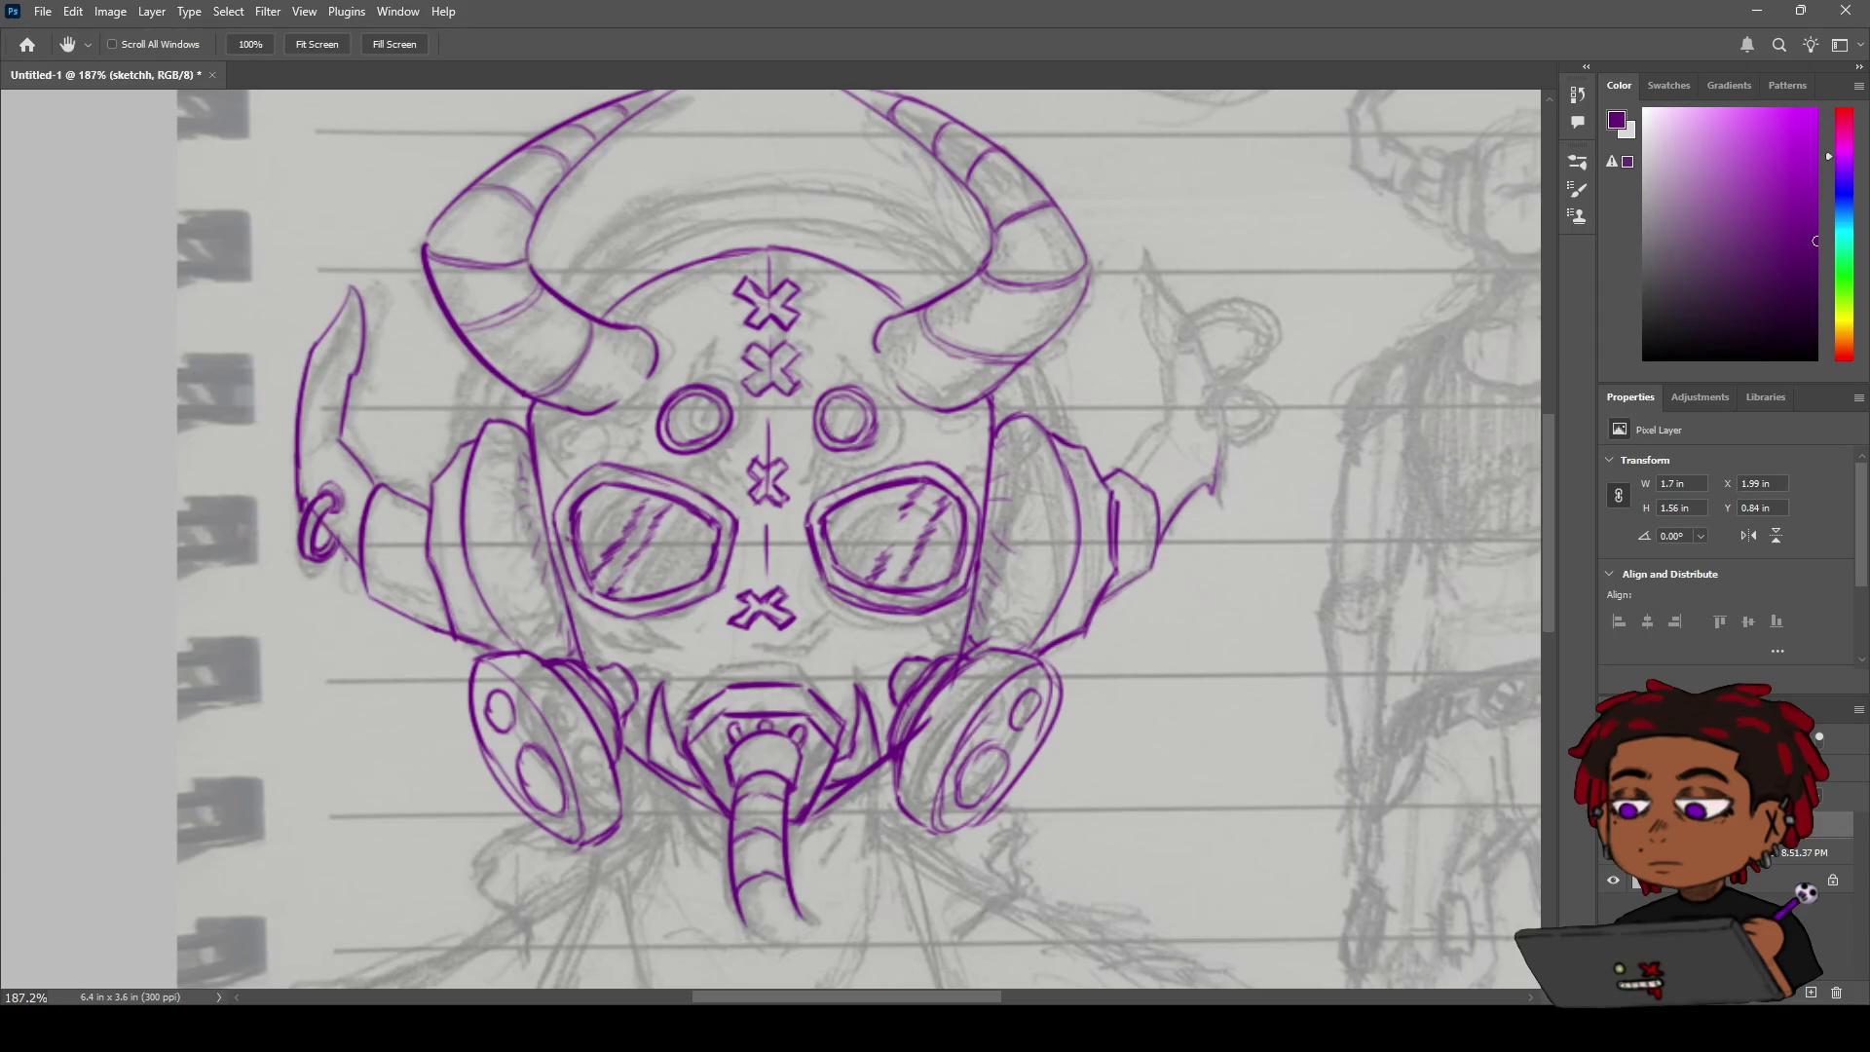
{"action": "key", "text": "ctrl"}
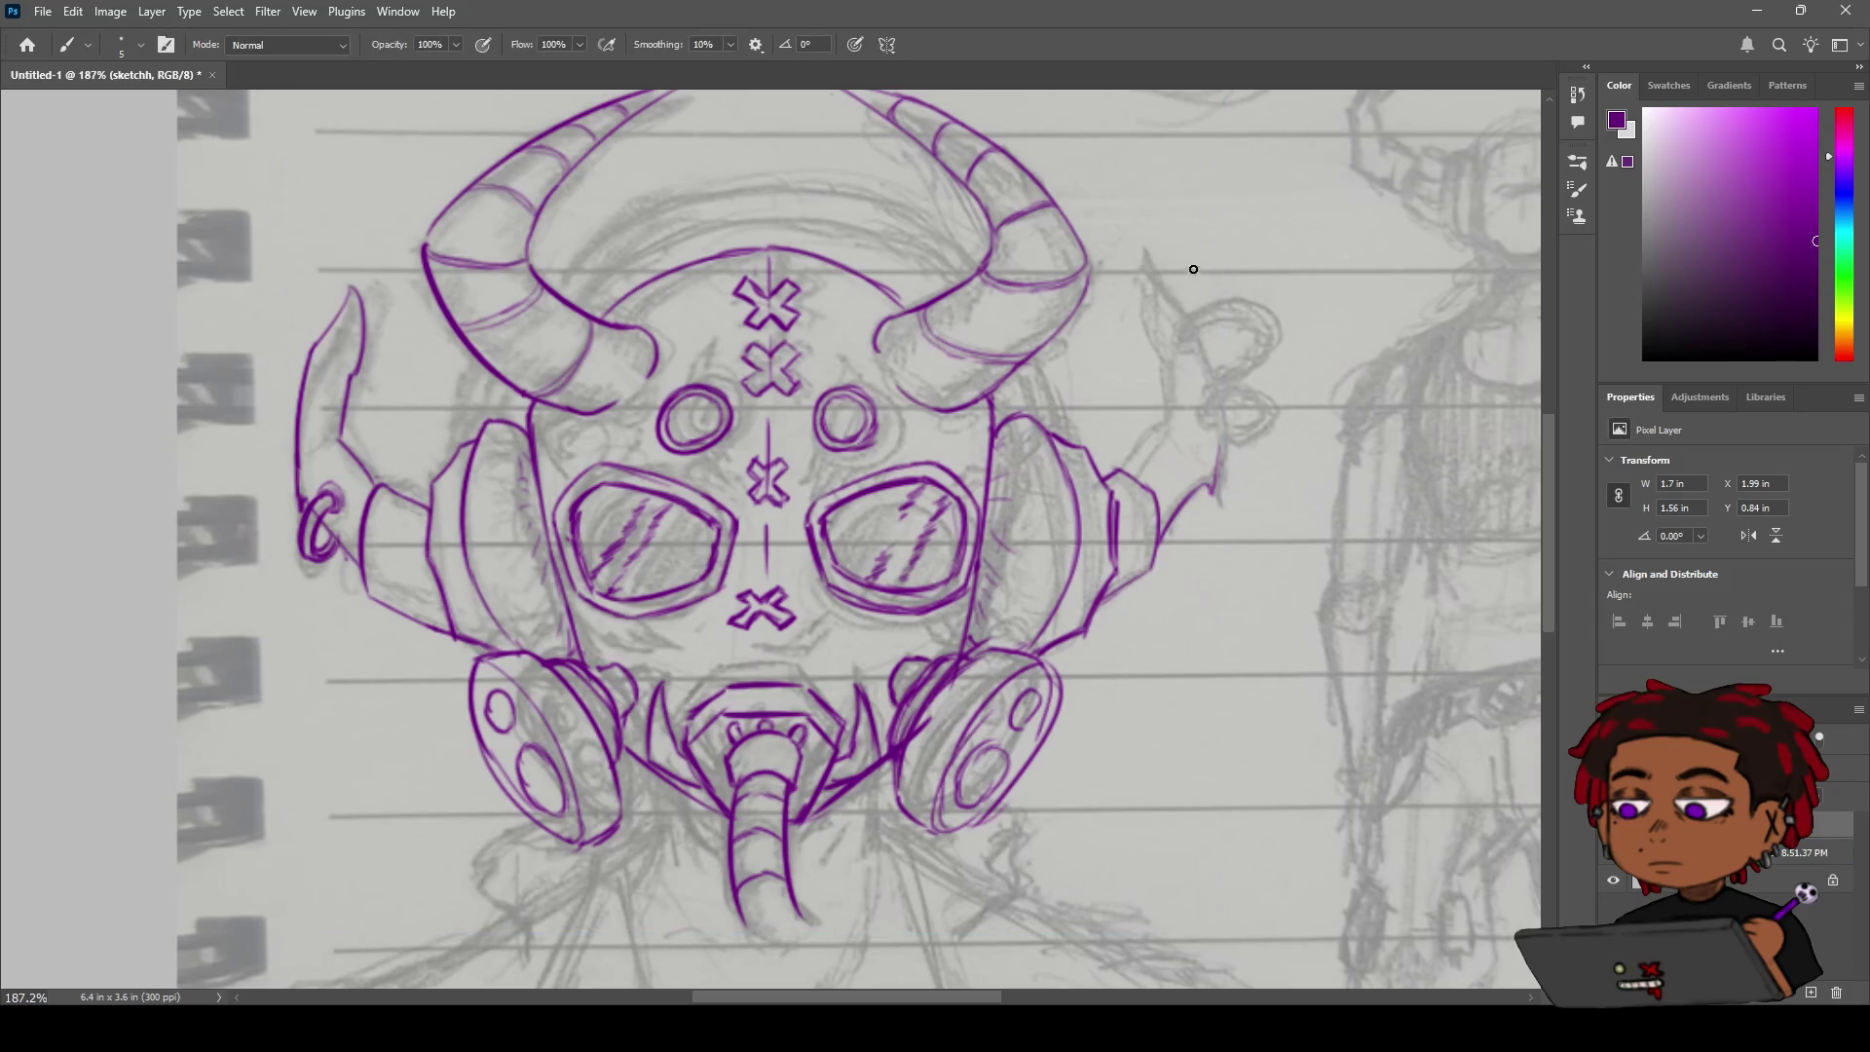
Draw the right fin's outer line from its top down beside the earpiece.
{"action": "mouse_move", "coordinate": [1152, 259]}
{"action": "left_mouse_down"}
{"action": "mouse_move", "coordinate": [1188, 317]}
{"action": "mouse_move", "coordinate": [1218, 465]}
{"action": "left_mouse_up"}
{"action": "key", "text": "ctrl+z"}
{"action": "key", "text": "ctrl+z"}
{"action": "left_click_drag", "start_coordinate": [1186, 314], "coordinate": [1215, 479]}
{"action": "key", "text": "ctrl+z"}
{"action": "left_click_drag", "start_coordinate": [1187, 313], "coordinate": [1215, 482]}
{"action": "key", "text": "ctrl+z"}
{"action": "key", "text": "ctrl+shift+z"}
Add the fin's inner edge line and connect the fin to the earpiece edge.
{"action": "key", "text": "ctrl+z"}
{"action": "key", "text": "ctrl+shift+z"}
{"action": "left_click_drag", "start_coordinate": [1152, 253], "coordinate": [1150, 319]}
{"action": "key", "text": "ctrl+z"}
{"action": "left_click_drag", "start_coordinate": [1155, 251], "coordinate": [1179, 422]}
{"action": "key", "text": "ctrl+z"}
{"action": "left_click_drag", "start_coordinate": [1167, 355], "coordinate": [1172, 429]}
{"action": "key", "text": "ctrl+z"}
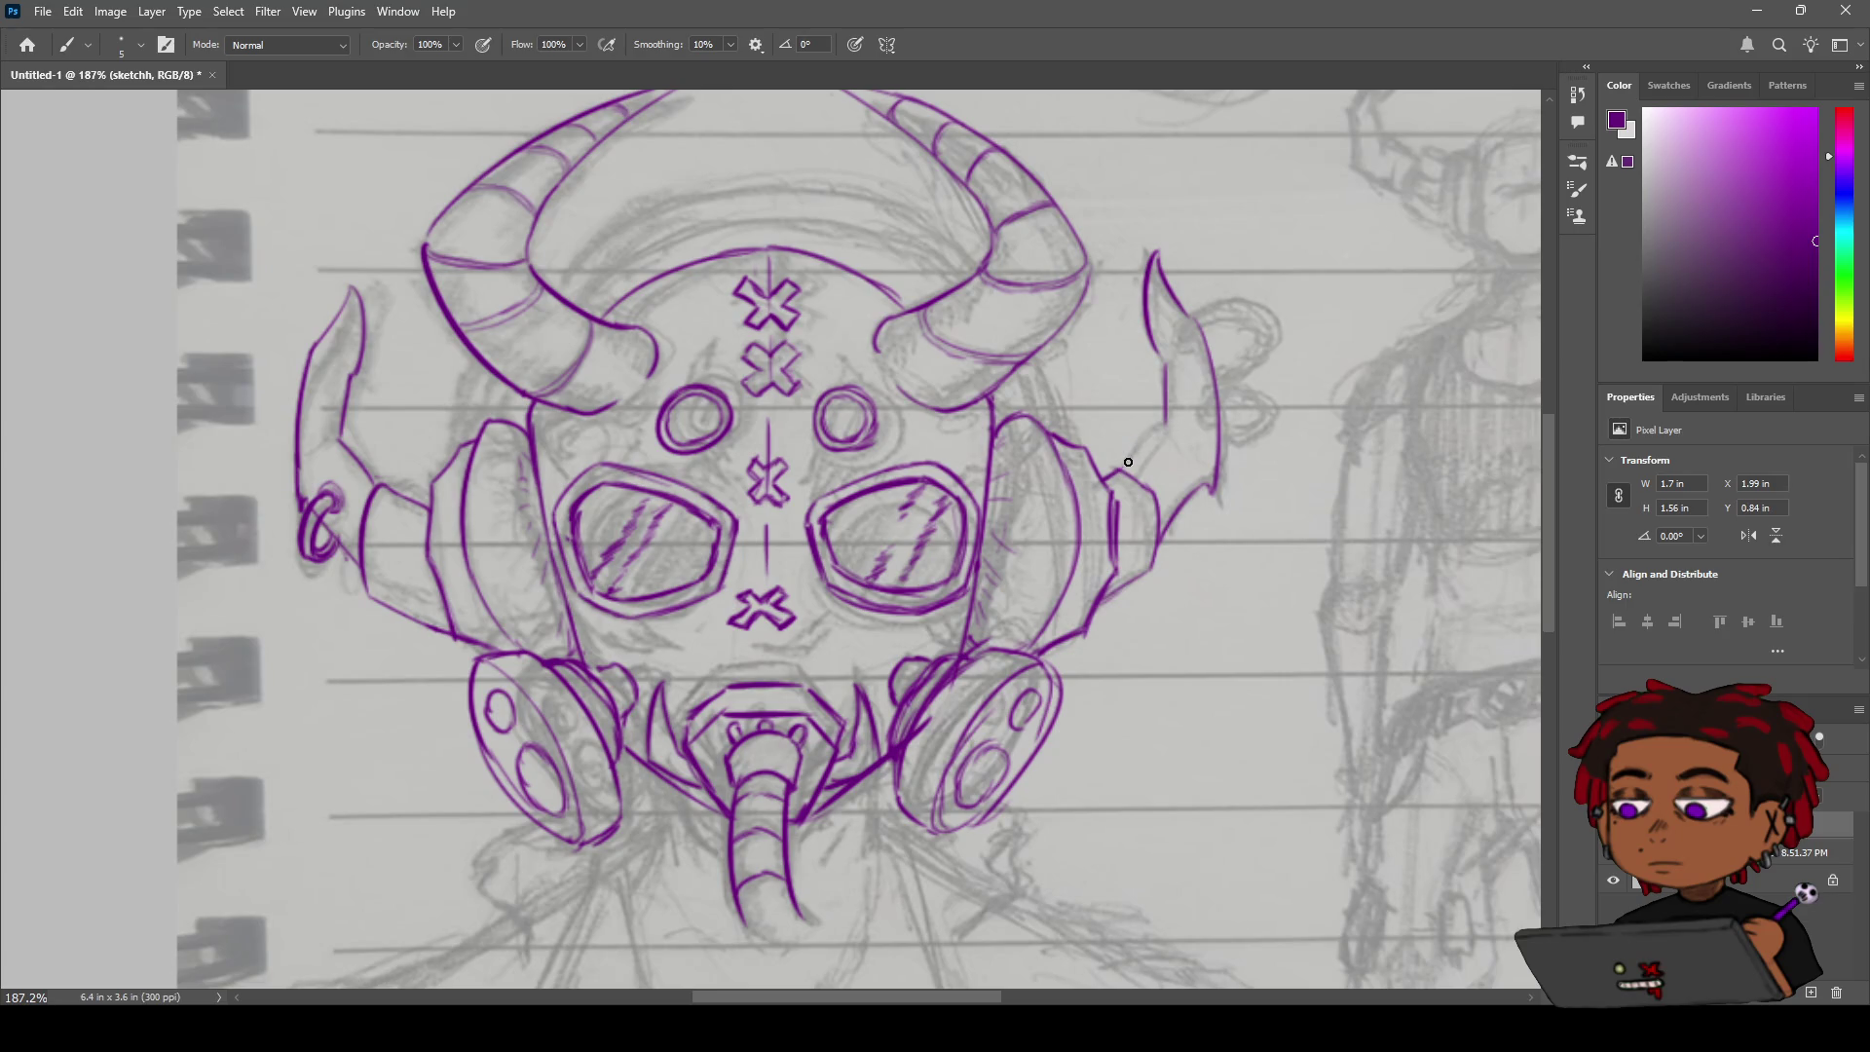
{"action": "left_click_drag", "start_coordinate": [1124, 465], "coordinate": [1148, 440]}
Redraw the diagonal stroke from the fin base into the headphone, then curl the fin tip.
{"action": "left_click_drag", "start_coordinate": [1166, 424], "coordinate": [1215, 505]}
{"action": "key", "text": "ctrl+z"}
{"action": "mouse_move", "coordinate": [1164, 421]}
{"action": "left_mouse_down"}
{"action": "mouse_move", "coordinate": [1208, 489]}
{"action": "mouse_move", "coordinate": [1165, 427]}
{"action": "left_mouse_up"}
{"action": "key", "text": "ctrl+z"}
{"action": "key", "text": "ctrl+z"}
{"action": "key", "text": "ctrl+z"}
{"action": "left_click_drag", "start_coordinate": [1165, 428], "coordinate": [1202, 471]}
{"action": "key", "text": "ctrl+z"}
{"action": "key", "text": "ctrl+z"}
{"action": "mouse_move", "coordinate": [1122, 469]}
{"action": "left_mouse_down"}
{"action": "mouse_move", "coordinate": [1171, 431]}
{"action": "mouse_move", "coordinate": [1128, 468]}
{"action": "left_mouse_up"}
{"action": "key", "text": "ctrl+z"}
{"action": "key", "text": "ctrl+z"}
{"action": "key", "text": "ctrl+z"}
{"action": "key", "text": "ctrl+z"}
{"action": "left_click_drag", "start_coordinate": [1168, 425], "coordinate": [1122, 470]}
{"action": "left_click_drag", "start_coordinate": [1183, 330], "coordinate": [1180, 344]}
{"action": "mouse_move", "coordinate": [1200, 305]}
{"action": "left_mouse_down"}
{"action": "mouse_move", "coordinate": [1035, 346]}
{"action": "mouse_move", "coordinate": [1049, 322]}
{"action": "left_mouse_up"}
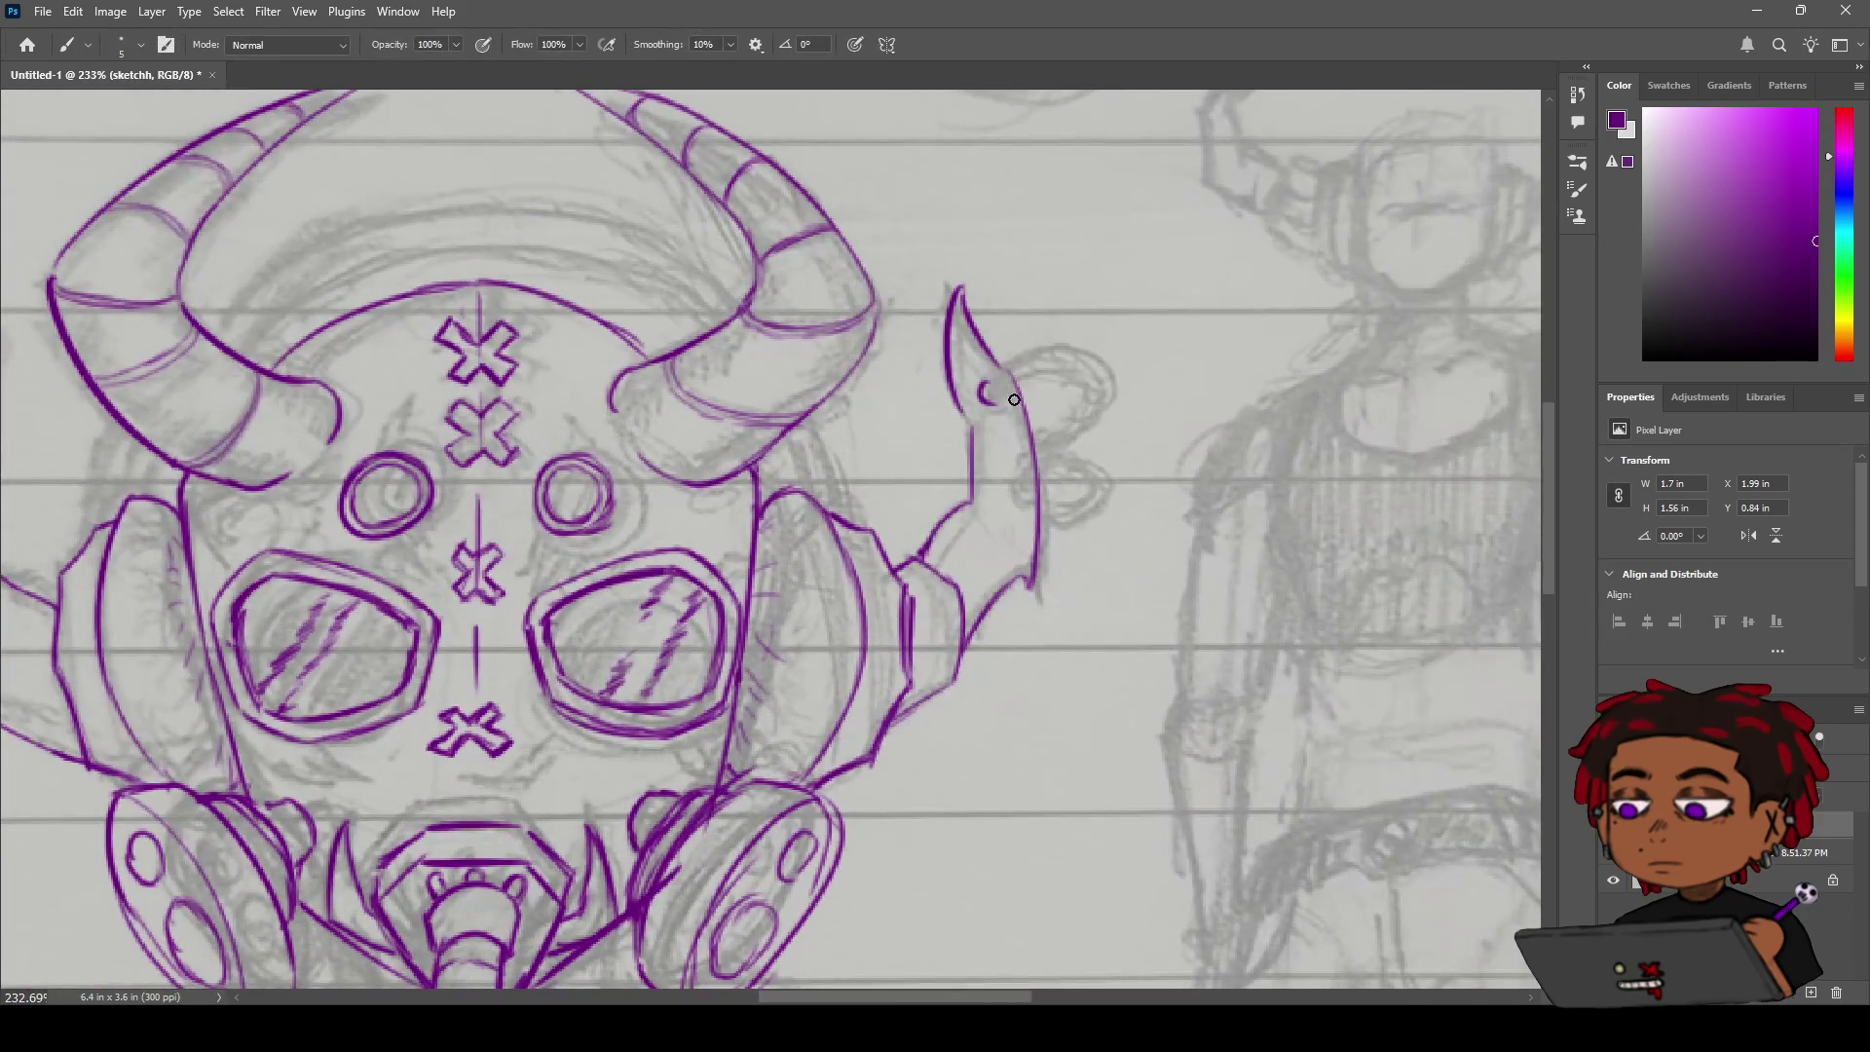
Ink the ear curl's outer edge lower down, trying inner-line and thickening strokes.
{"action": "mouse_move", "coordinate": [985, 389]}
{"action": "left_mouse_down"}
{"action": "mouse_move", "coordinate": [1039, 342]}
{"action": "mouse_move", "coordinate": [1062, 349]}
{"action": "mouse_move", "coordinate": [1074, 433]}
{"action": "left_mouse_up"}
{"action": "key", "text": "ctrl+z"}
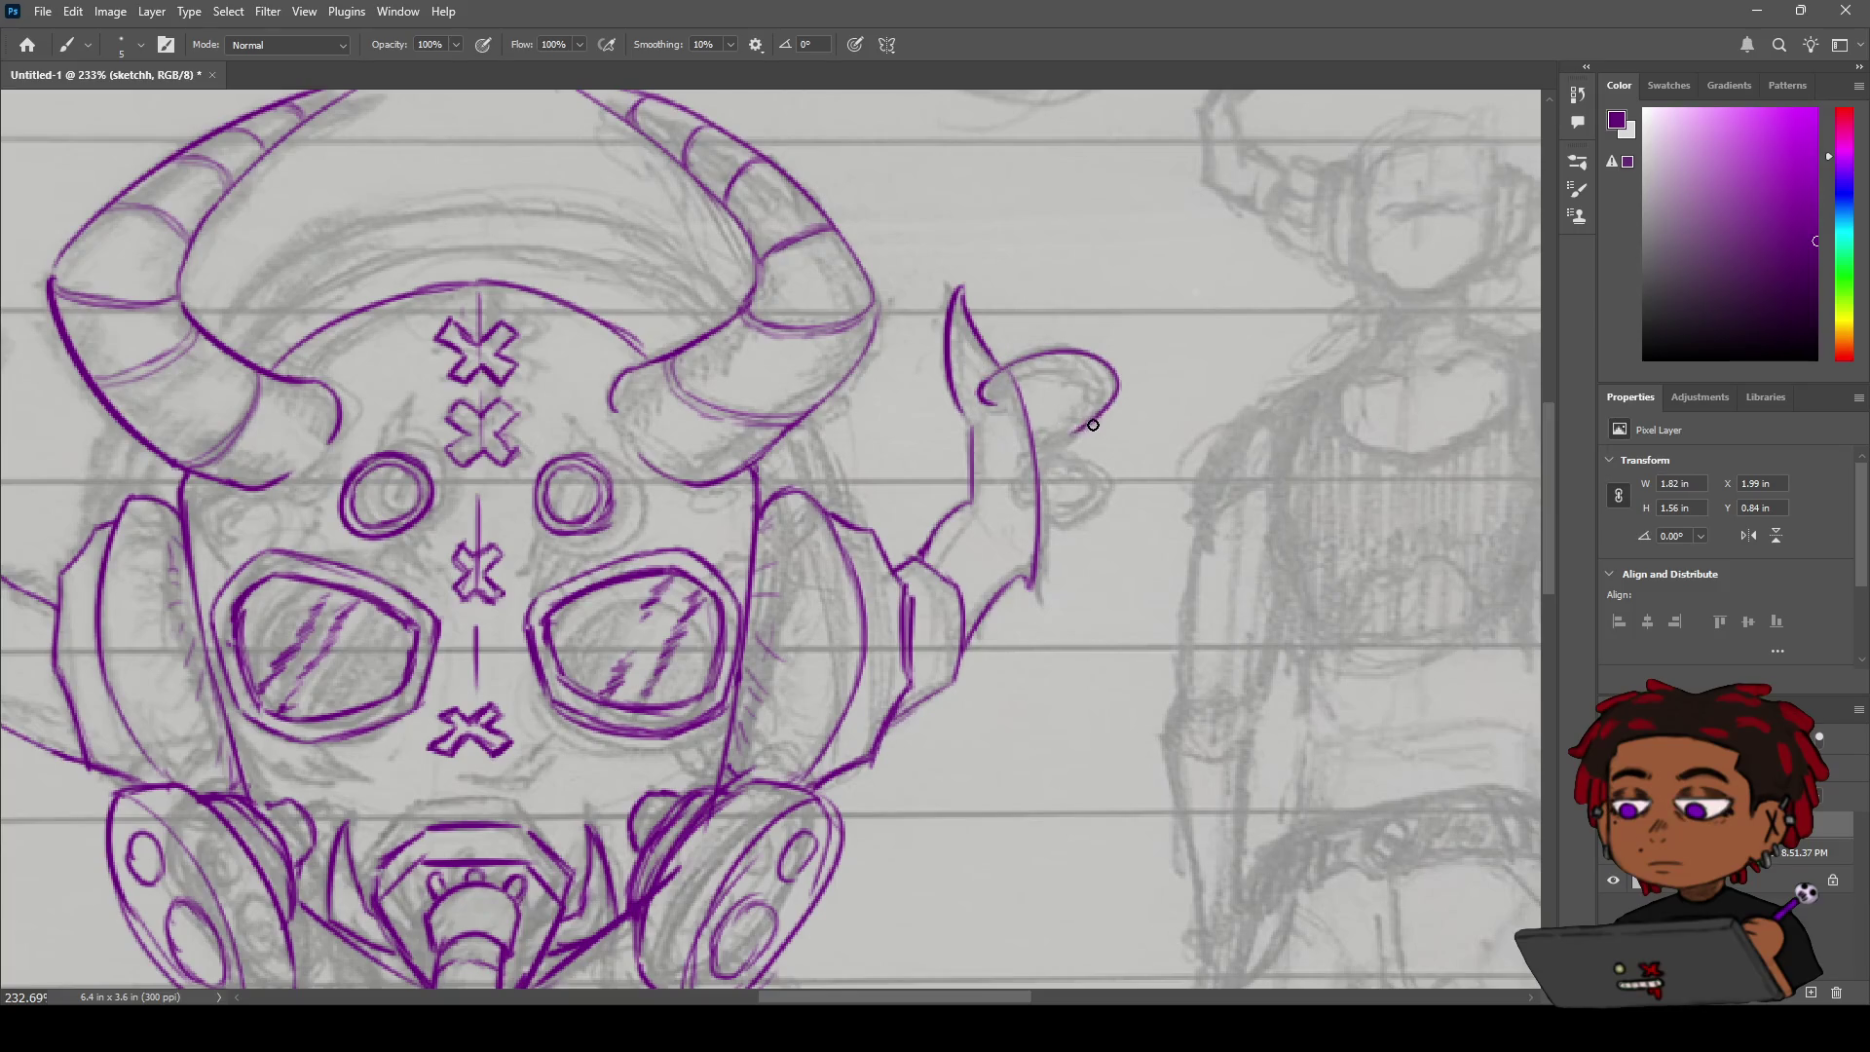
{"action": "left_click_drag", "start_coordinate": [1074, 429], "coordinate": [1045, 450]}
{"action": "mouse_move", "coordinate": [987, 391]}
{"action": "left_mouse_down"}
{"action": "mouse_move", "coordinate": [1082, 367]}
{"action": "mouse_move", "coordinate": [1066, 372]}
{"action": "left_mouse_up"}
{"action": "key", "text": "ctrl+z"}
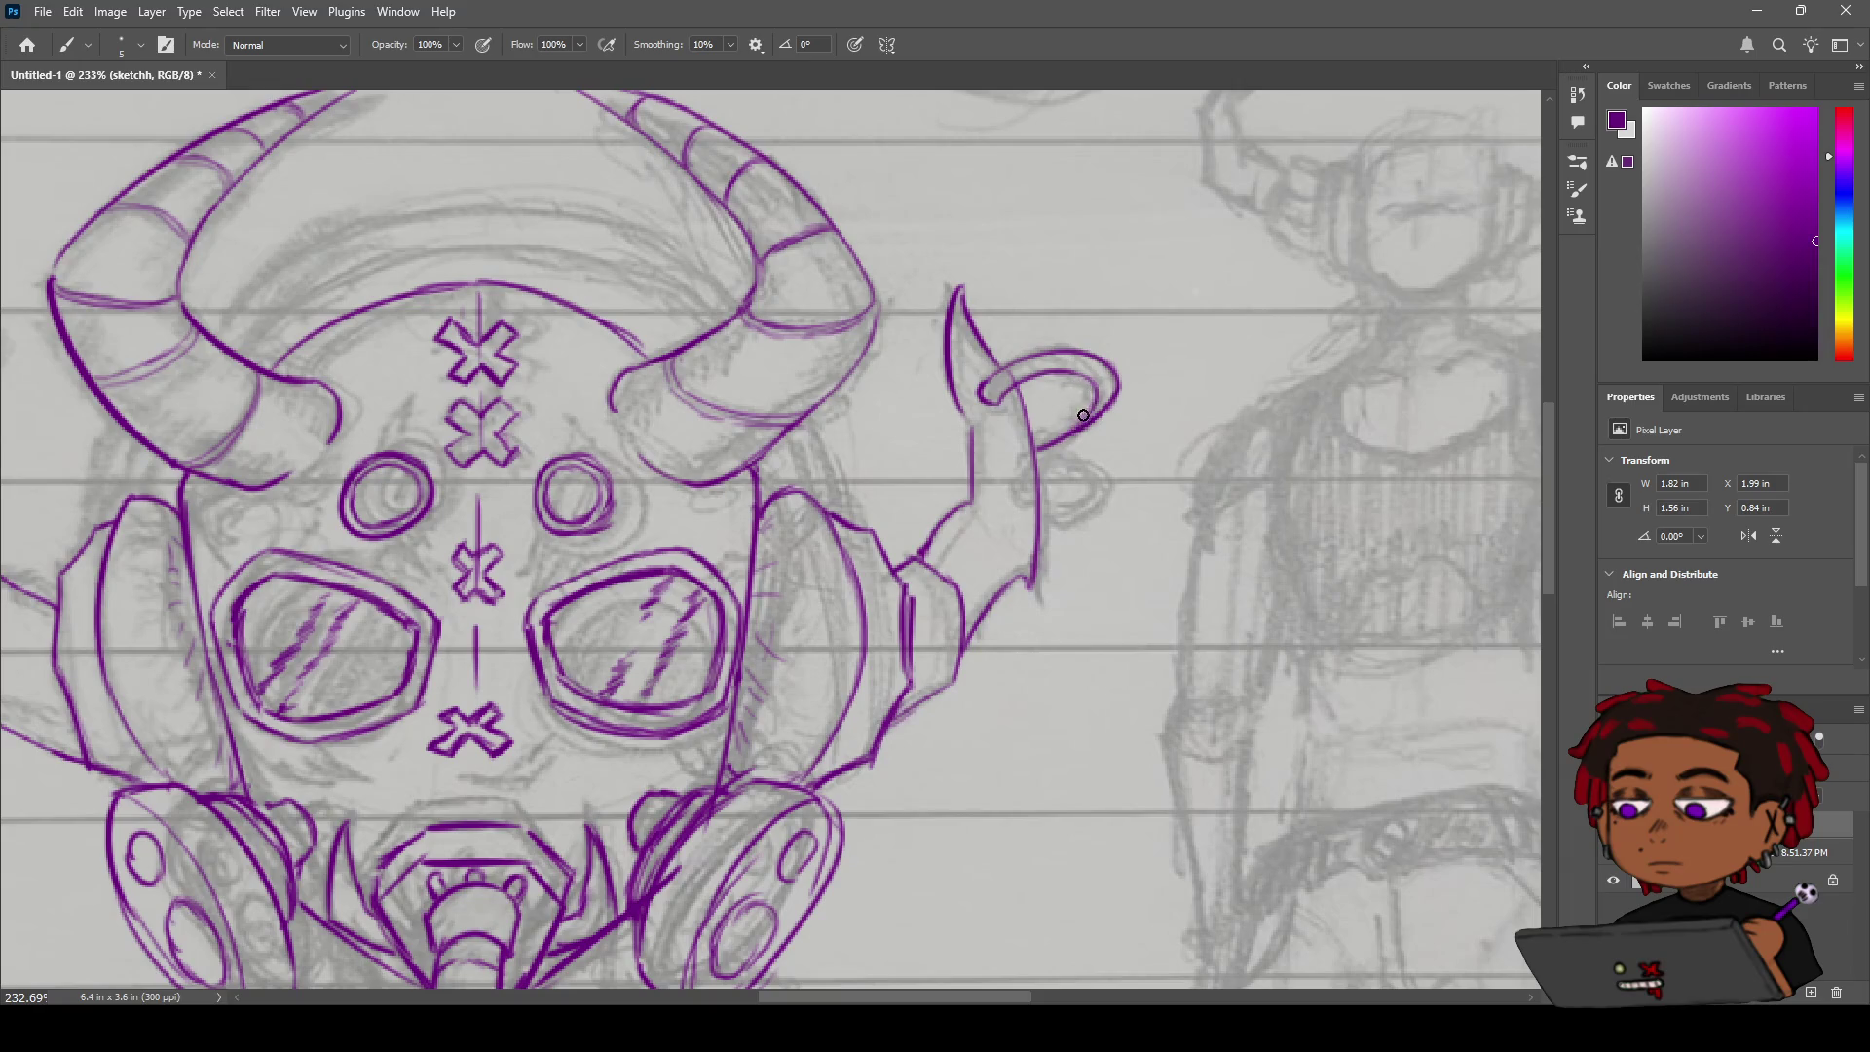
{"action": "mouse_move", "coordinate": [1097, 391]}
{"action": "left_mouse_down"}
{"action": "mouse_move", "coordinate": [1070, 432]}
{"action": "mouse_move", "coordinate": [1082, 412]}
{"action": "mouse_move", "coordinate": [1055, 424]}
{"action": "left_mouse_up"}
{"action": "key", "text": "ctrl+z"}
{"action": "left_click_drag", "start_coordinate": [1089, 427], "coordinate": [1034, 454]}
{"action": "key", "text": "ctrl+z"}
{"action": "key", "text": "ctrl+z"}
{"action": "key", "text": "ctrl+z"}
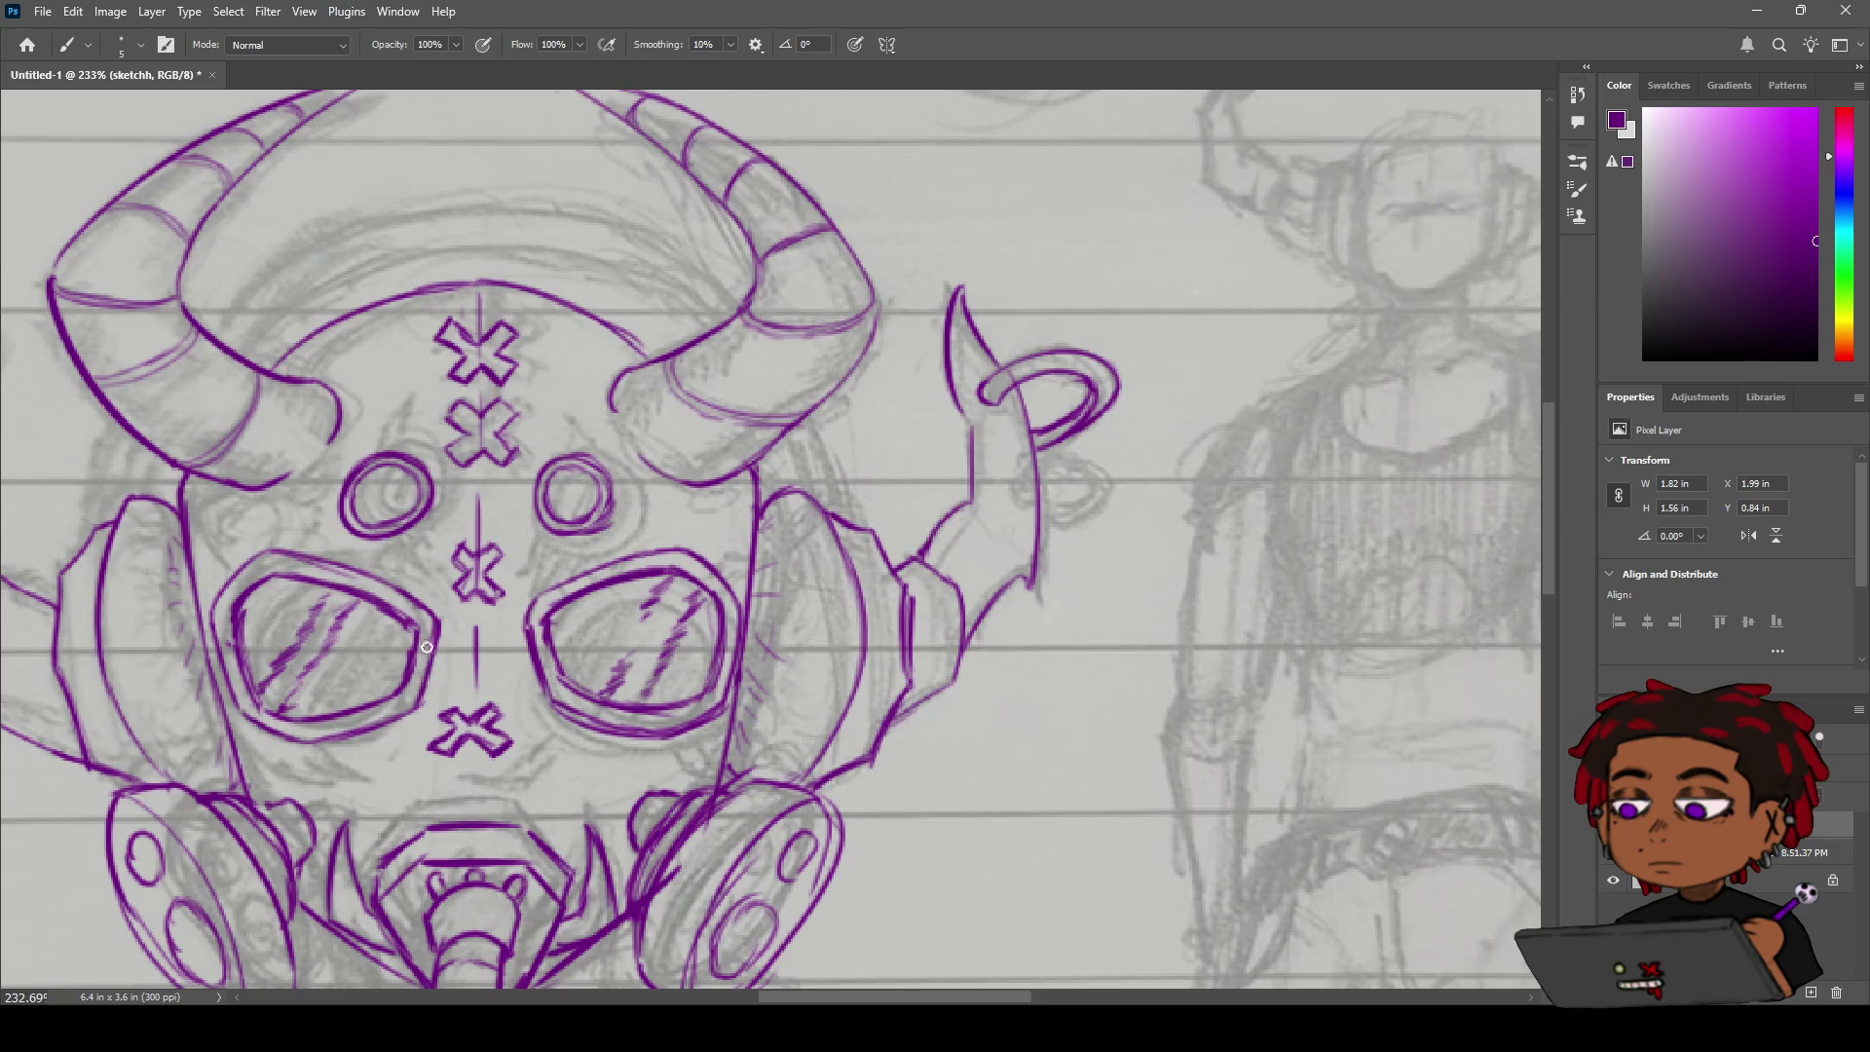
Ink small curls and strokes around the ear ornament's ring, undoing the stray attempts.
{"action": "left_click_drag", "start_coordinate": [1055, 277], "coordinate": [1074, 271]}
{"action": "key", "text": "ctrl+z"}
{"action": "left_click_drag", "start_coordinate": [982, 382], "coordinate": [1003, 400]}
{"action": "left_click_drag", "start_coordinate": [1010, 477], "coordinate": [1072, 522]}
{"action": "key", "text": "ctrl+z"}
{"action": "left_click_drag", "start_coordinate": [1014, 499], "coordinate": [1022, 471]}
{"action": "left_click_drag", "start_coordinate": [1010, 471], "coordinate": [1089, 514]}
{"action": "key", "text": "ctrl+z"}
Zoom in on the ring, ink a short inner stroke and thicken the small loop beside it.
{"action": "key", "text": "z"}
{"action": "mouse_move", "coordinate": [1056, 479]}
{"action": "left_mouse_down"}
{"action": "mouse_move", "coordinate": [935, 479]}
{"action": "mouse_move", "coordinate": [1159, 475]}
{"action": "mouse_move", "coordinate": [1114, 460]}
{"action": "mouse_move", "coordinate": [1128, 454]}
{"action": "left_mouse_up"}
{"action": "key", "text": "b"}
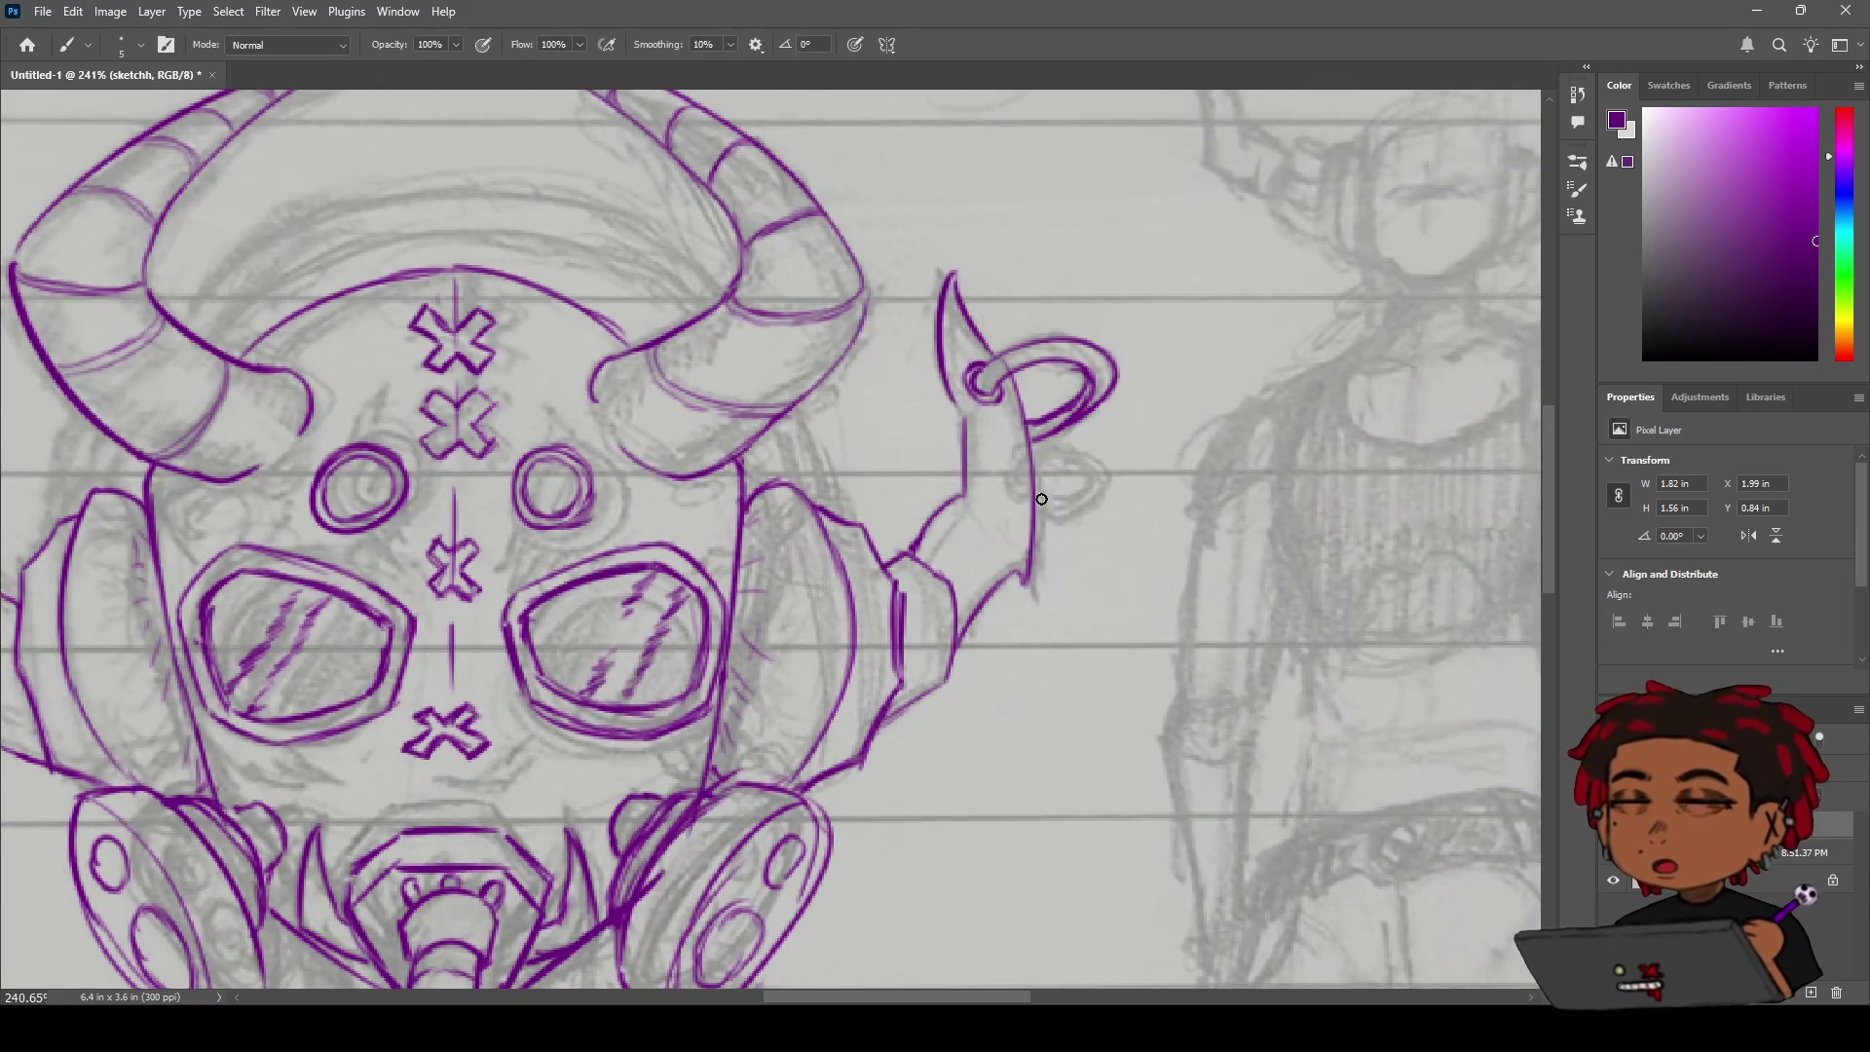
{"action": "mouse_move", "coordinate": [1011, 470]}
{"action": "left_mouse_down"}
{"action": "mouse_move", "coordinate": [1010, 493]}
{"action": "mouse_move", "coordinate": [1058, 525]}
{"action": "left_mouse_up"}
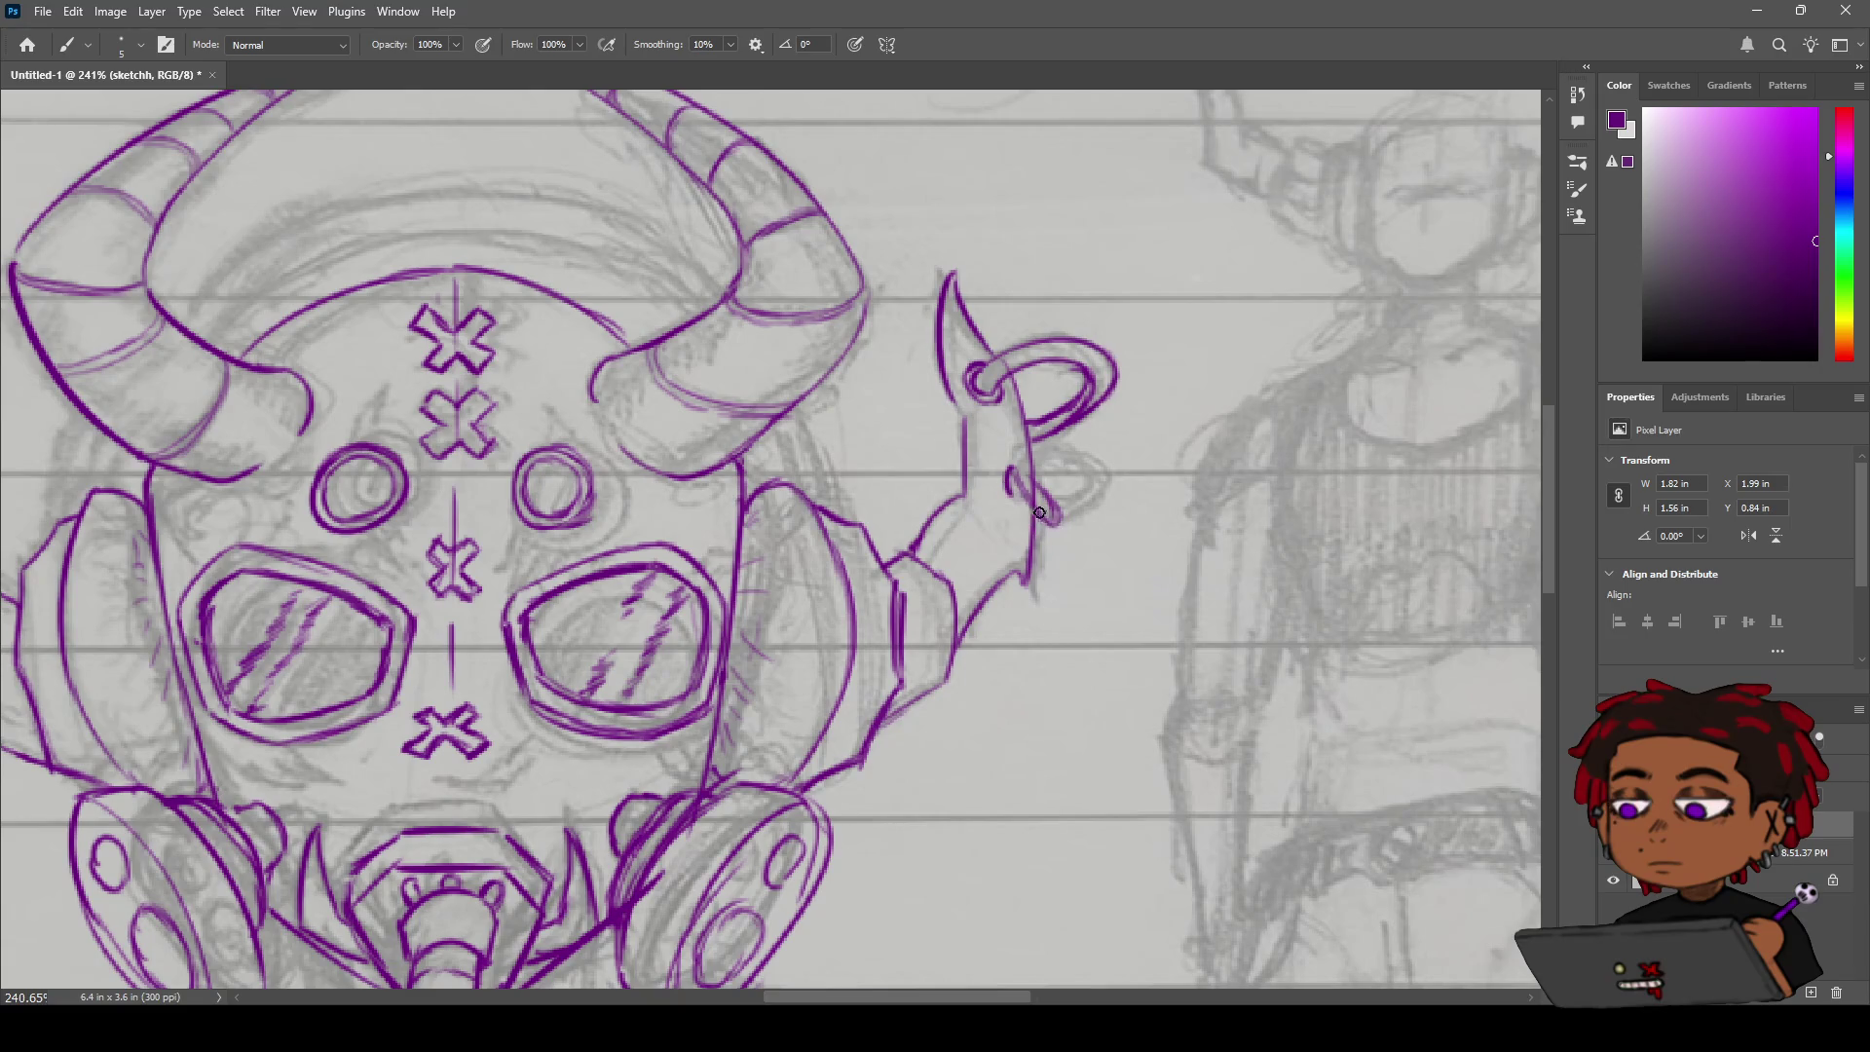
{"action": "left_click_drag", "start_coordinate": [1058, 526], "coordinate": [1055, 505]}
Undo the inner loop and erase the duplicate ring strokes, leaving only the ornament's spike outline.
{"action": "key", "text": "z"}
{"action": "scroll", "coordinate": [1093, 468], "scroll_direction": "down", "scroll_amount": 5}
{"action": "scroll", "coordinate": [1094, 484], "scroll_direction": "up", "scroll_amount": 6}
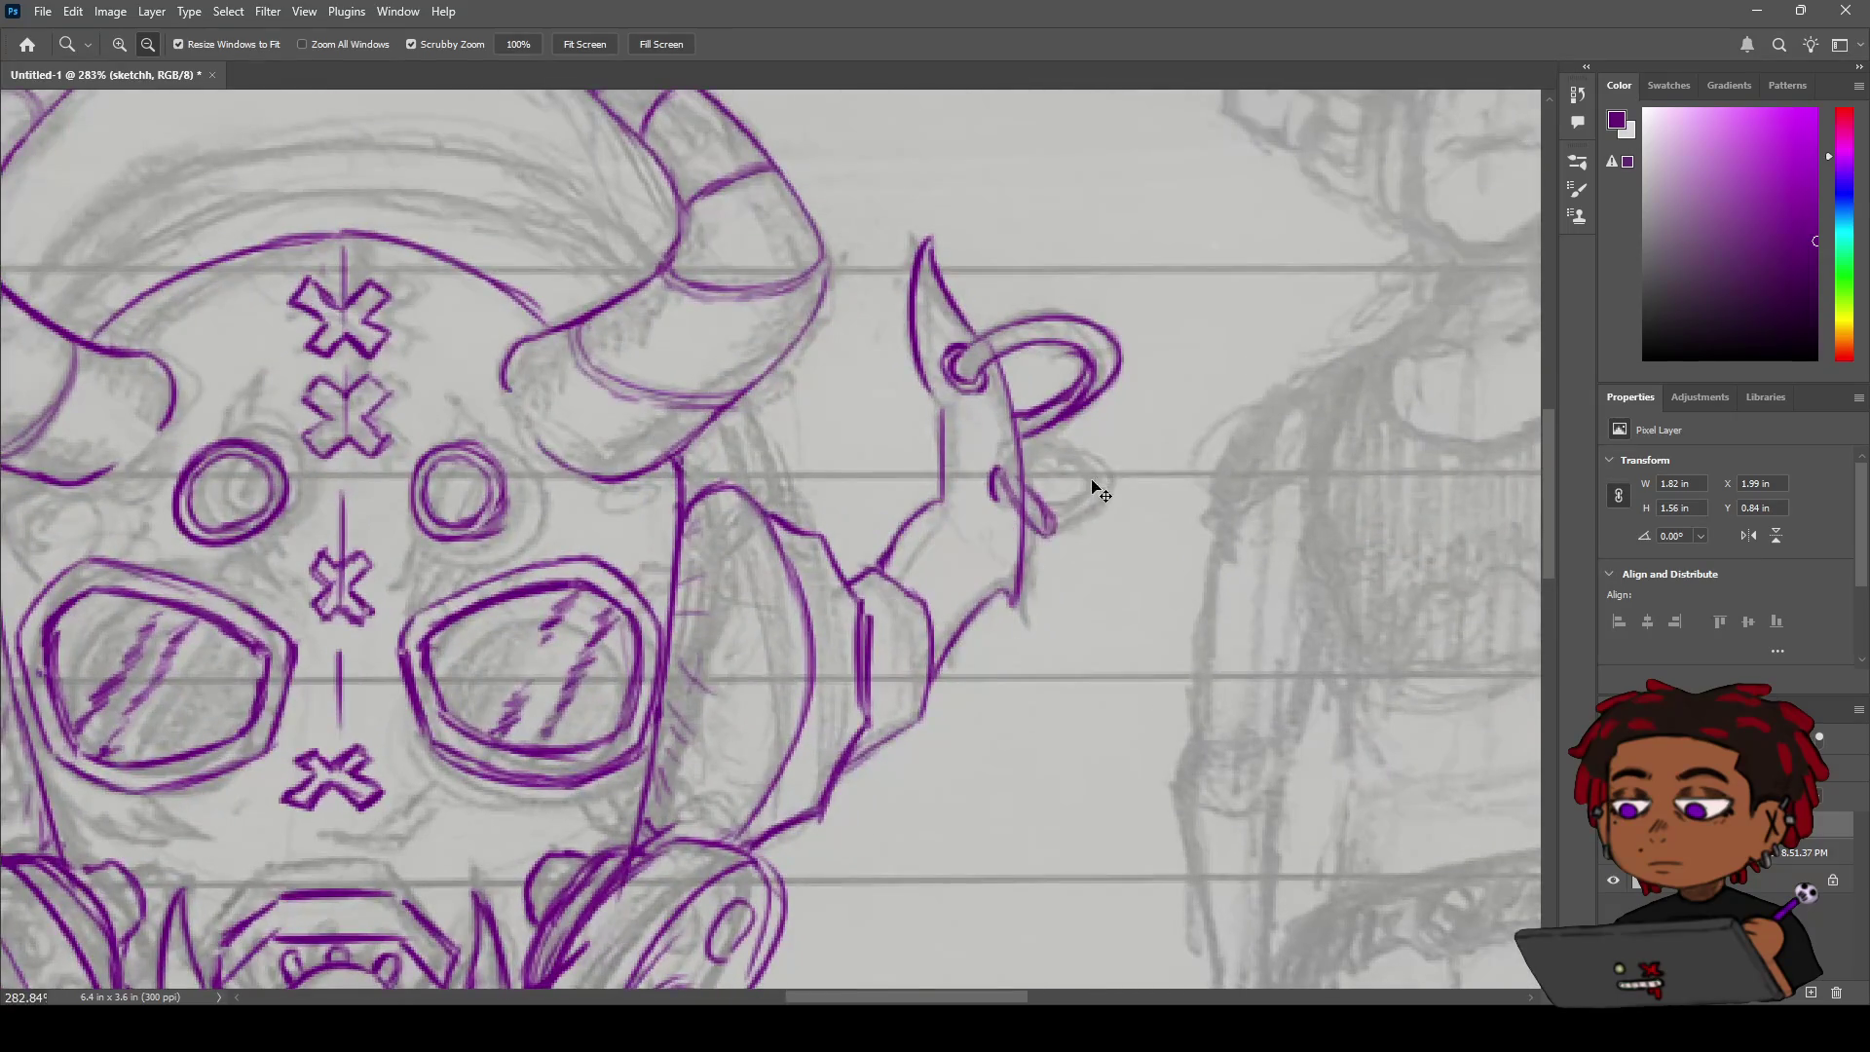
{"action": "key", "text": "ctrl+z"}
{"action": "key", "text": "ctrl+z"}
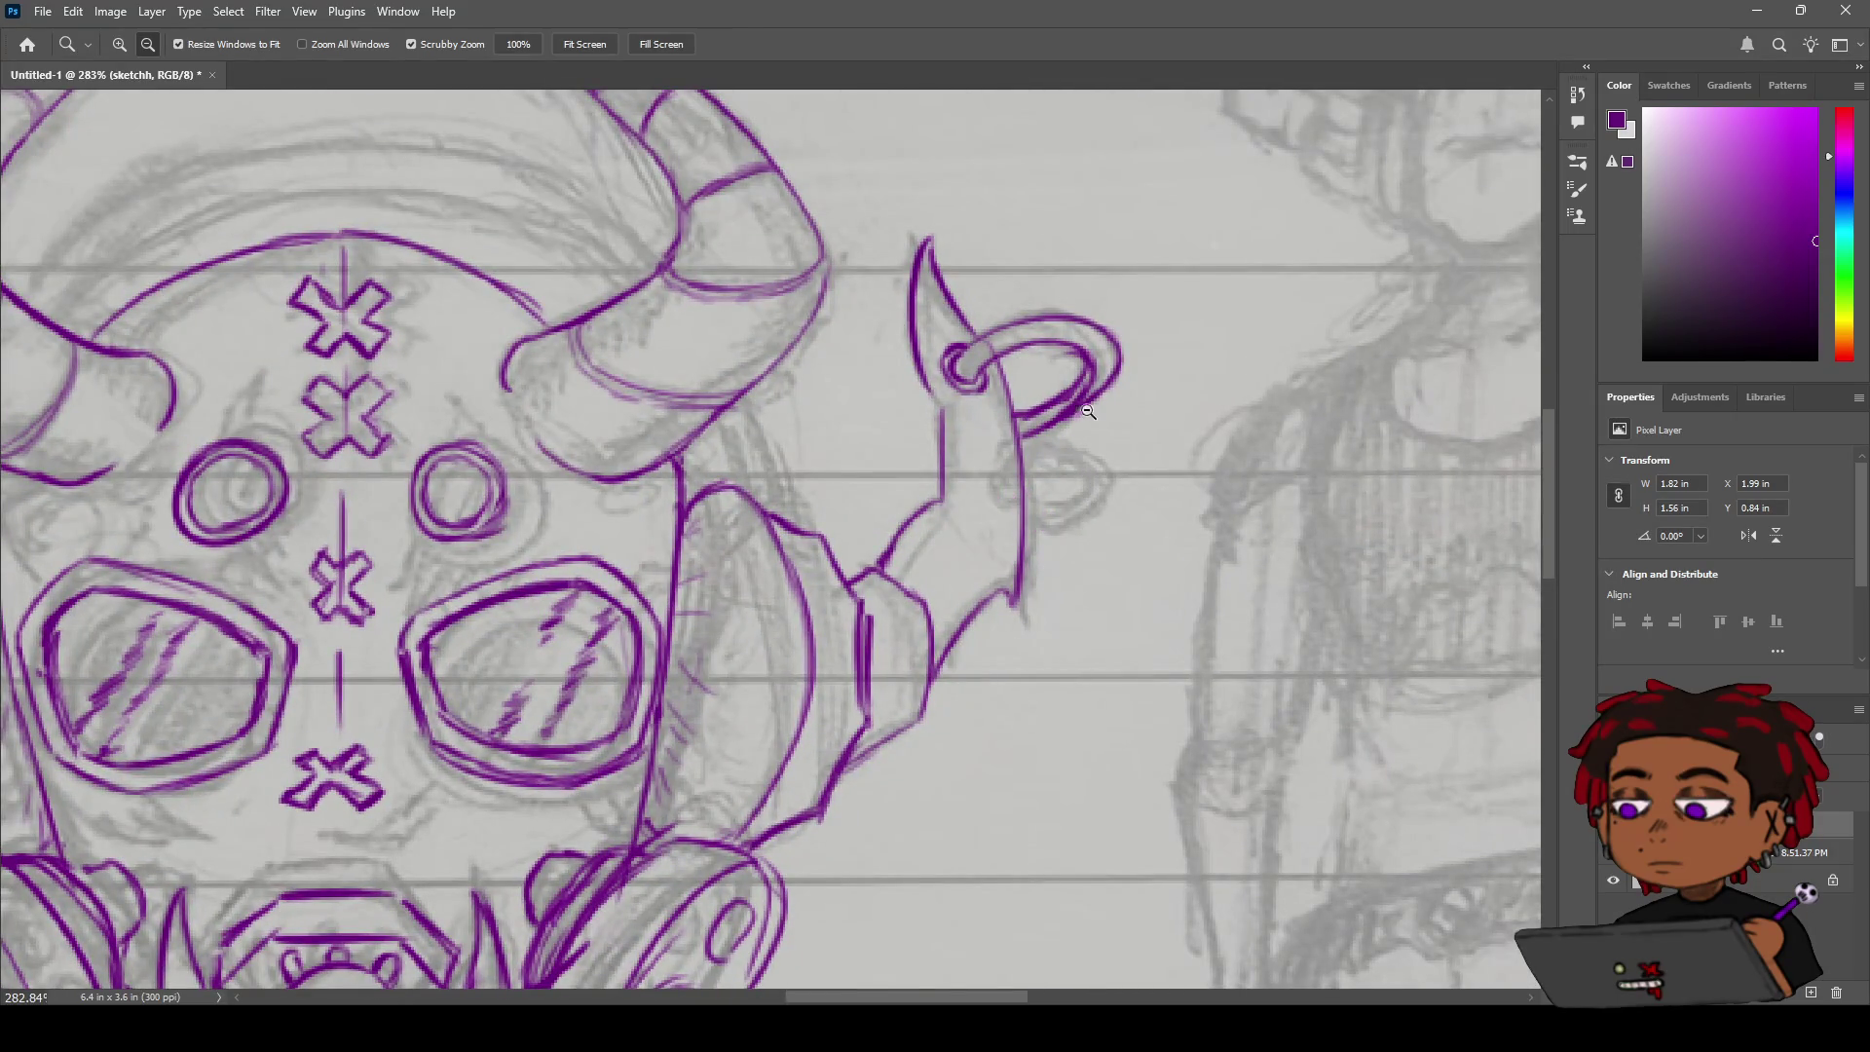
{"action": "key", "text": "e"}
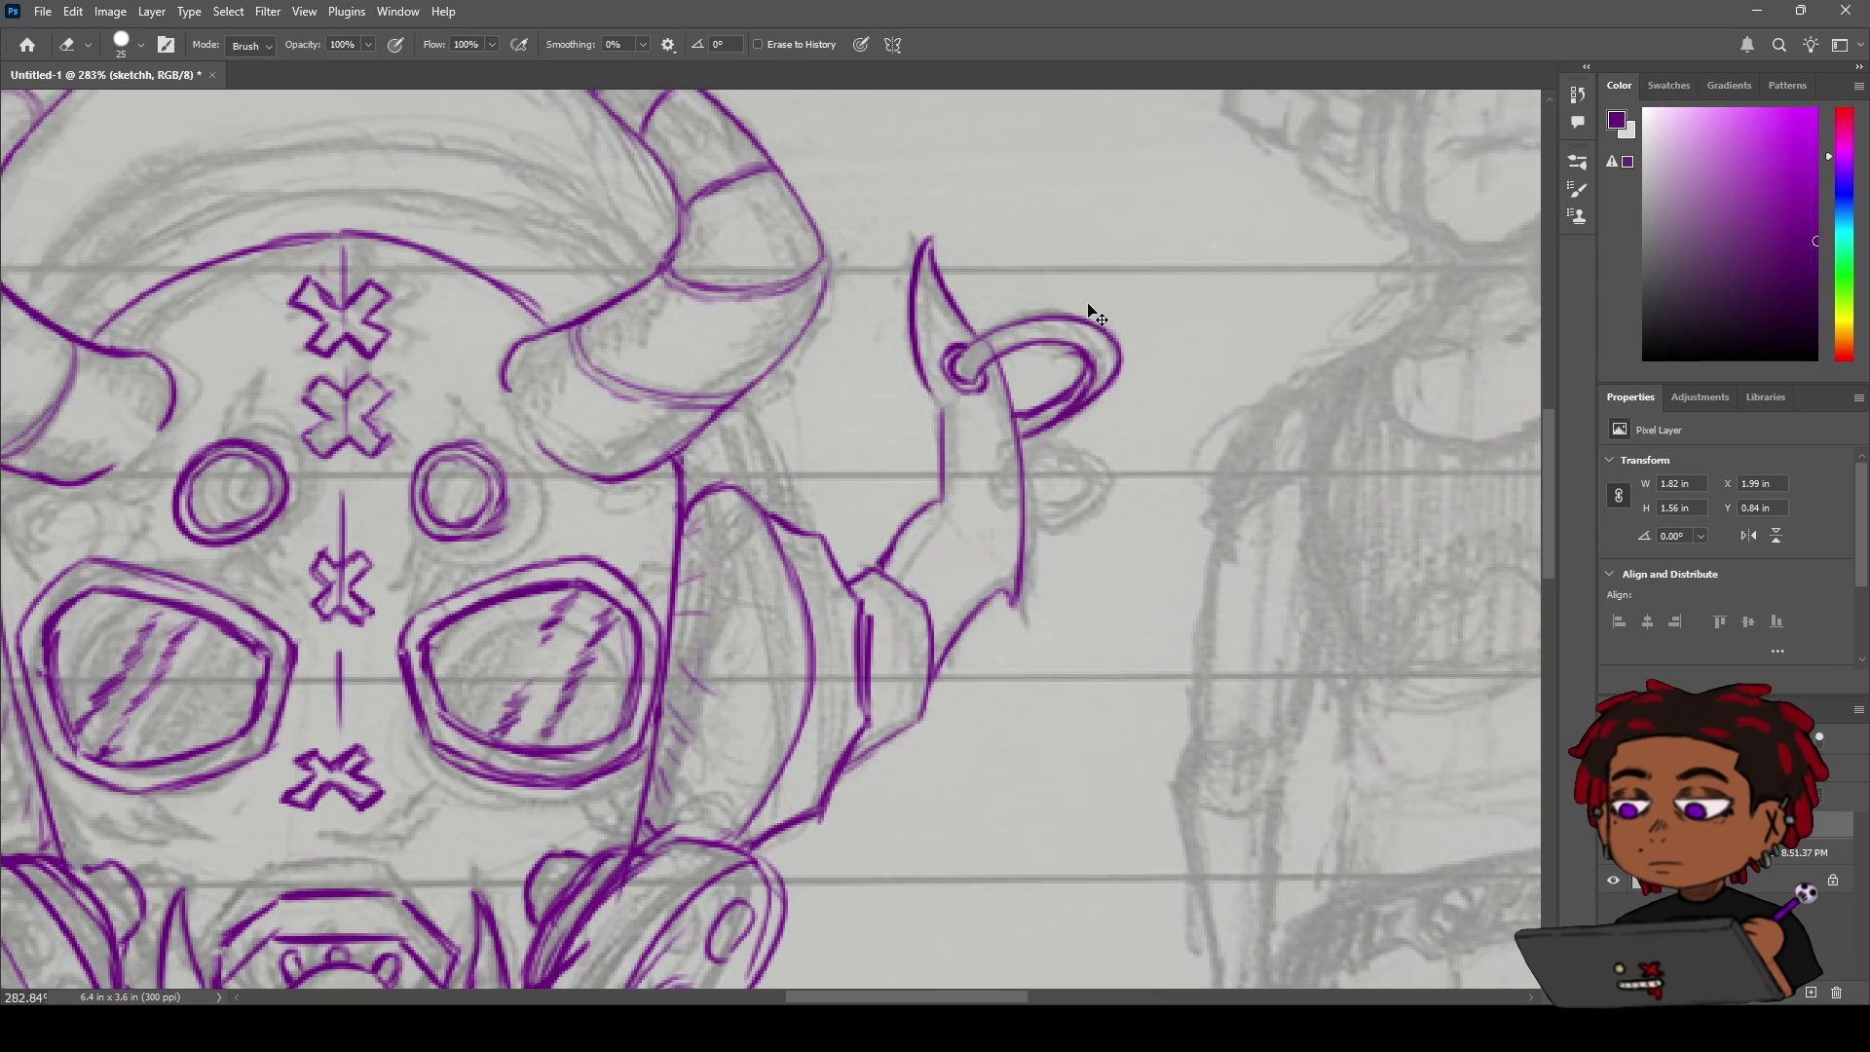
{"action": "mouse_move", "coordinate": [940, 385]}
{"action": "left_mouse_down"}
{"action": "mouse_move", "coordinate": [969, 343]}
{"action": "mouse_move", "coordinate": [1086, 361]}
{"action": "mouse_move", "coordinate": [1018, 409]}
{"action": "mouse_move", "coordinate": [1086, 351]}
{"action": "mouse_move", "coordinate": [974, 362]}
{"action": "mouse_move", "coordinate": [1037, 429]}
{"action": "mouse_move", "coordinate": [1071, 415]}
{"action": "left_mouse_up"}
{"action": "key", "text": "ctrl+z"}
{"action": "key", "text": "ctrl+z"}
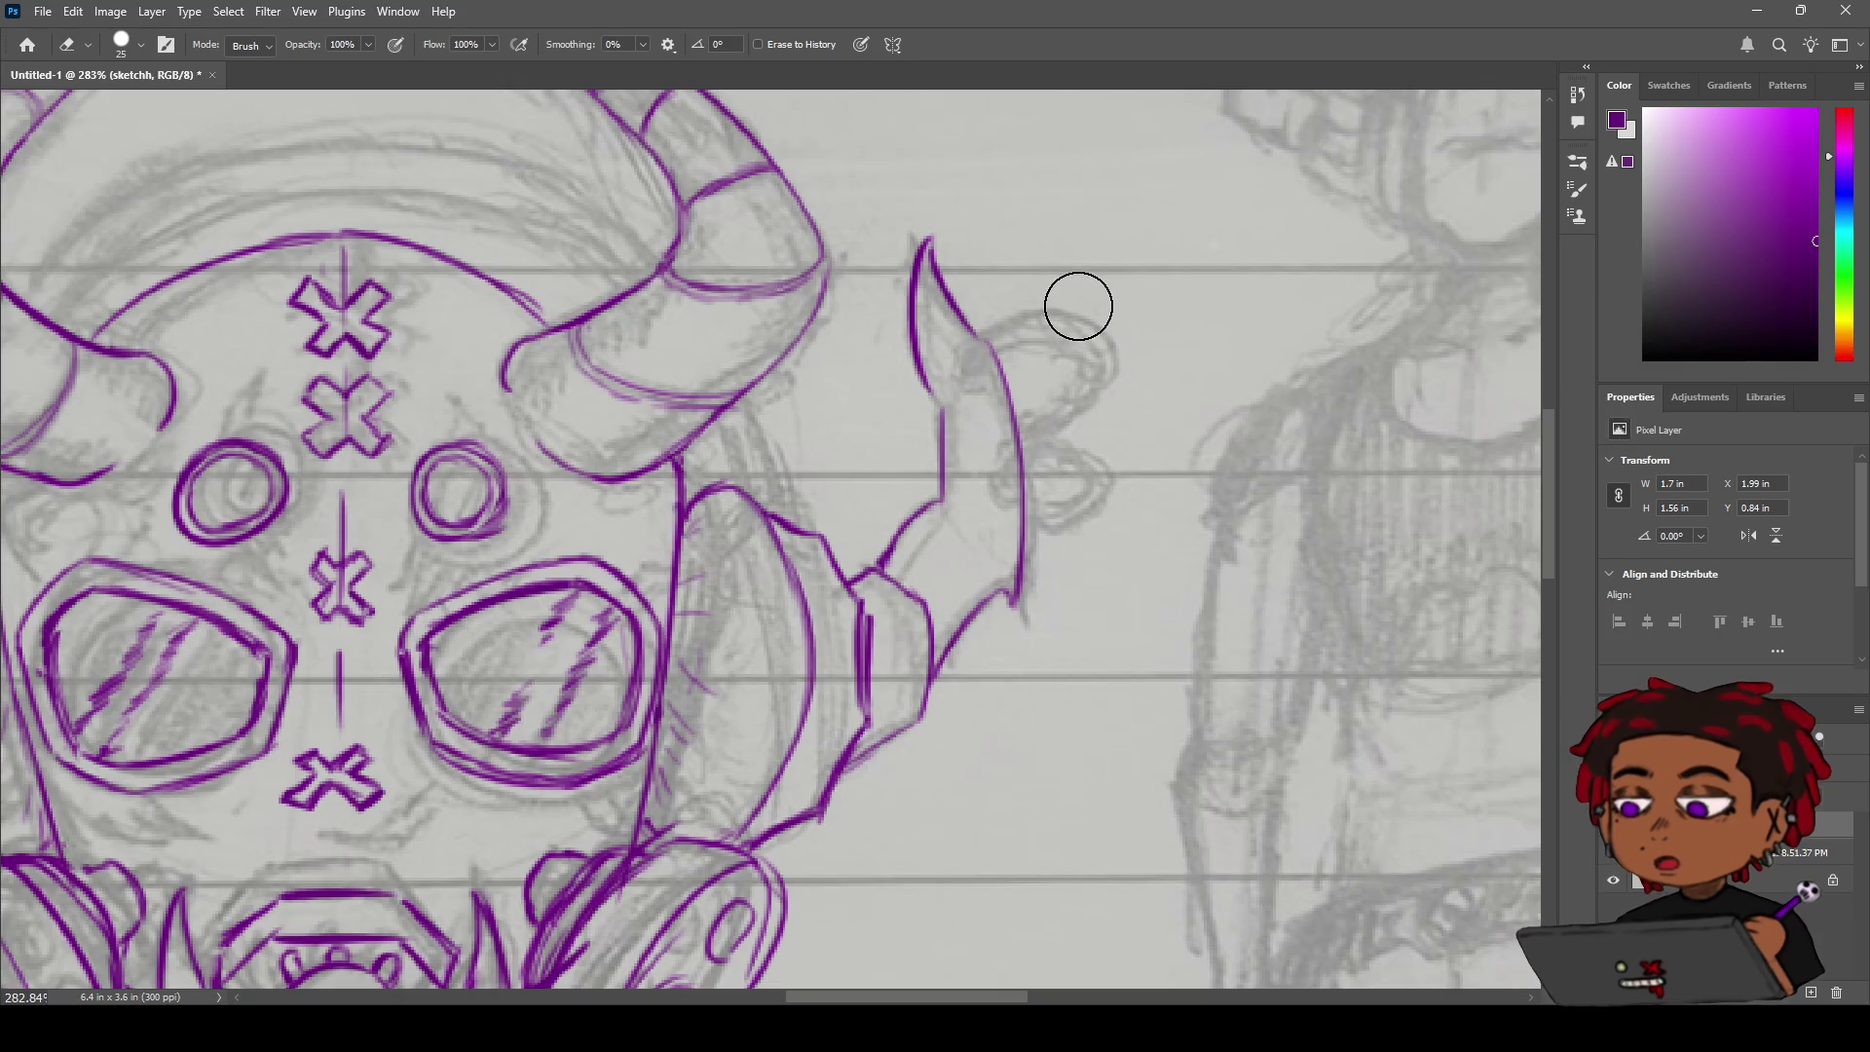
{"action": "key", "text": "b"}
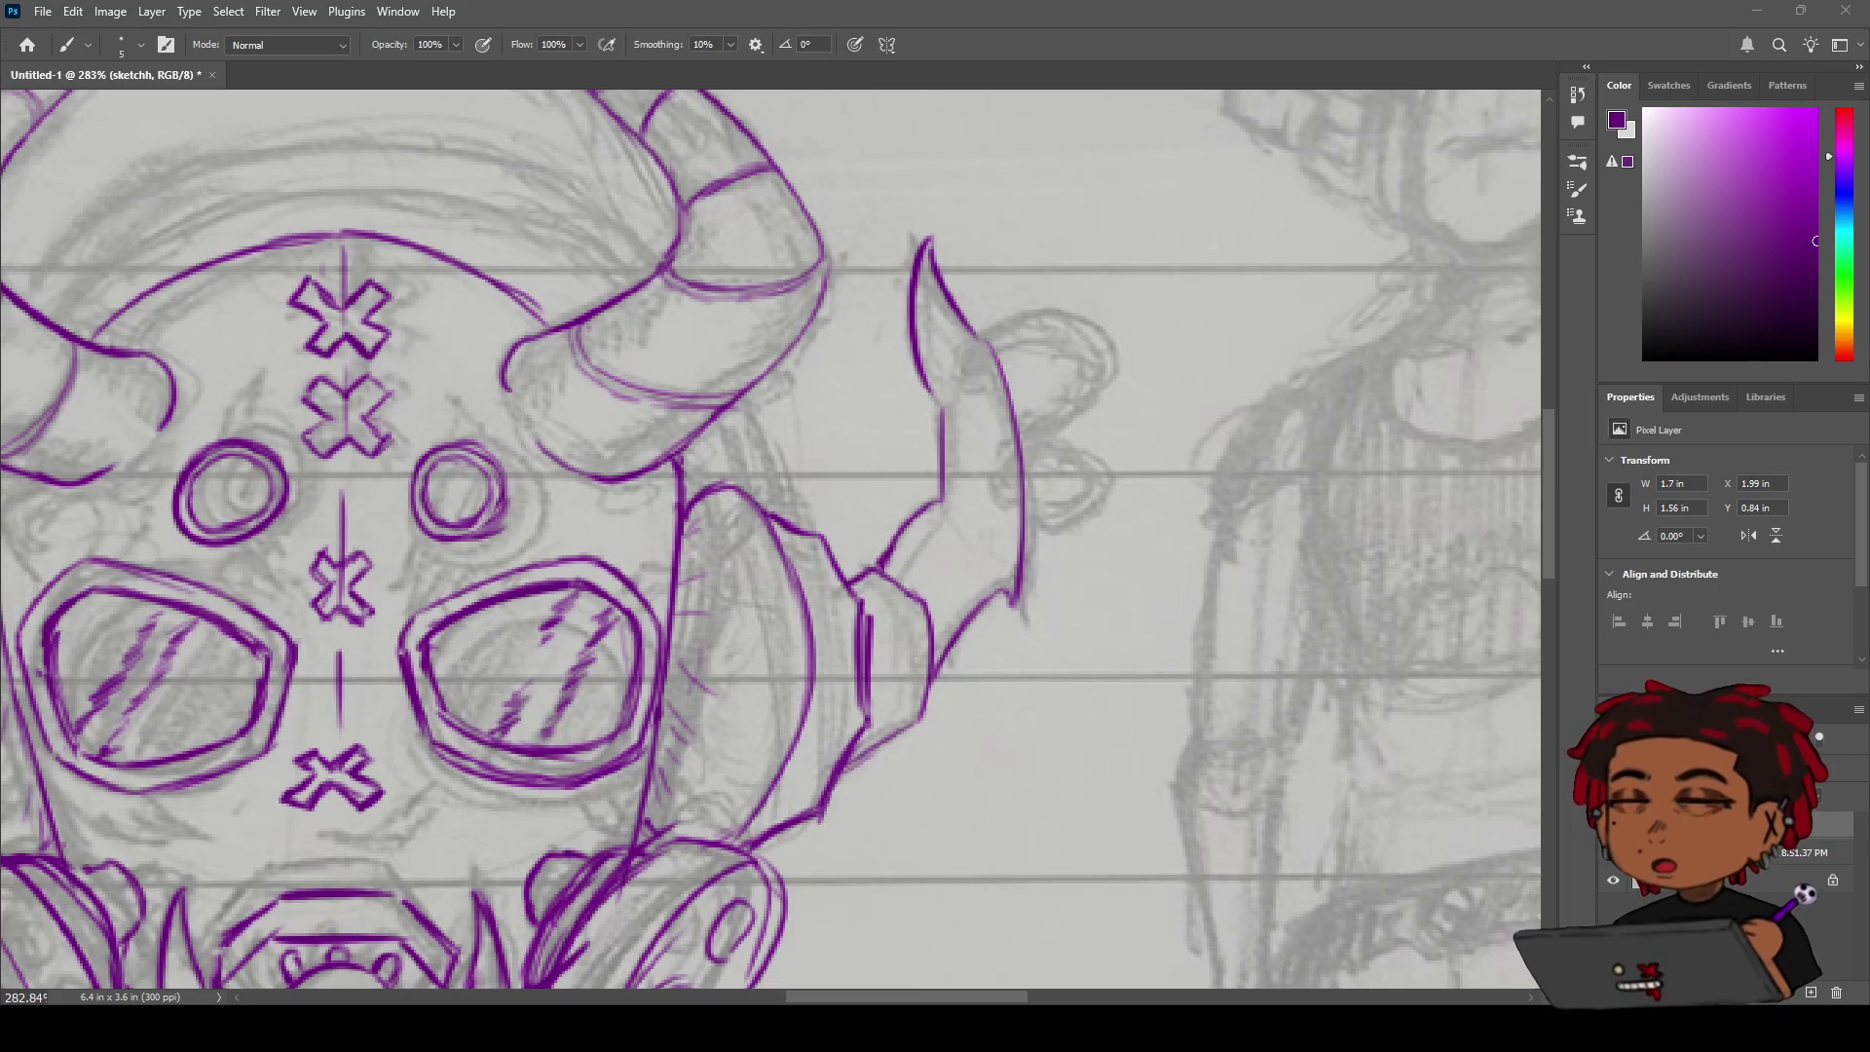
{"action": "key", "text": "z"}
{"action": "scroll", "coordinate": [871, 461], "scroll_direction": "down", "scroll_amount": 5}
{"action": "scroll", "coordinate": [851, 390], "scroll_direction": "up", "scroll_amount": 3}
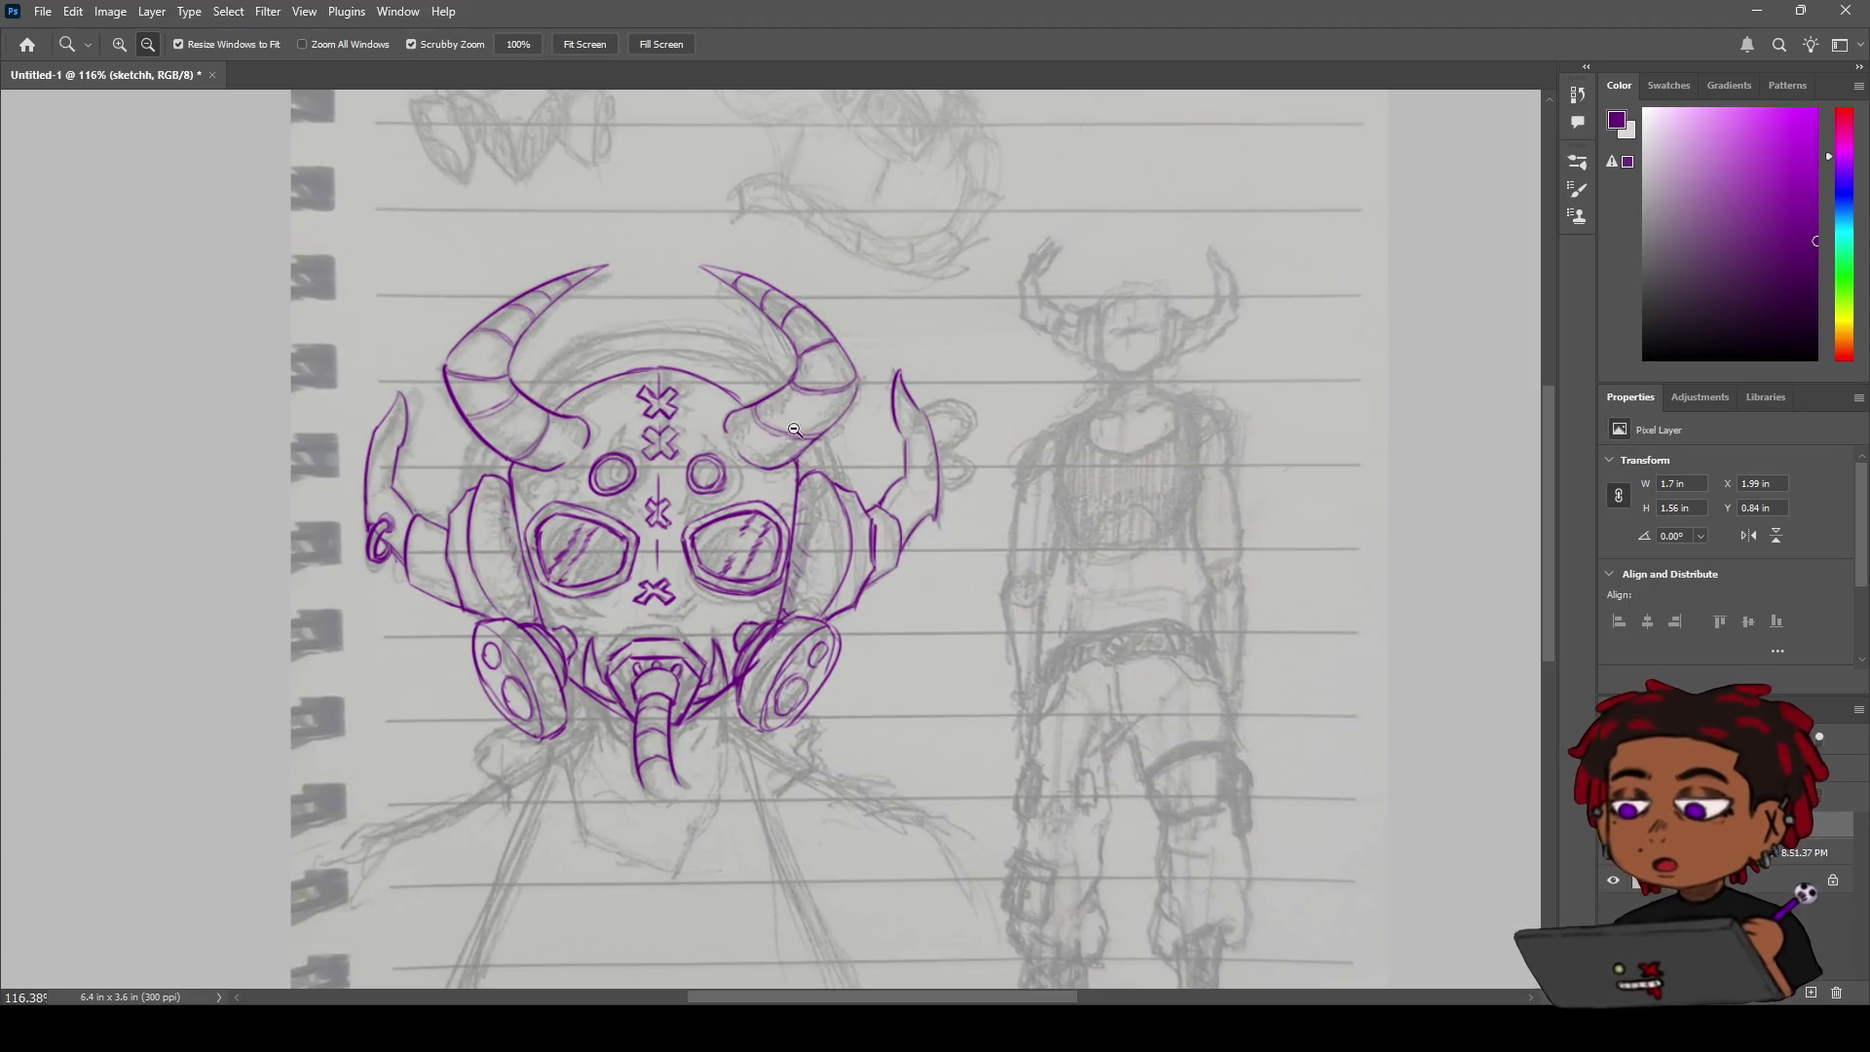
{"action": "scroll", "coordinate": [723, 507], "scroll_direction": "up", "scroll_amount": 3}
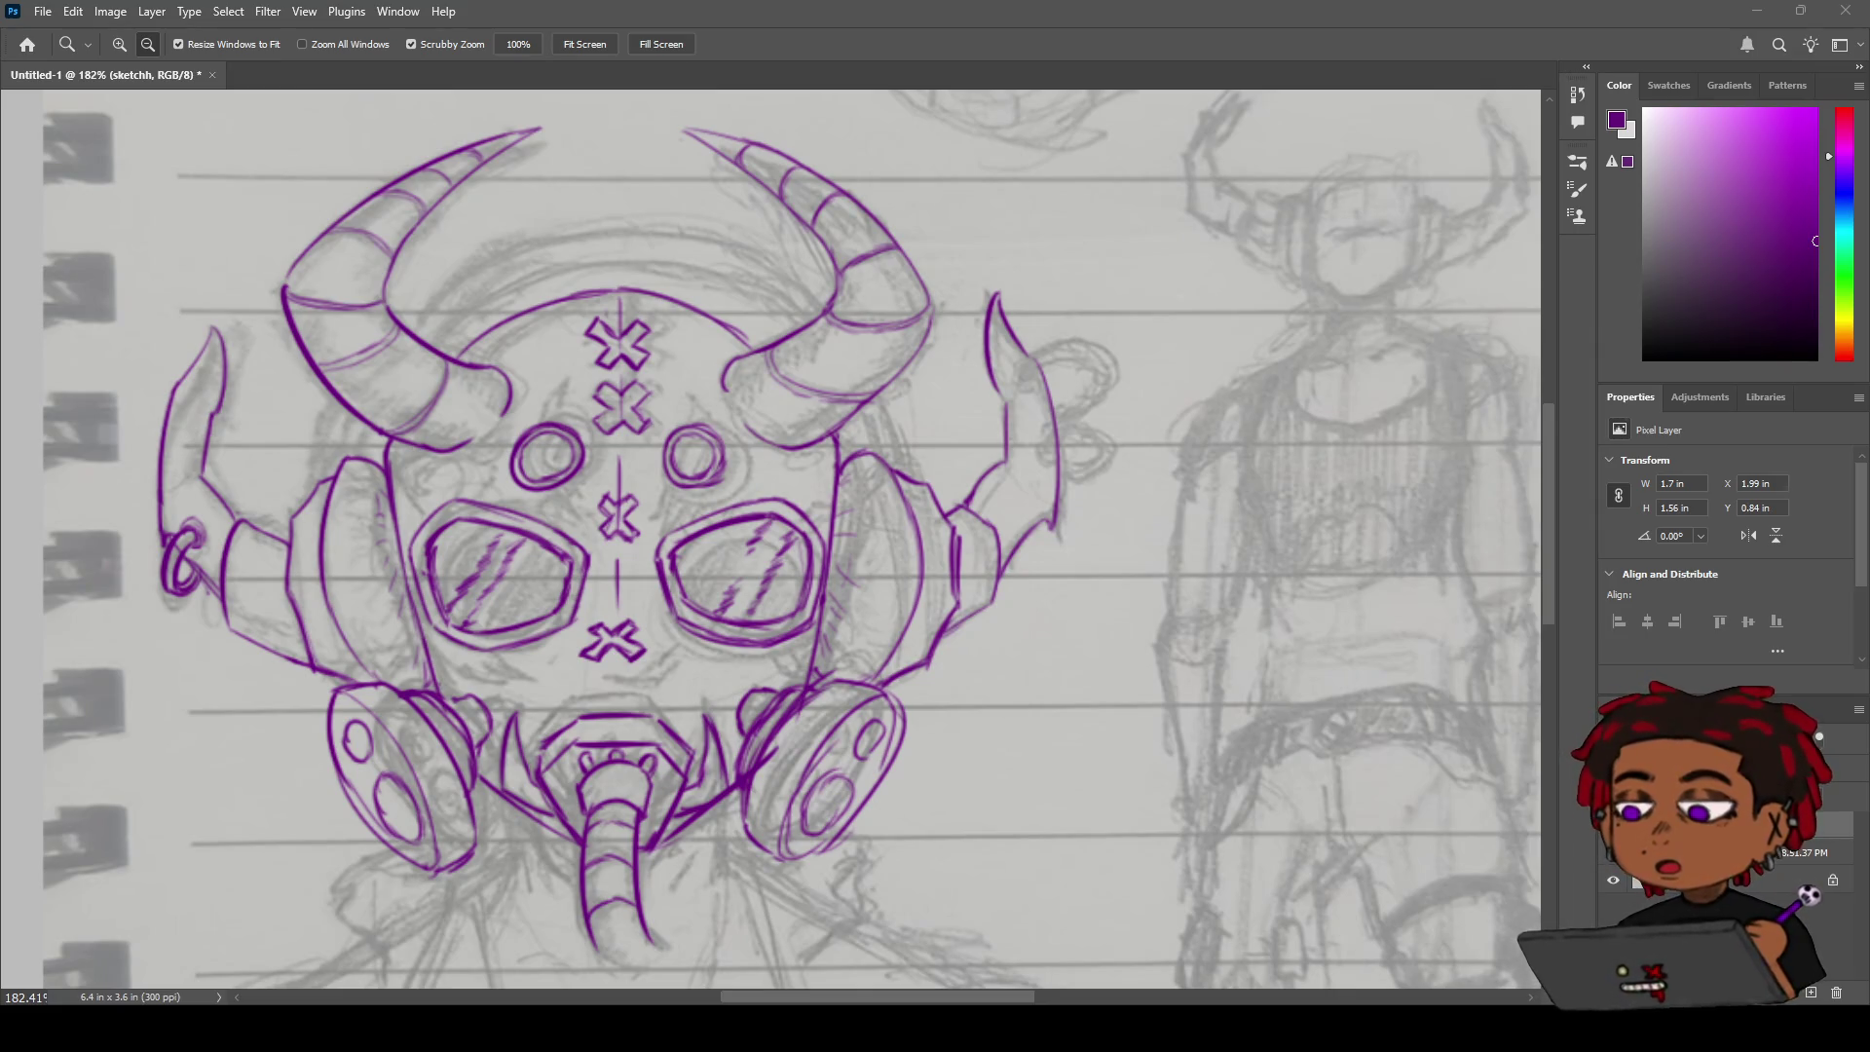
{"action": "key", "text": "b"}
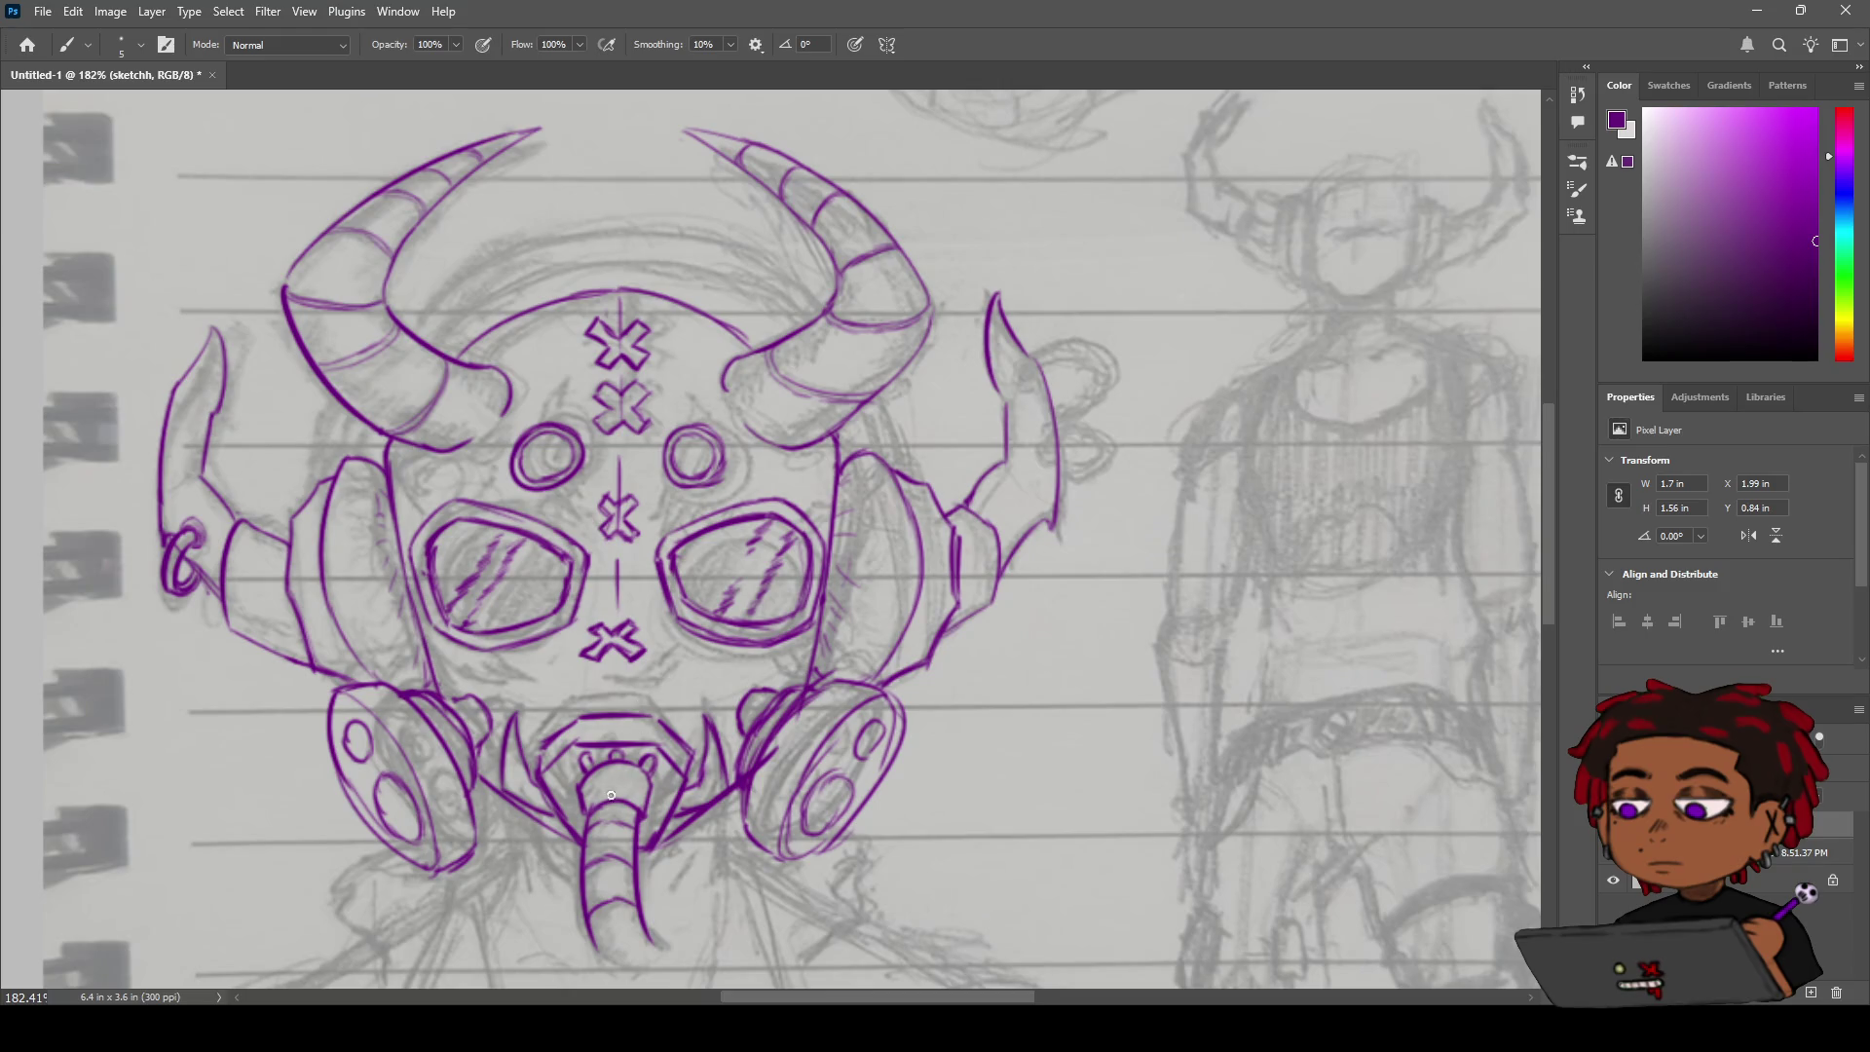
{"action": "key", "text": "h"}
{"action": "left_click_drag", "start_coordinate": [582, 648], "coordinate": [631, 585]}
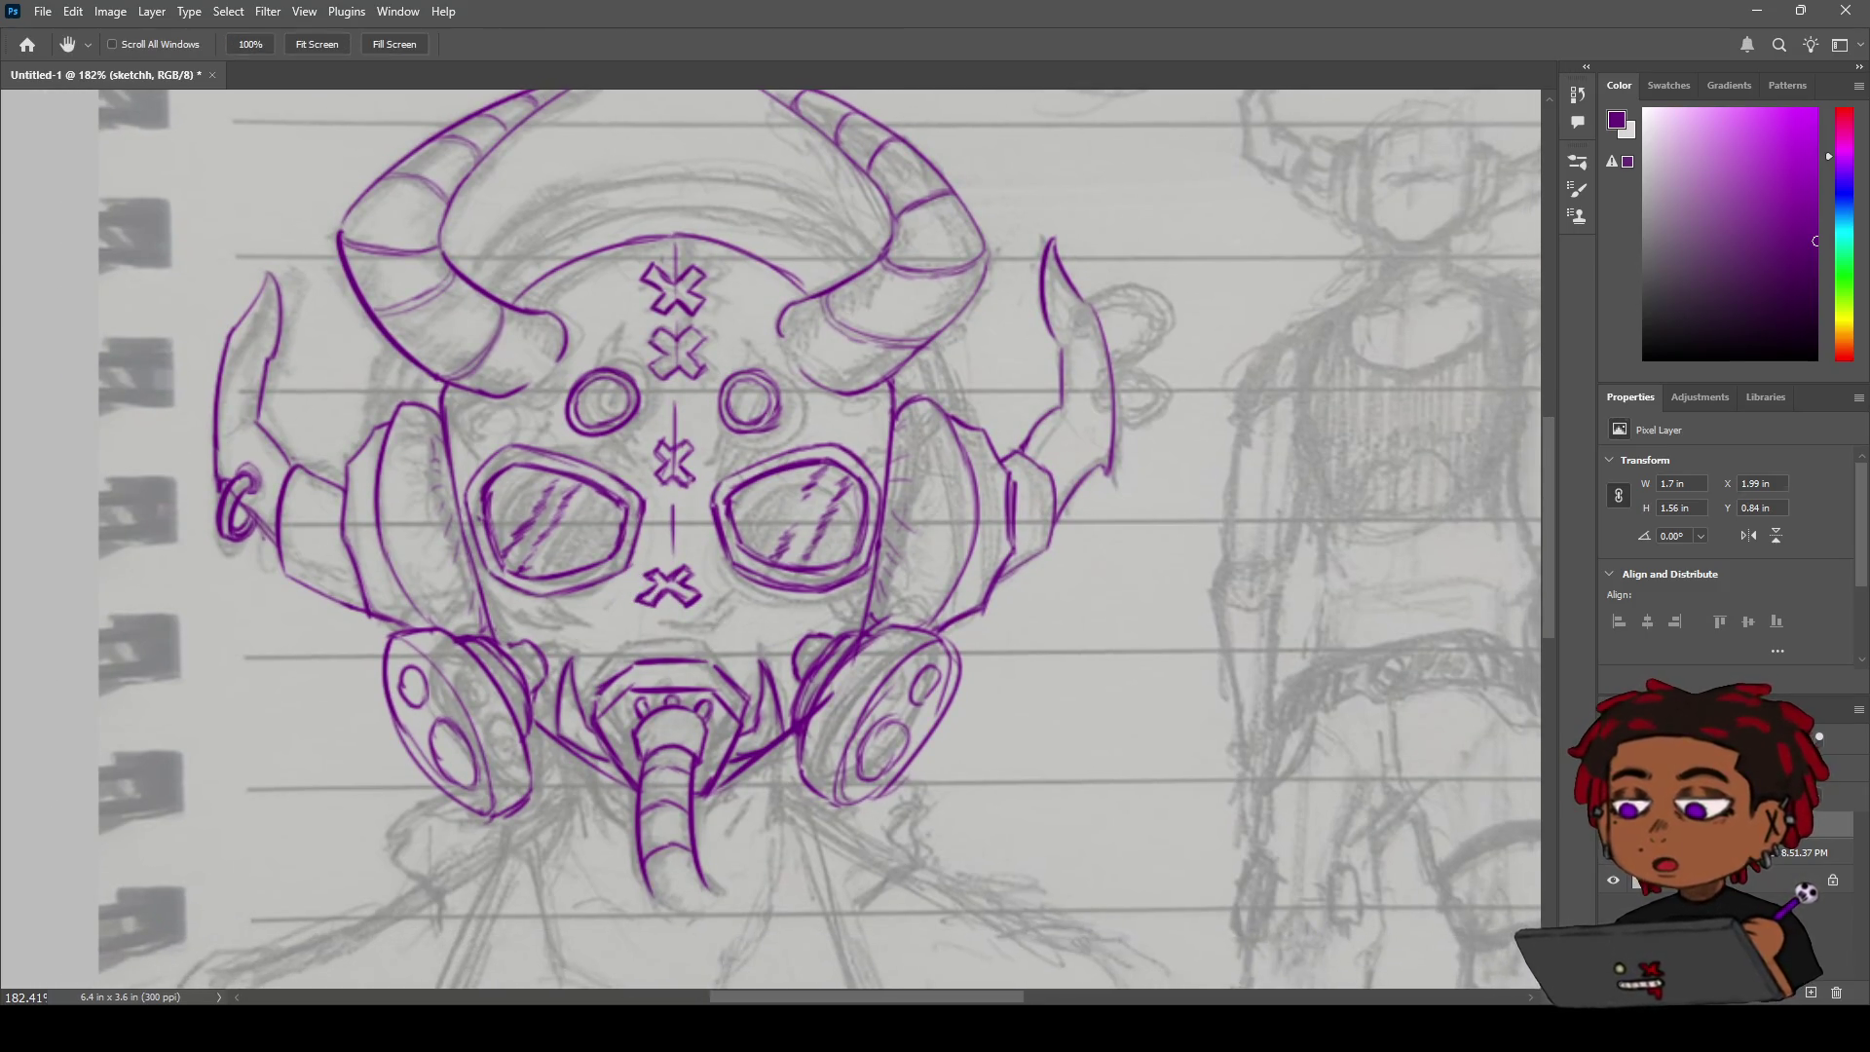
{"action": "key", "text": "b"}
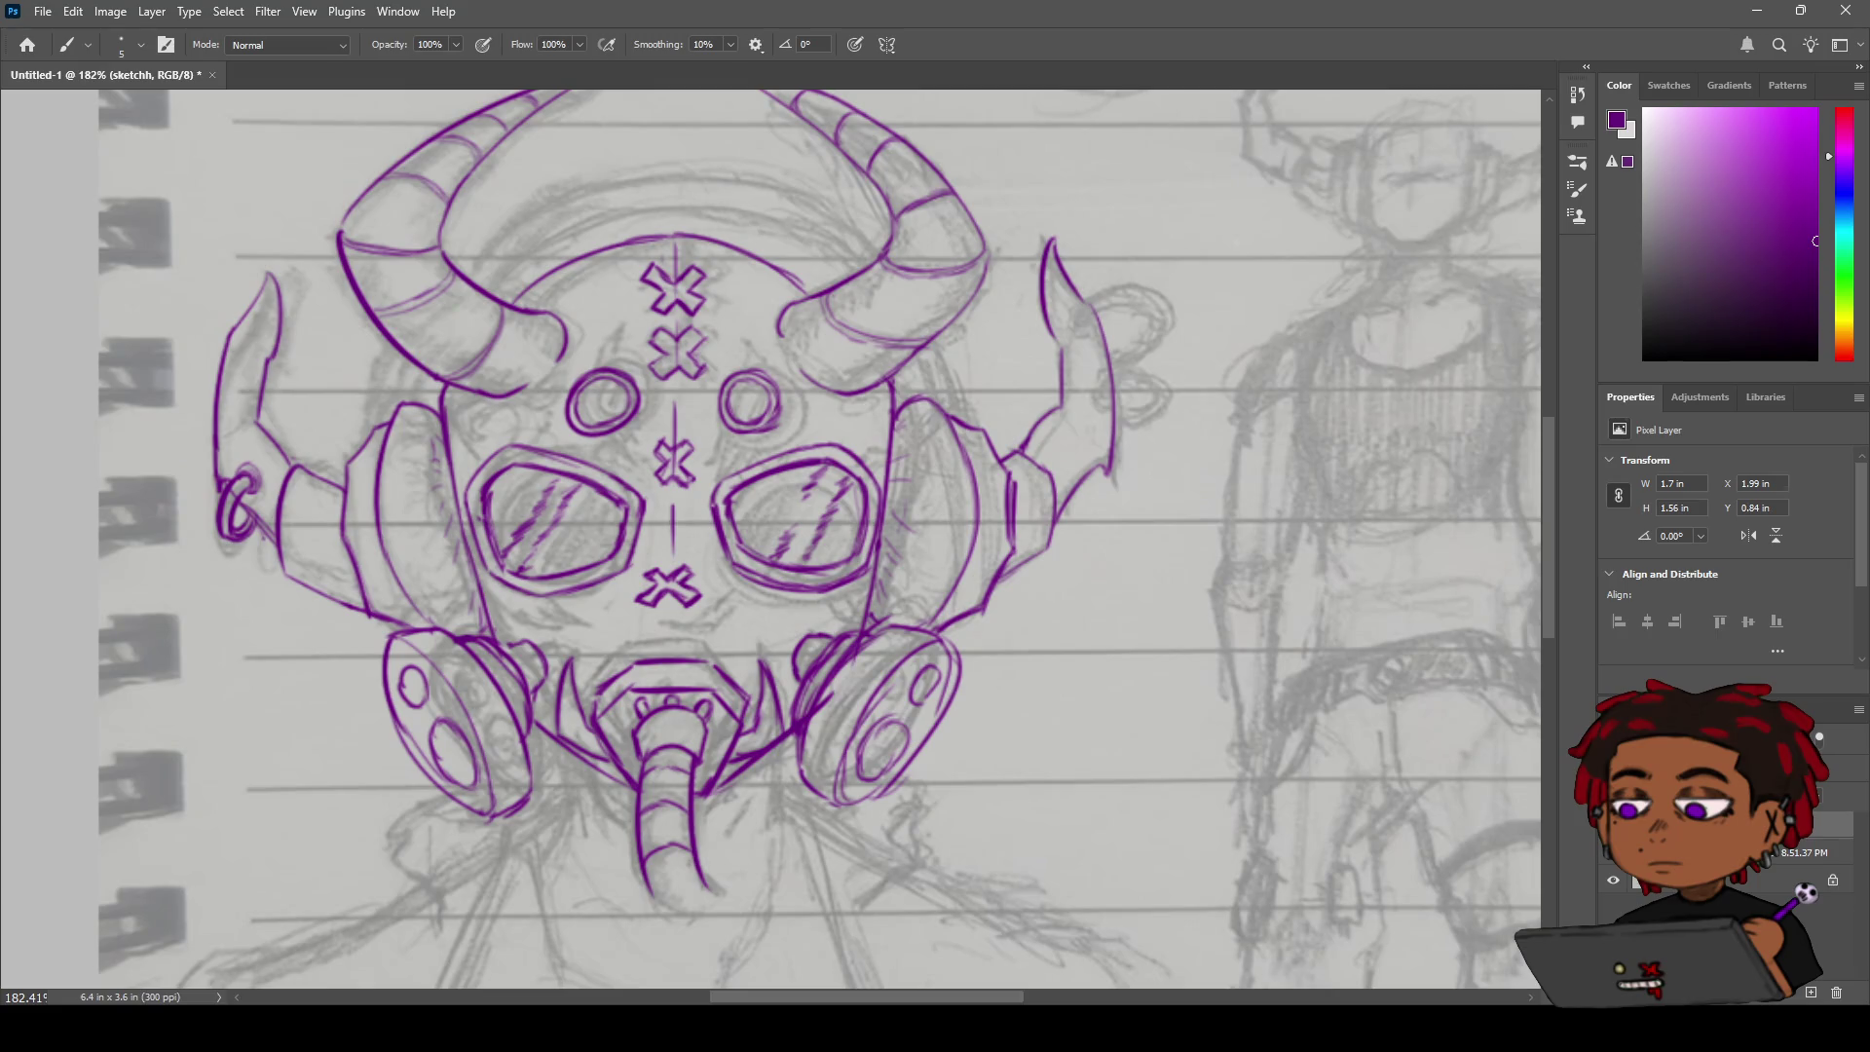
{"action": "key", "text": "z"}
{"action": "mouse_move", "coordinate": [760, 520]}
{"action": "left_mouse_down"}
{"action": "mouse_move", "coordinate": [701, 497]}
{"action": "mouse_move", "coordinate": [741, 484]}
{"action": "left_mouse_up"}
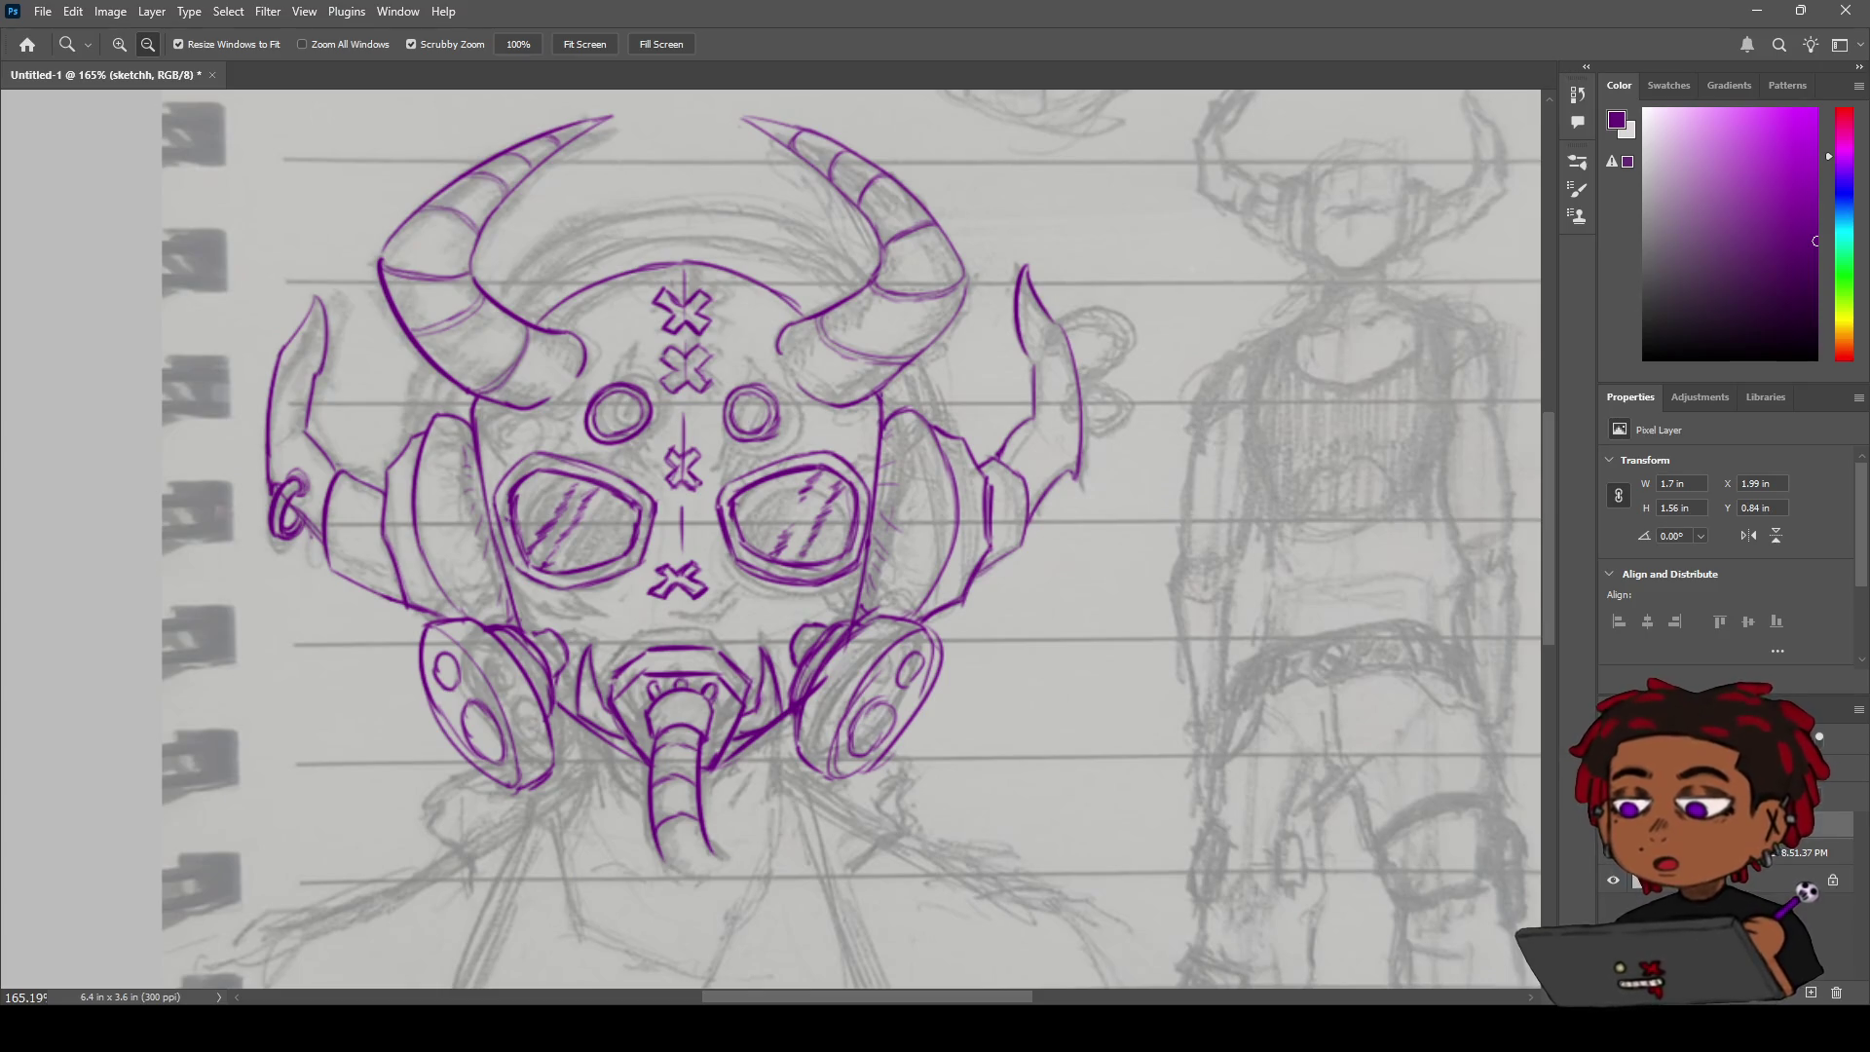
{"action": "left_click", "coordinate": [399, 479], "text": "alt"}
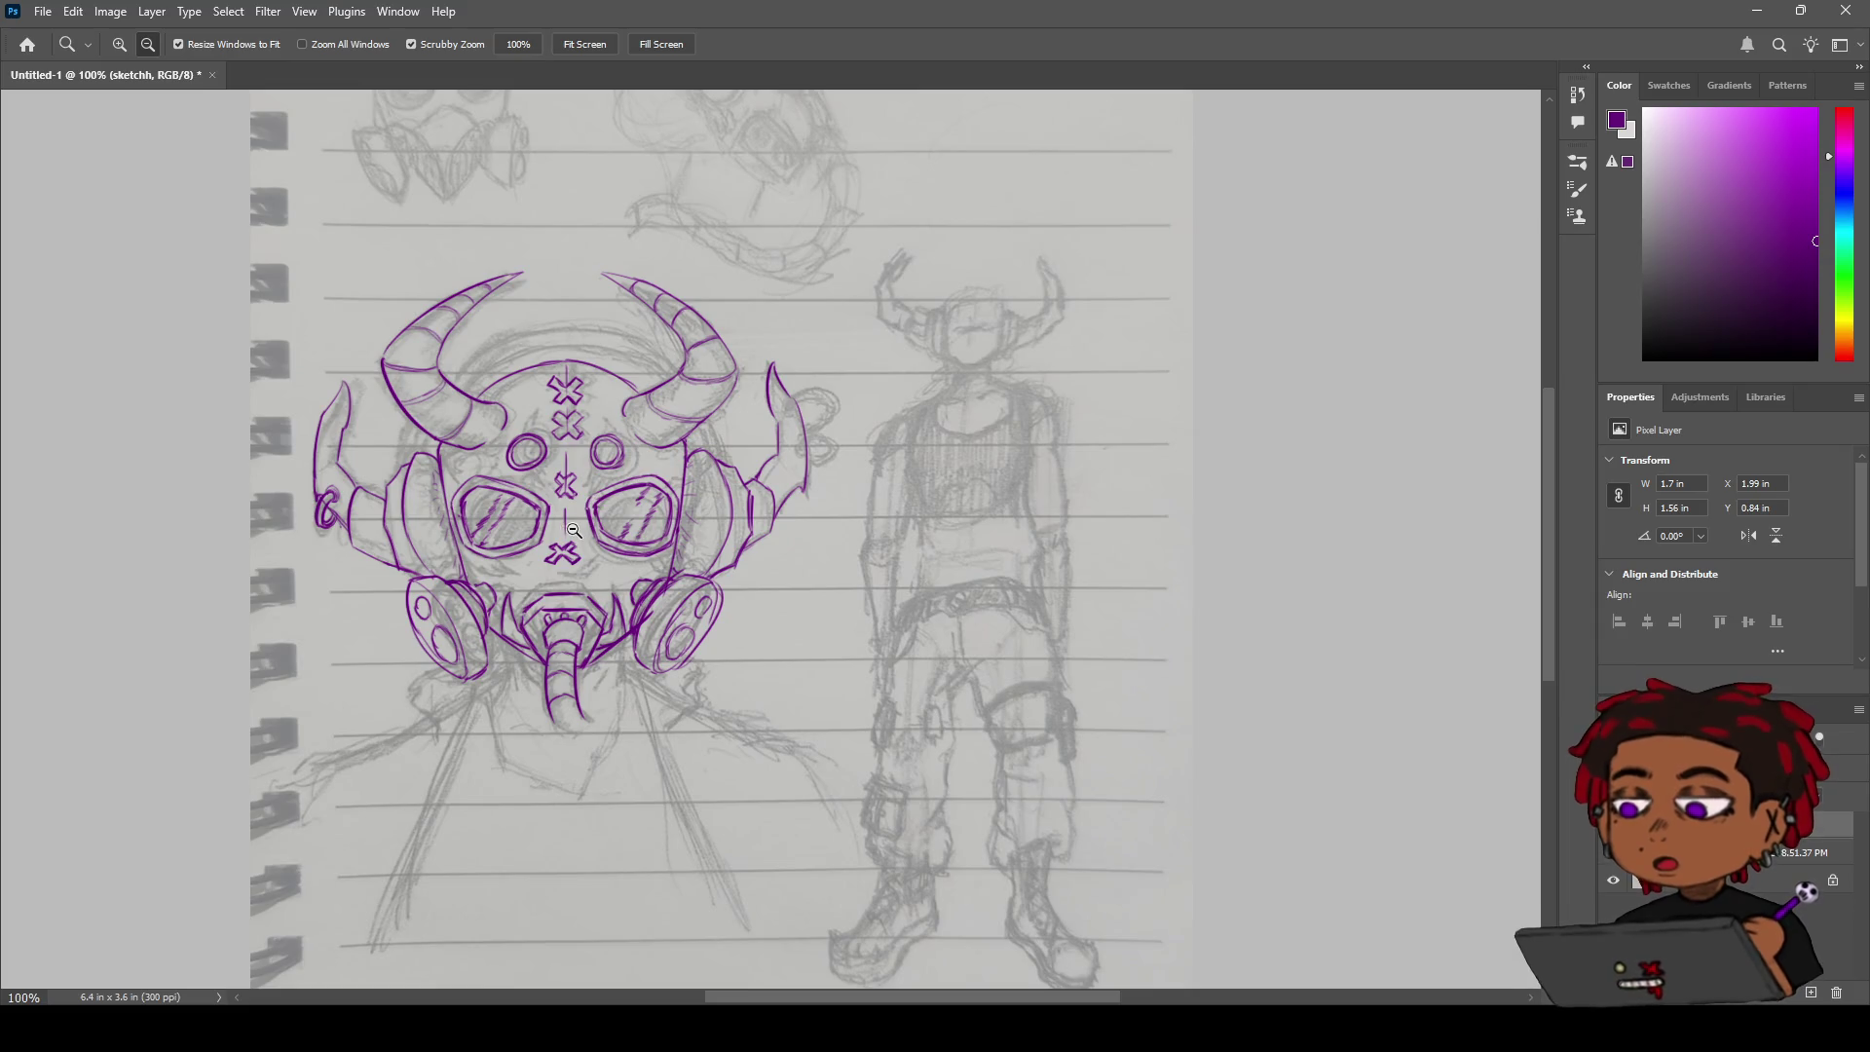
{"action": "scroll", "coordinate": [574, 478], "scroll_direction": "up", "scroll_amount": 5}
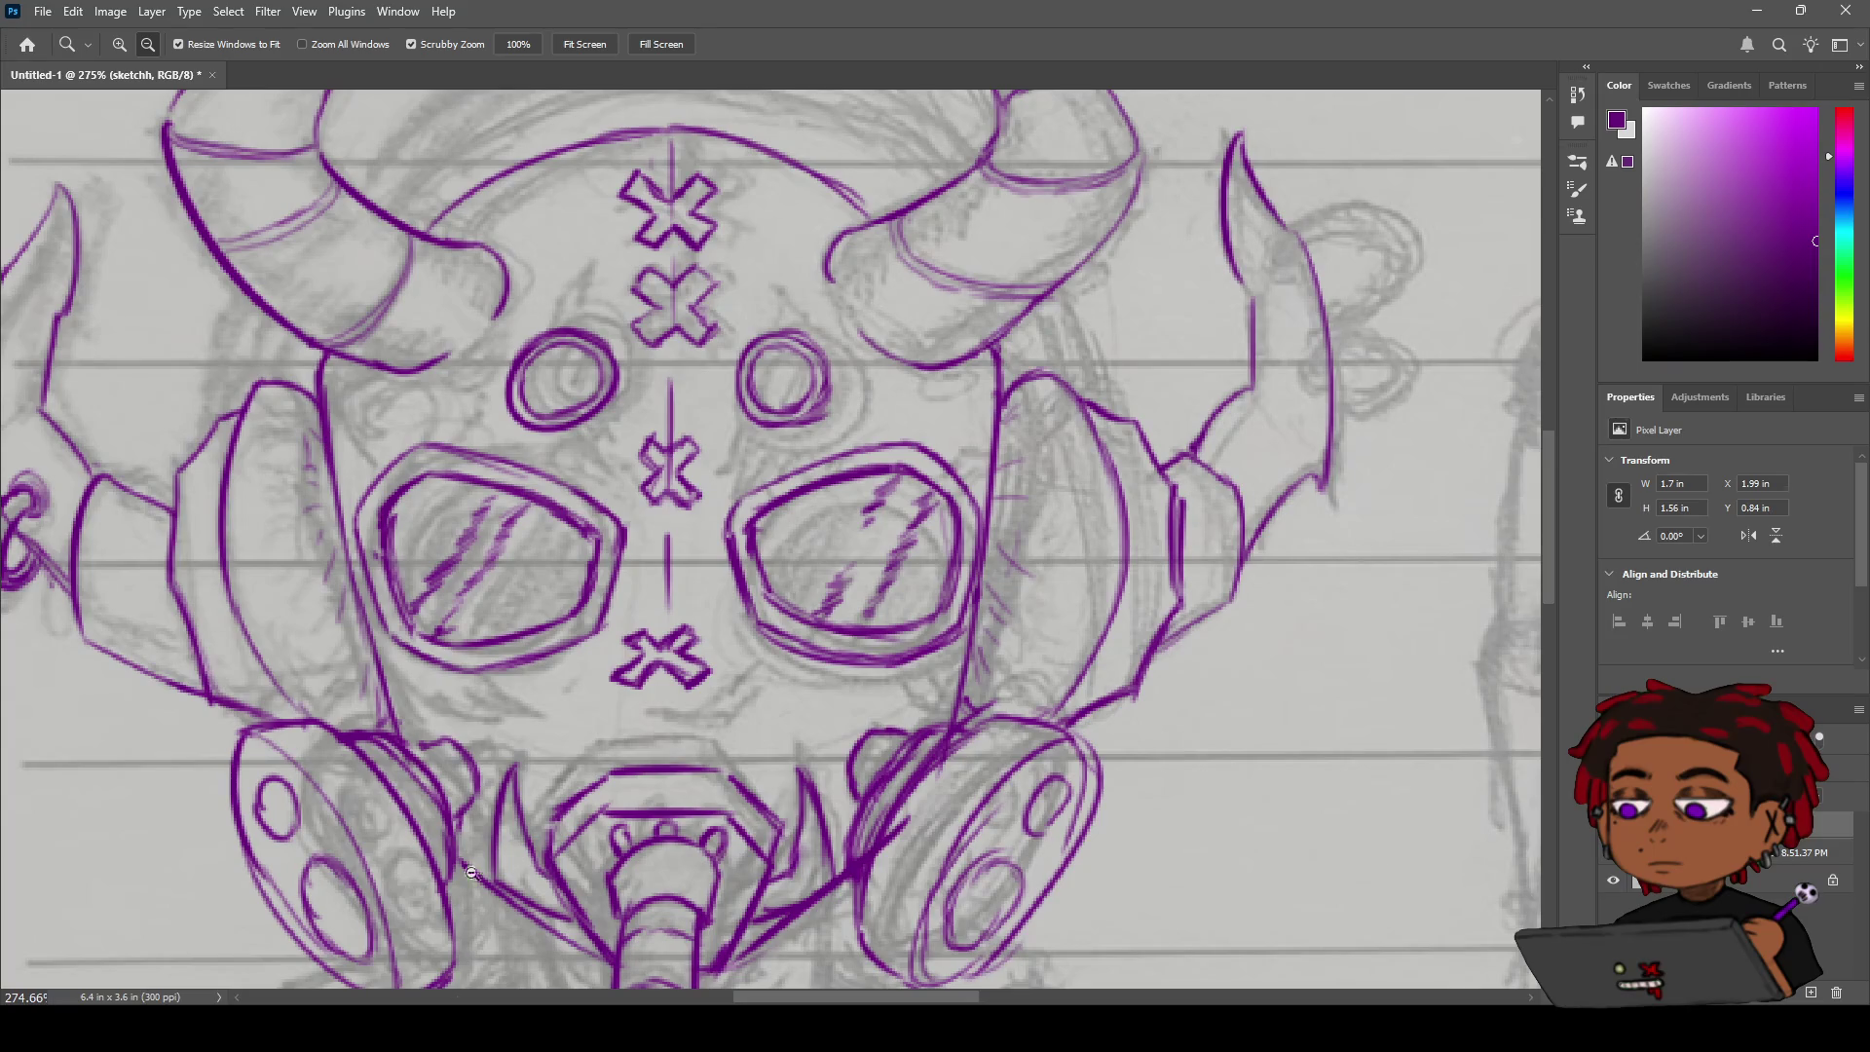
Centre the view on the right ear ornament and redraw the ring hole stroke.
{"action": "key", "text": "h"}
{"action": "mouse_move", "coordinate": [868, 472]}
{"action": "left_mouse_down"}
{"action": "mouse_move", "coordinate": [702, 556]}
{"action": "mouse_move", "coordinate": [503, 579]}
{"action": "left_mouse_up"}
{"action": "key", "text": "b"}
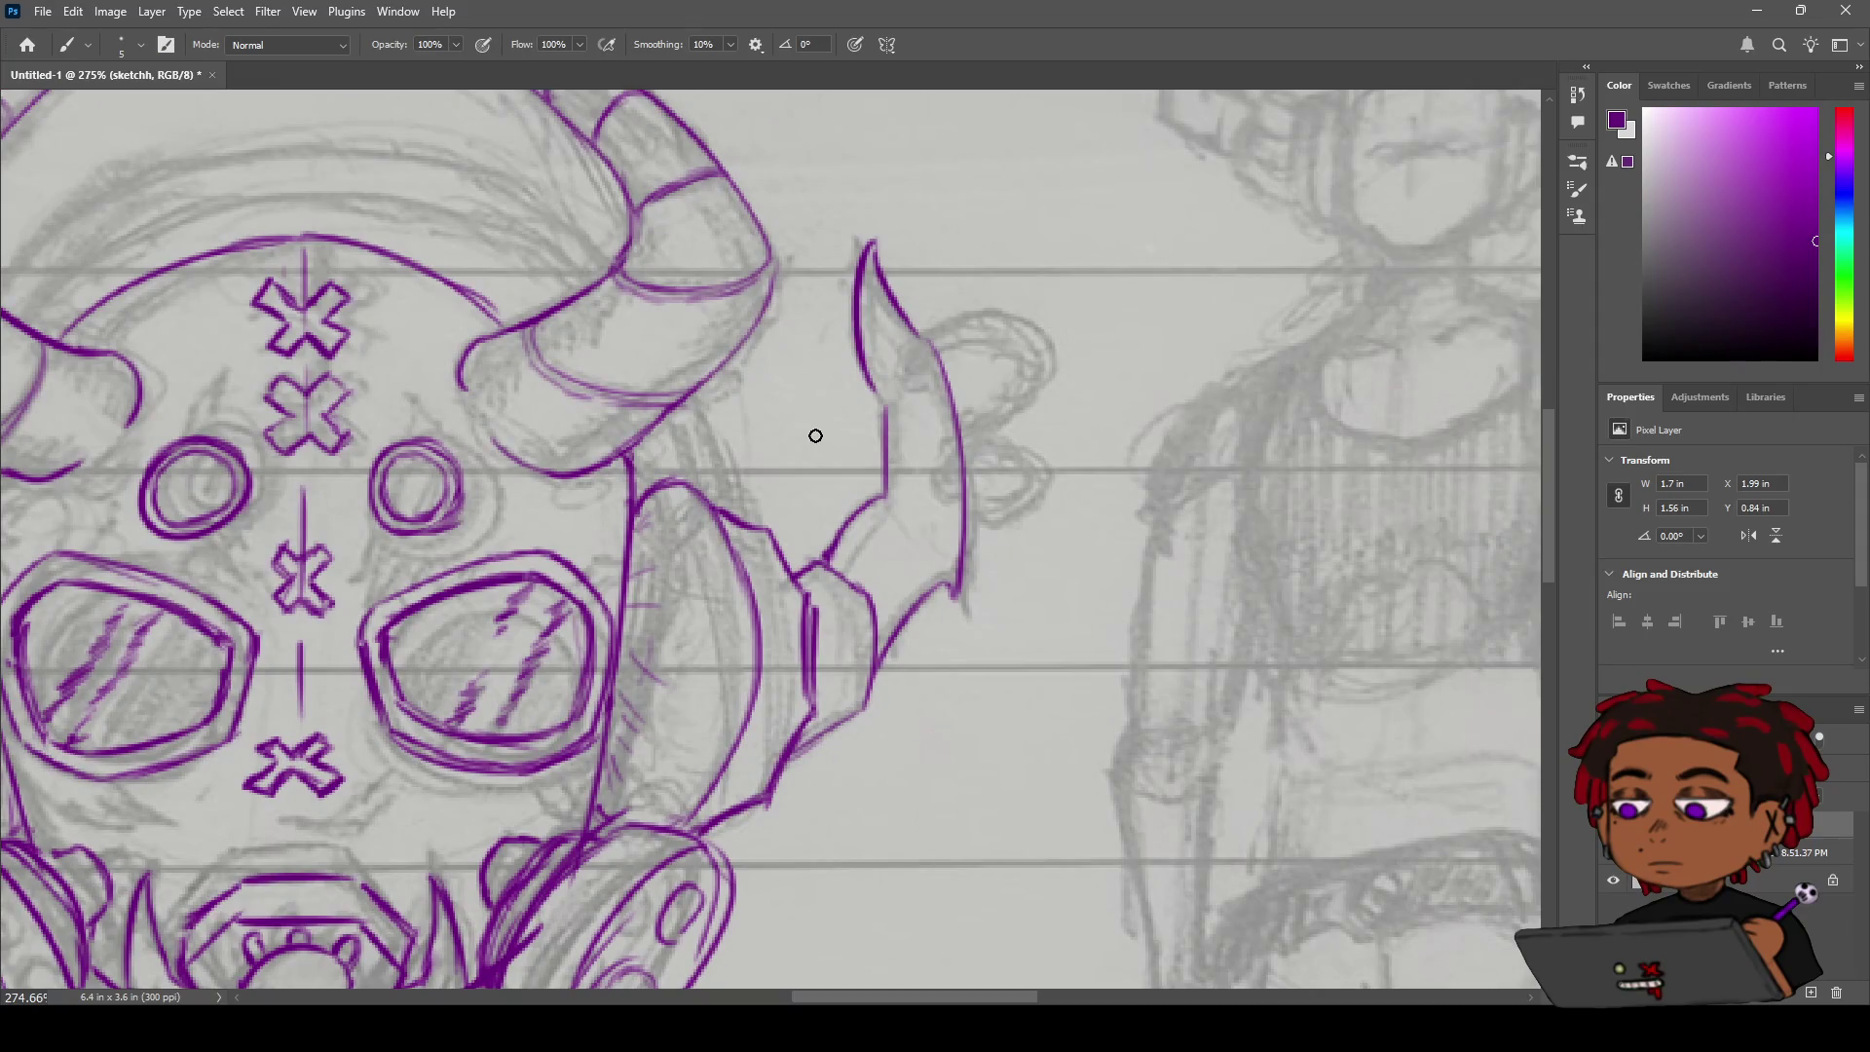
{"action": "key", "text": "h"}
{"action": "mouse_move", "coordinate": [809, 429]}
{"action": "left_mouse_down"}
{"action": "mouse_move", "coordinate": [797, 405]}
{"action": "mouse_move", "coordinate": [746, 402]}
{"action": "mouse_move", "coordinate": [825, 396]}
{"action": "left_mouse_up"}
{"action": "key", "text": "b"}
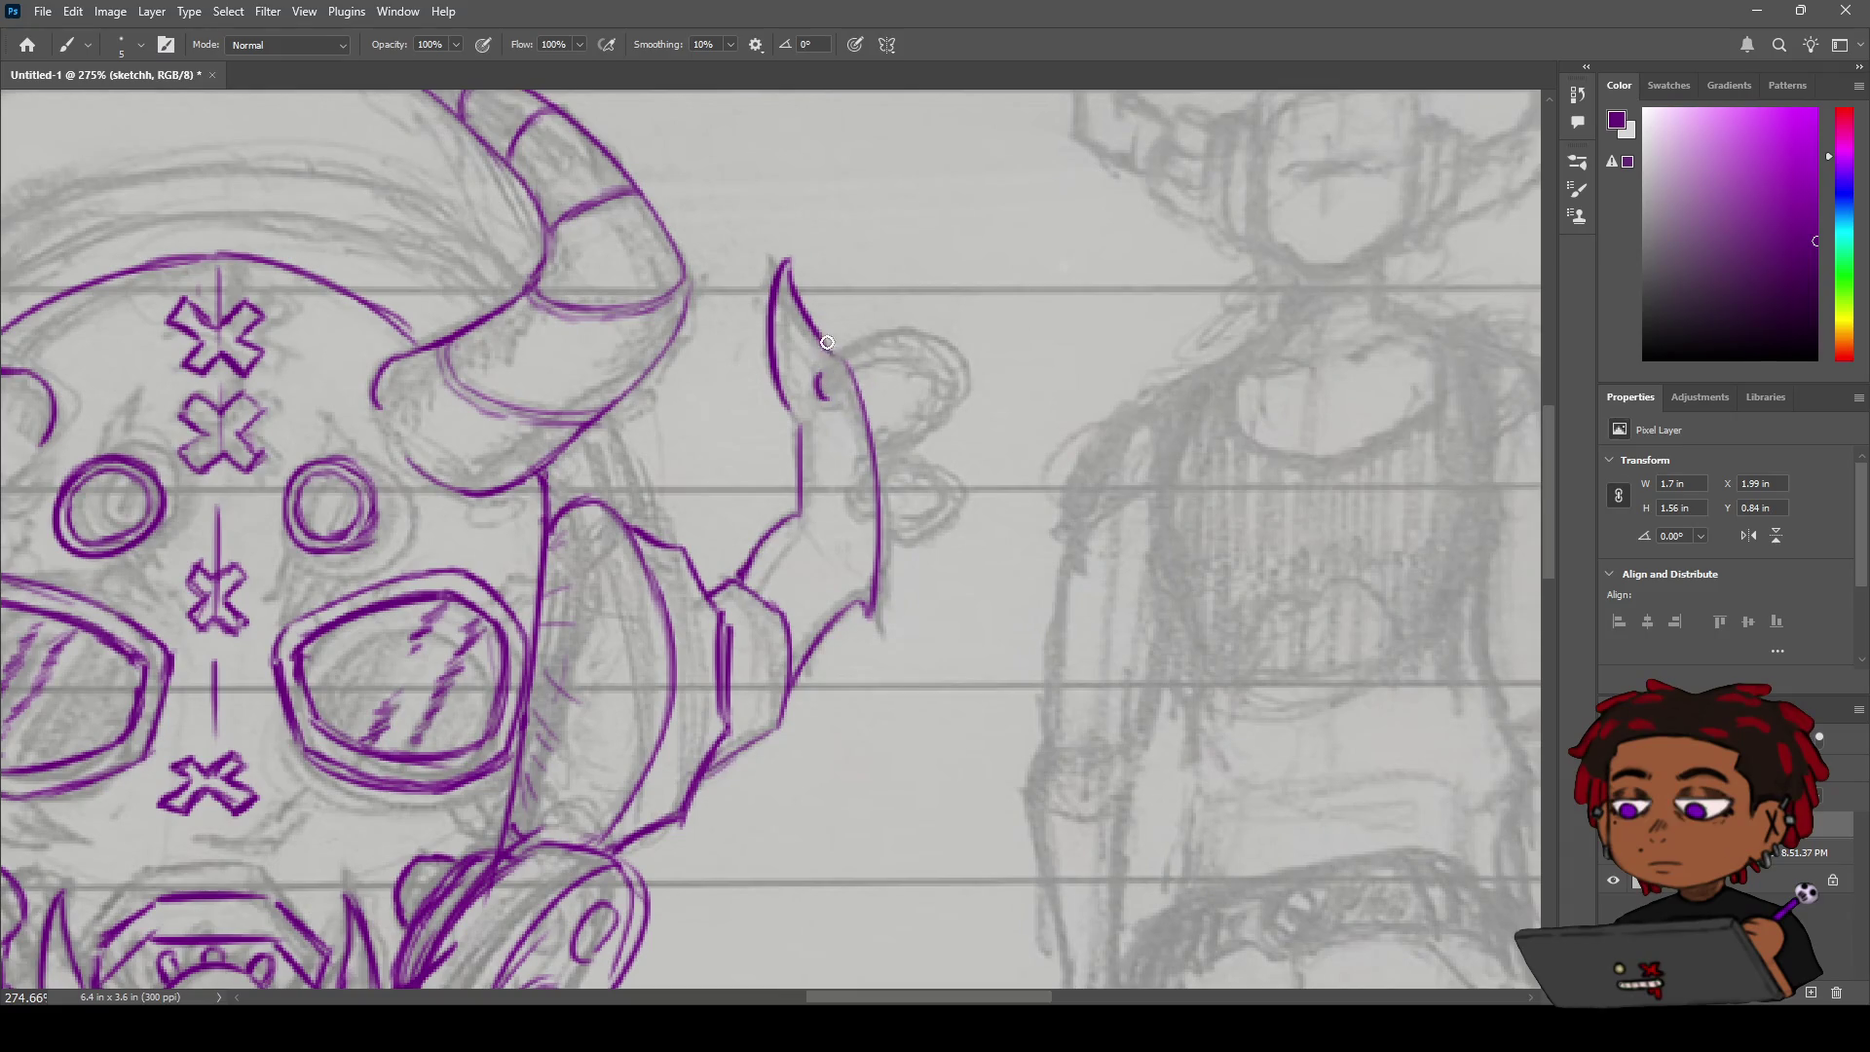
{"action": "key", "text": "ctrl+z"}
{"action": "mouse_move", "coordinate": [823, 369]}
{"action": "left_mouse_down"}
{"action": "mouse_move", "coordinate": [814, 395]}
{"action": "mouse_move", "coordinate": [953, 471]}
{"action": "mouse_move", "coordinate": [909, 489]}
{"action": "left_mouse_up"}
{"action": "key", "text": "ctrl+z"}
Ink the ring loop around the ornament, undoing misplaced versions until it fits.
{"action": "key", "text": "ctrl+z"}
{"action": "left_click_drag", "start_coordinate": [843, 392], "coordinate": [908, 450]}
{"action": "key", "text": "ctrl+z"}
{"action": "mouse_move", "coordinate": [844, 393]}
{"action": "left_mouse_down"}
{"action": "mouse_move", "coordinate": [923, 444]}
{"action": "mouse_move", "coordinate": [884, 469]}
{"action": "mouse_move", "coordinate": [921, 492]}
{"action": "mouse_move", "coordinate": [951, 471]}
{"action": "mouse_move", "coordinate": [945, 448]}
{"action": "left_mouse_up"}
{"action": "key", "text": "ctrl+z"}
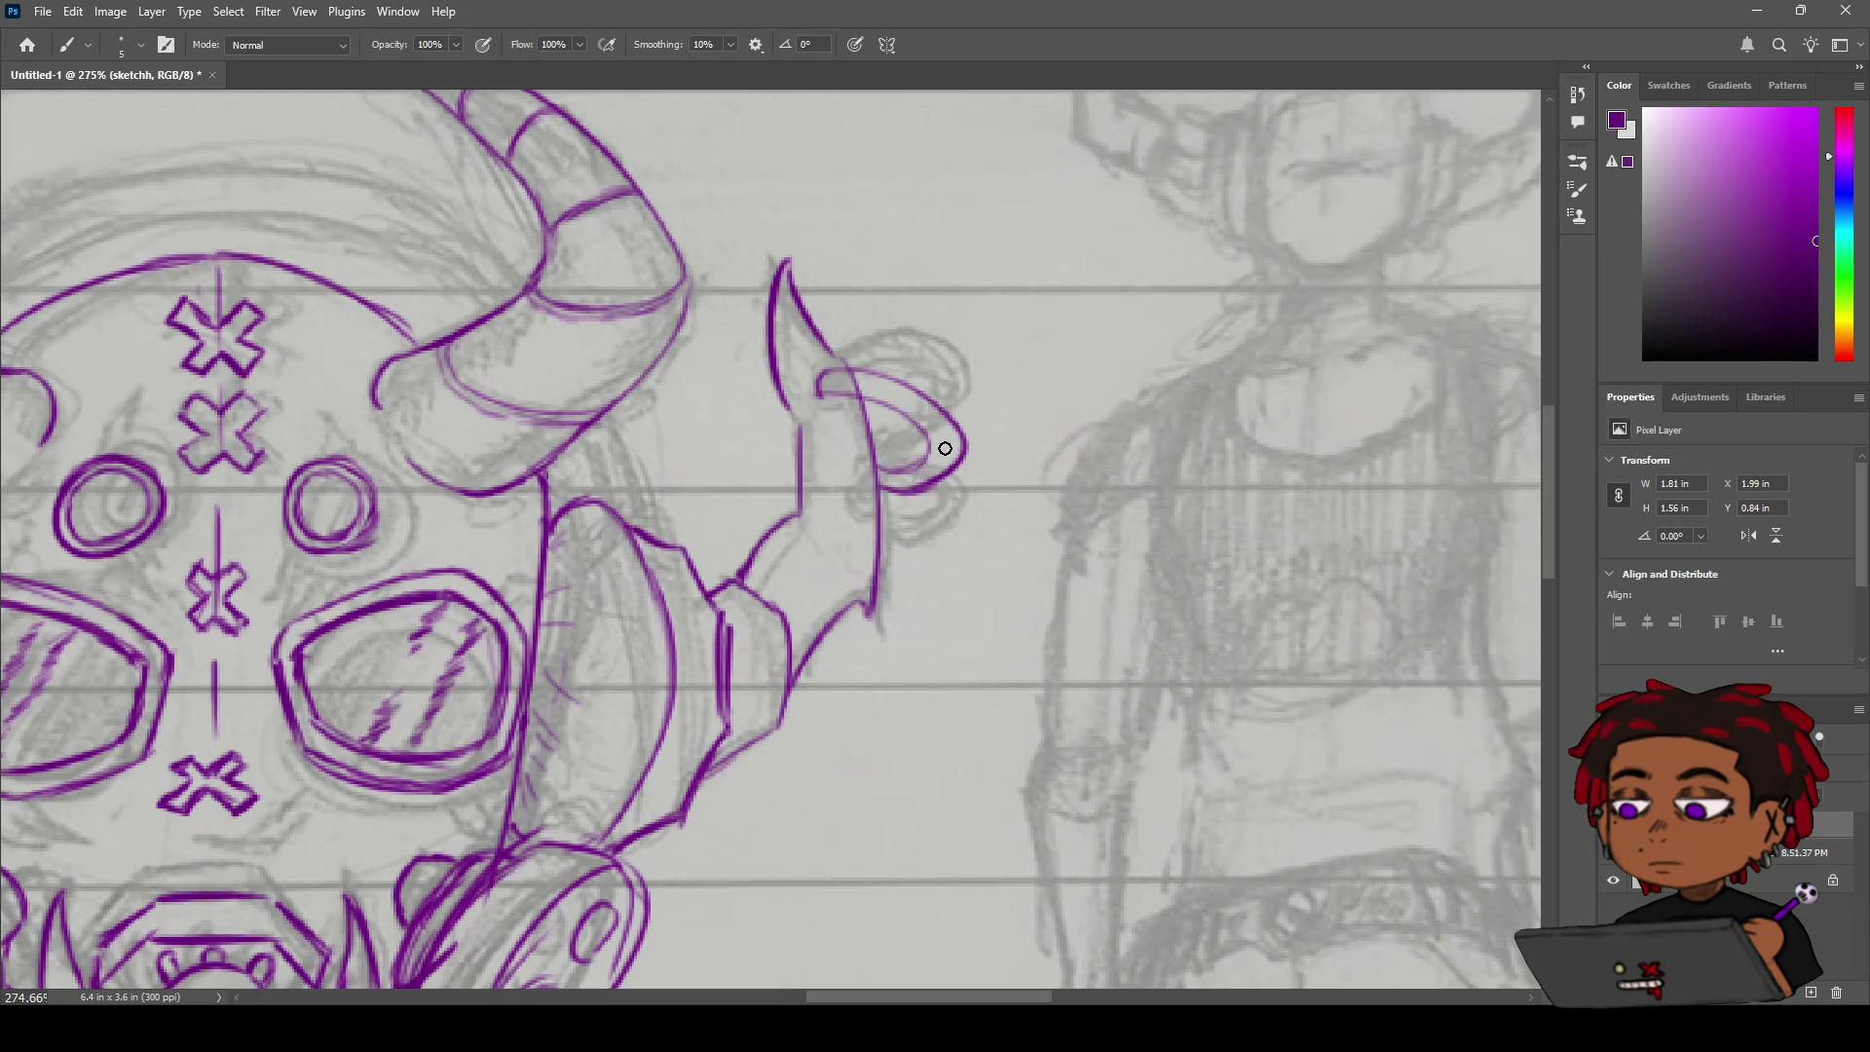
{"action": "key", "text": "ctrl+z"}
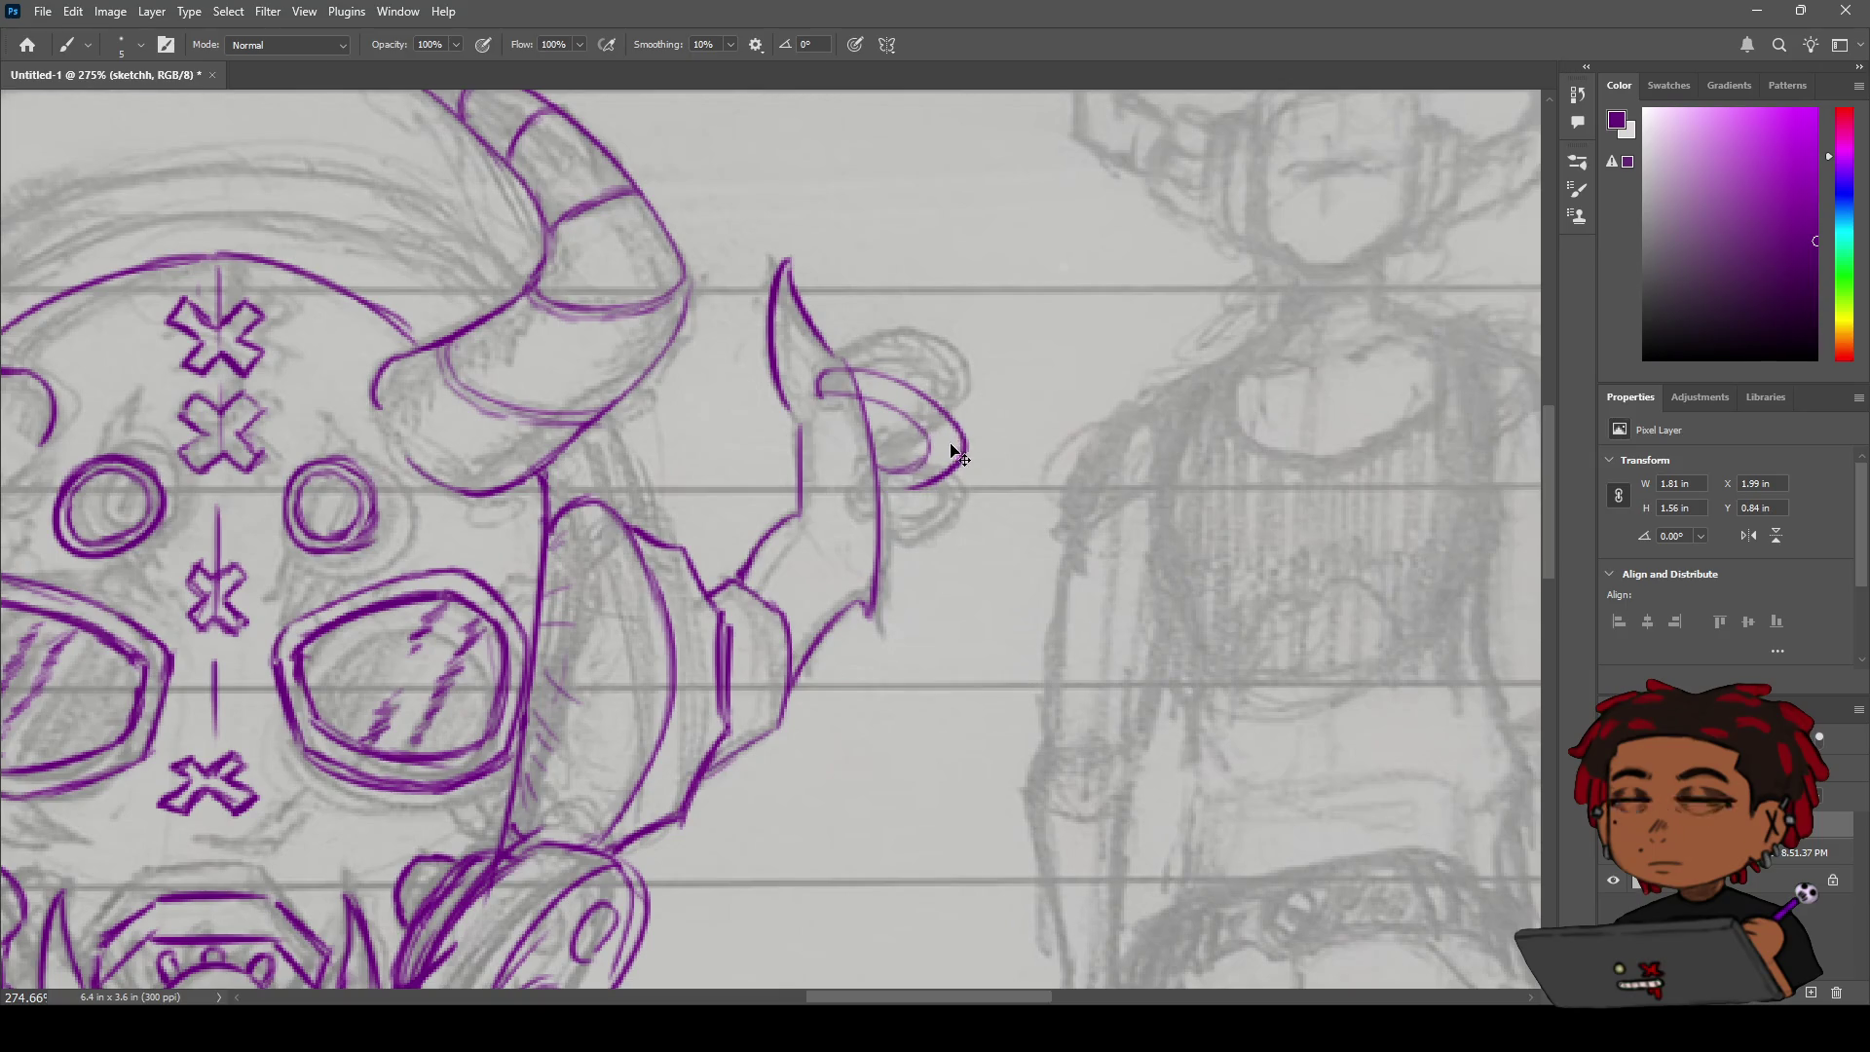
Ink the small hole where the ring pierces the ear ornament.
{"action": "key", "text": "z"}
{"action": "mouse_move", "coordinate": [959, 454]}
{"action": "left_mouse_down"}
{"action": "mouse_move", "coordinate": [813, 439]}
{"action": "mouse_move", "coordinate": [934, 413]}
{"action": "mouse_move", "coordinate": [904, 398]}
{"action": "mouse_move", "coordinate": [984, 375]}
{"action": "left_mouse_up"}
{"action": "key", "text": "b"}
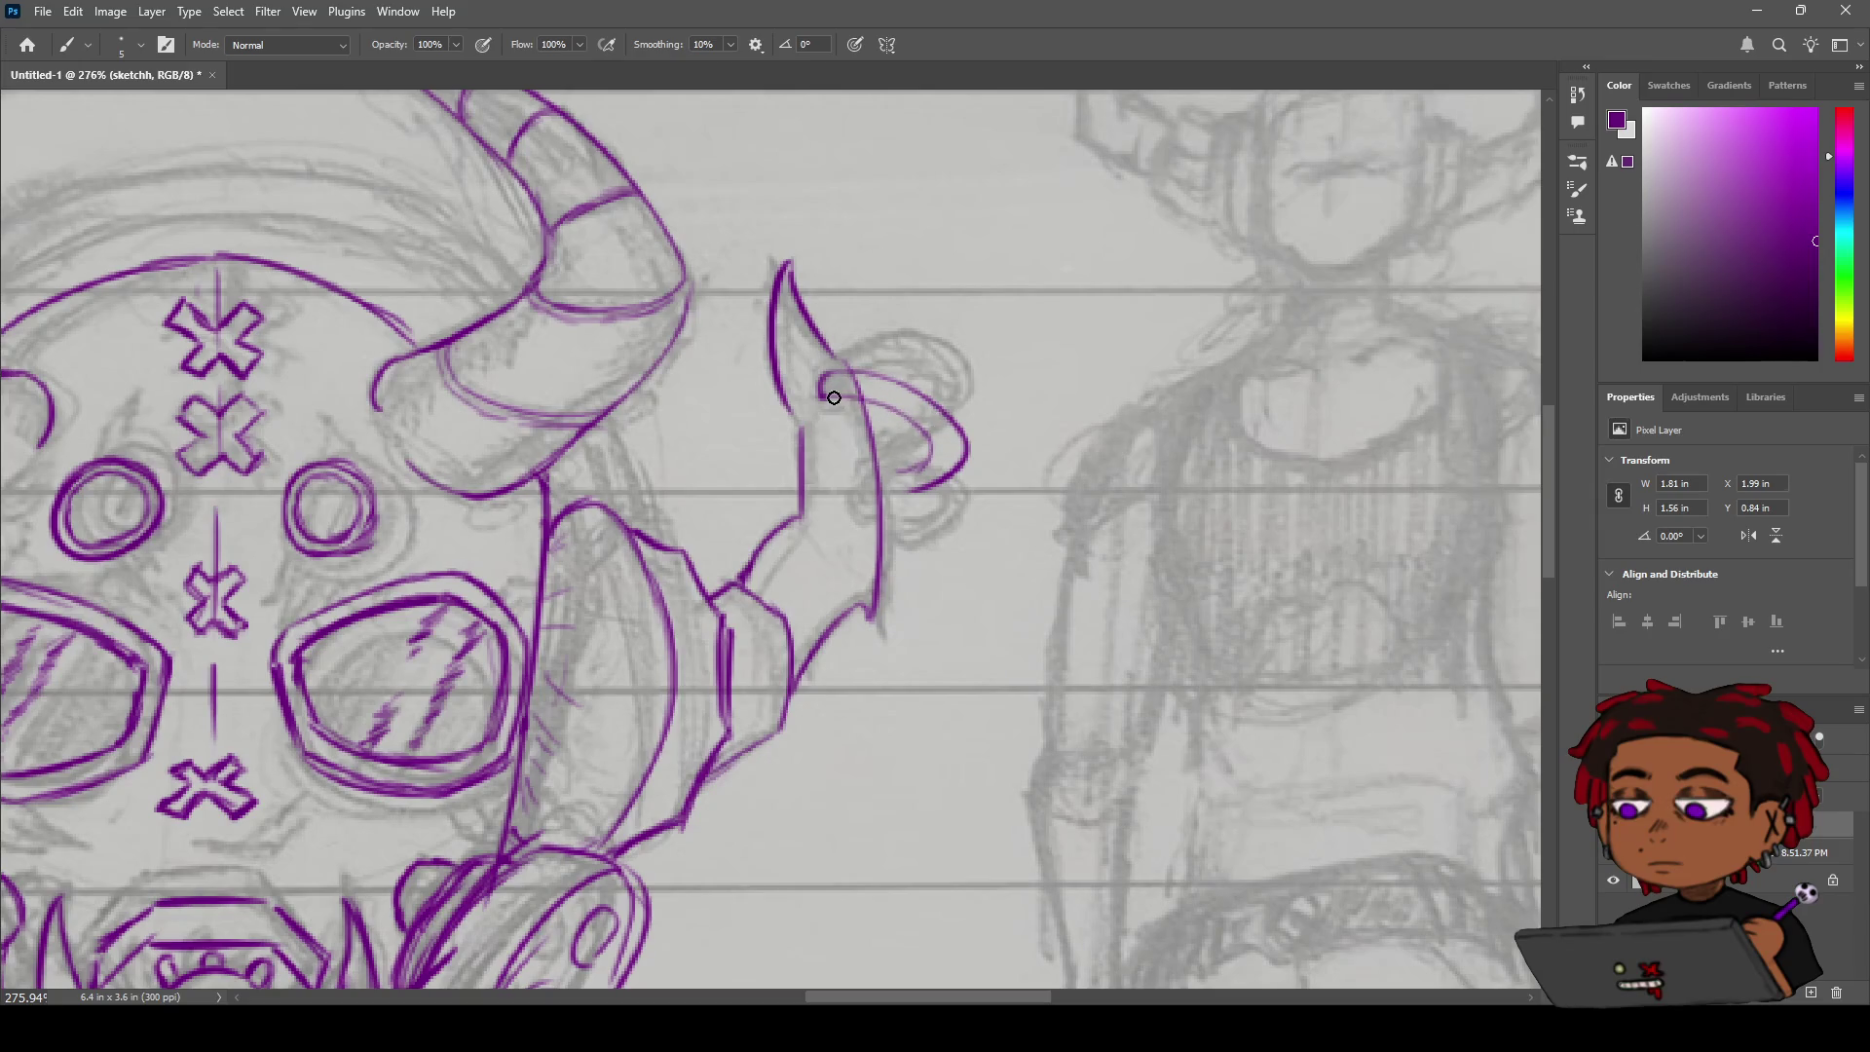
{"action": "left_click_drag", "start_coordinate": [824, 395], "coordinate": [816, 371]}
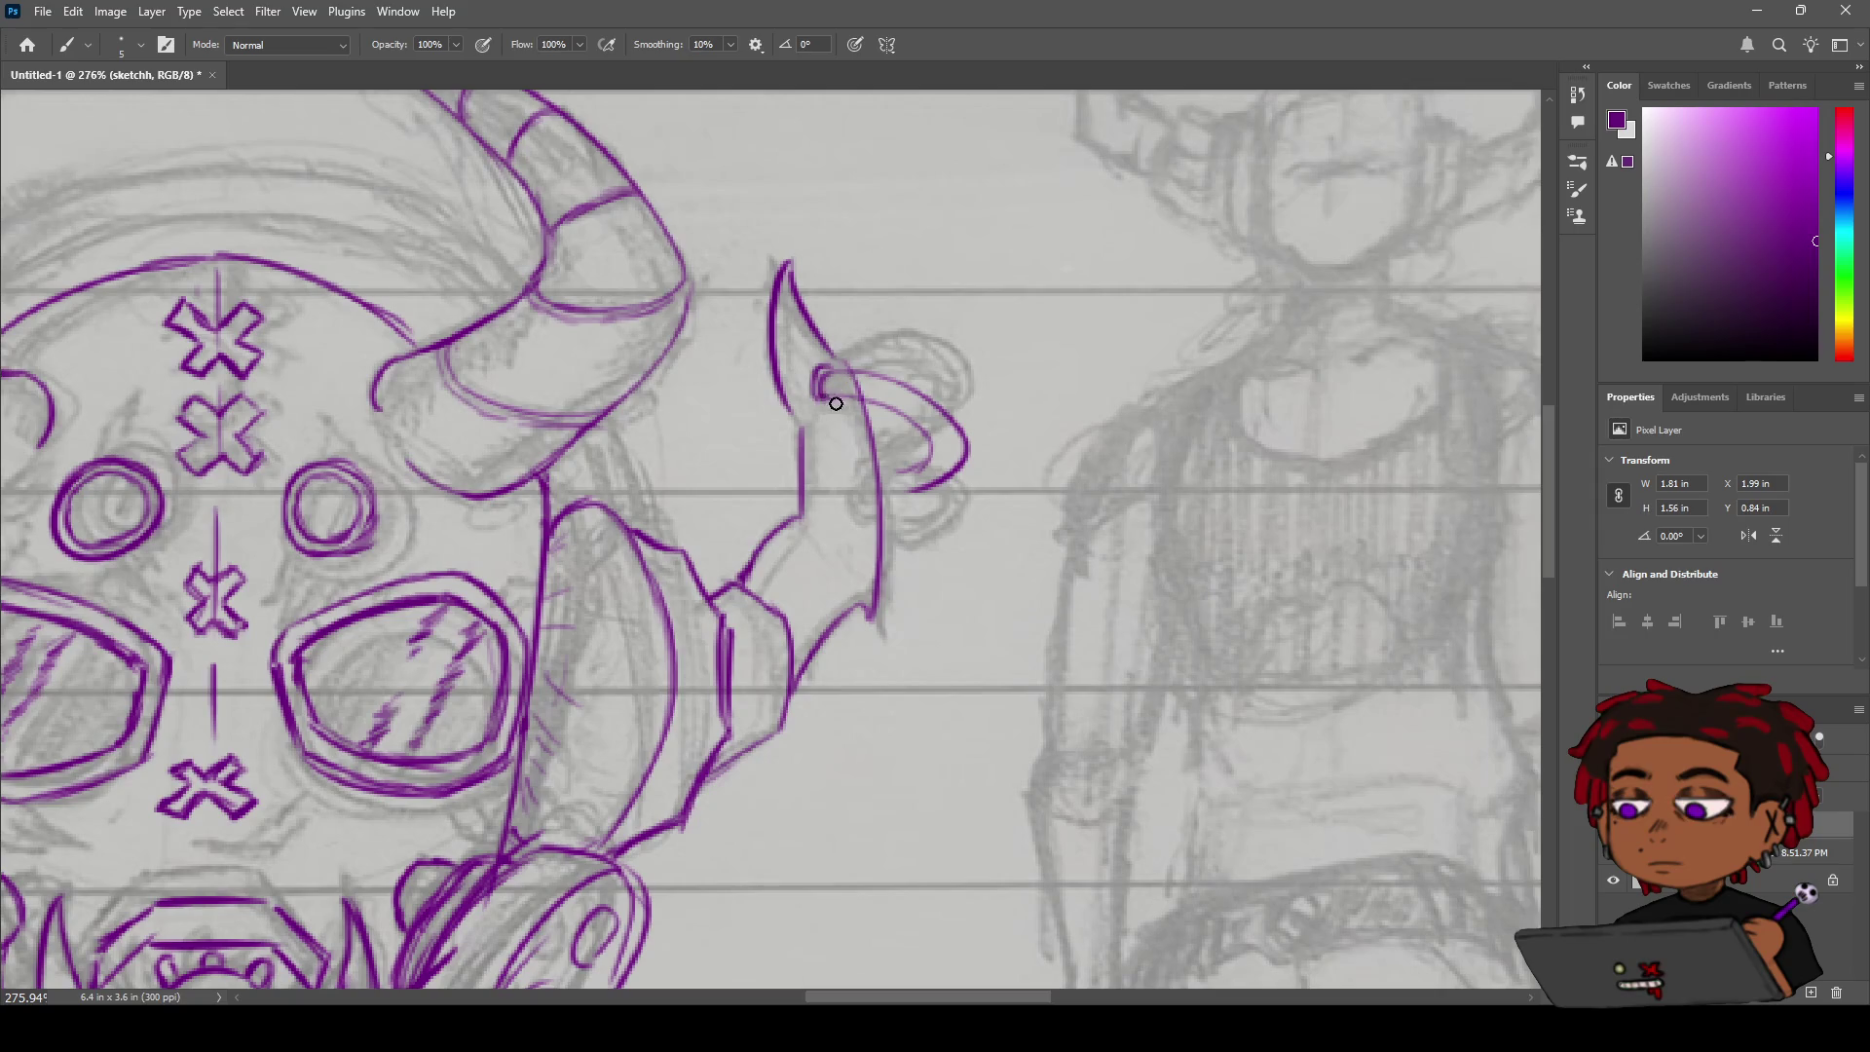